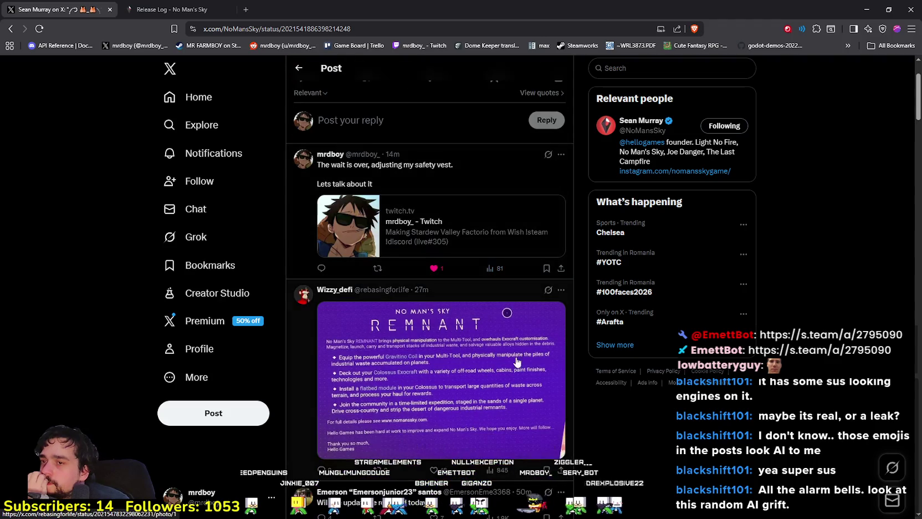
scroll(594, 383, "down", 3)
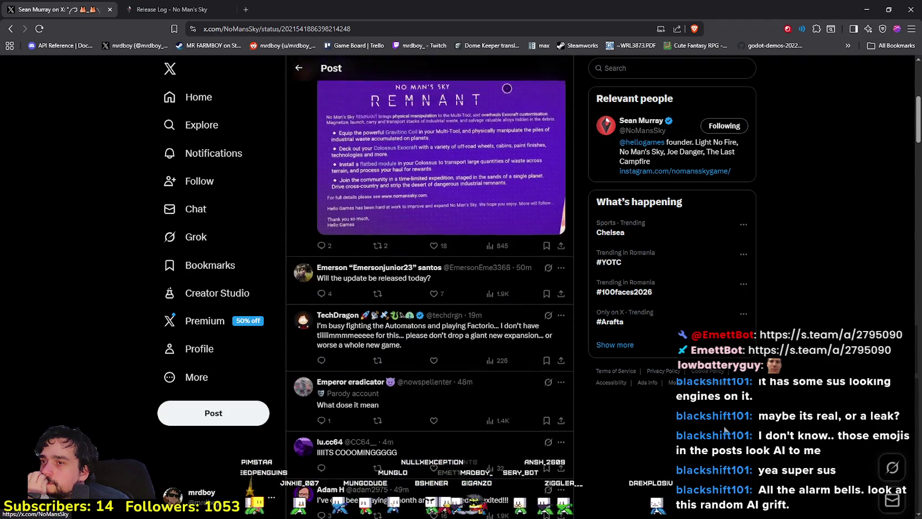
Step: View the REMNANT announcement image full size, then close it and browse the post
scroll(519, 298, "up", 2)
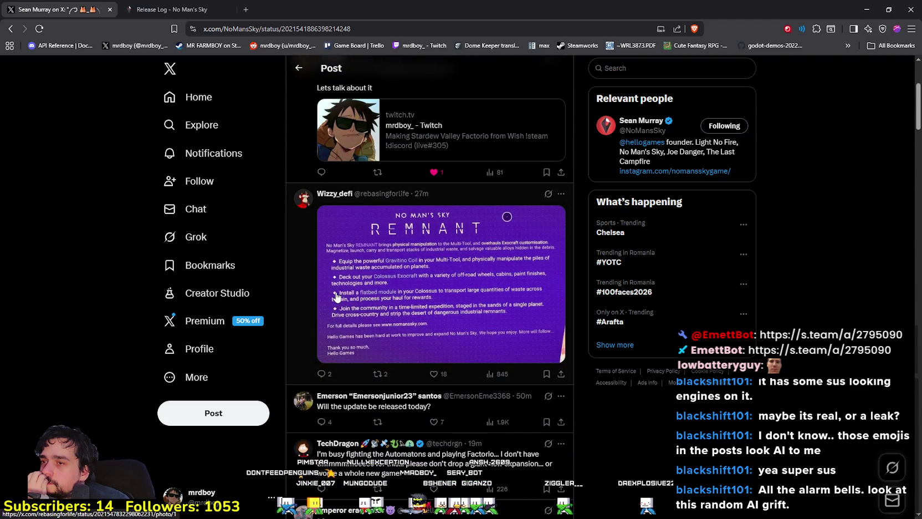
left_click(386, 268)
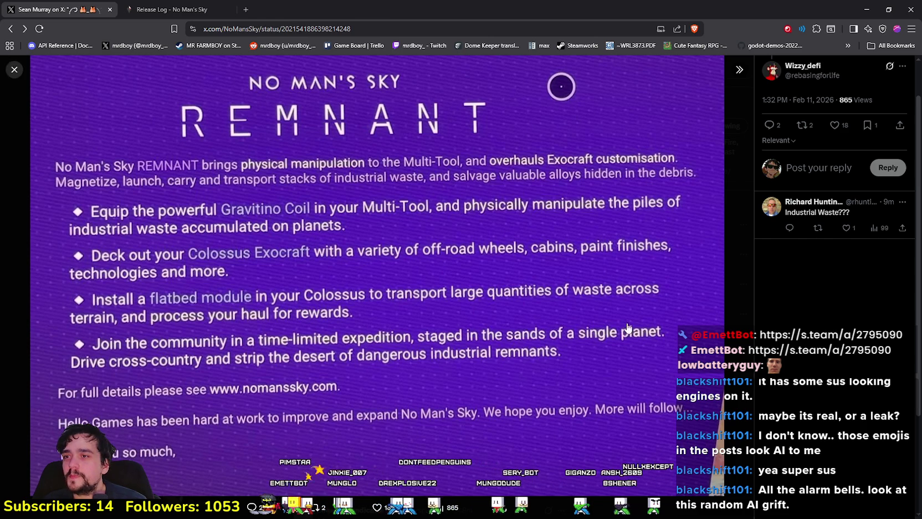
key("Escape")
scroll(606, 317, "down", 3)
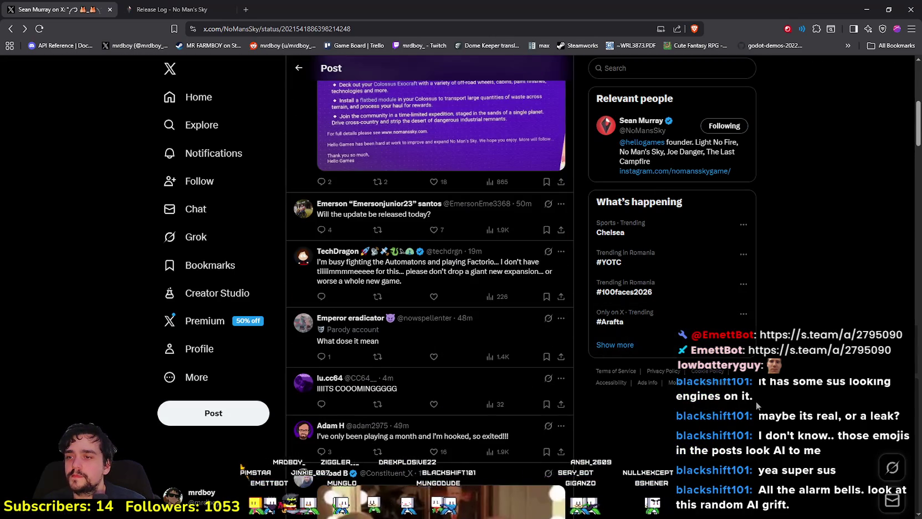
scroll(756, 405, "up", 8)
scroll(752, 399, "down", 3)
scroll(748, 394, "up", 3)
scroll(746, 394, "down", 5)
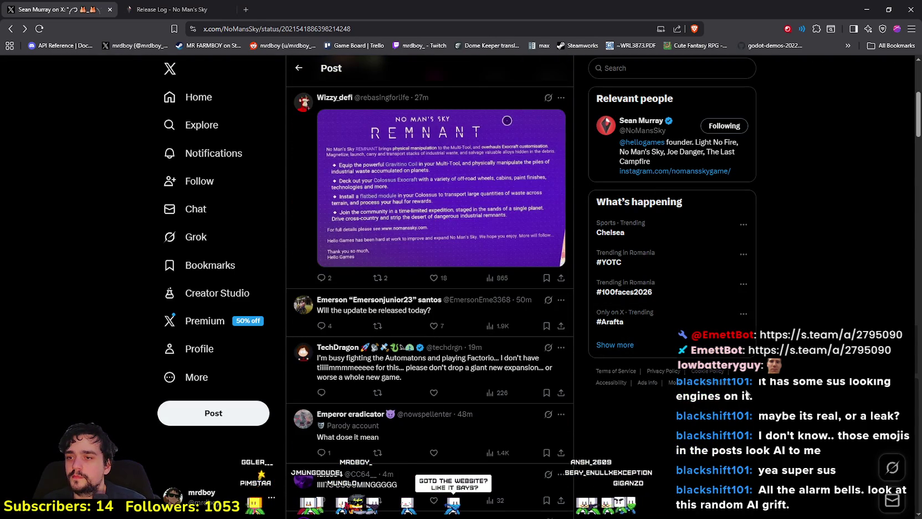
scroll(745, 390, "down", 5)
scroll(741, 384, "down", 5)
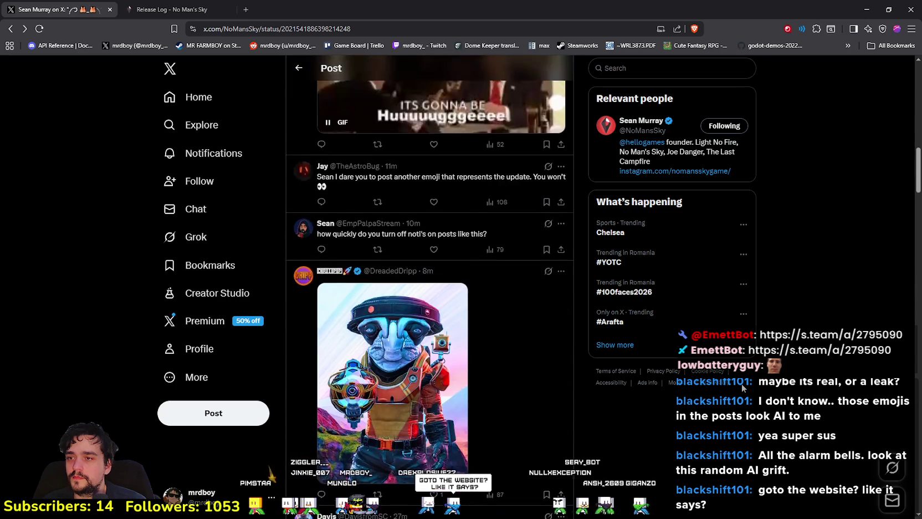
scroll(741, 384, "up", 3)
scroll(740, 384, "down", 4)
scroll(740, 384, "up", 12)
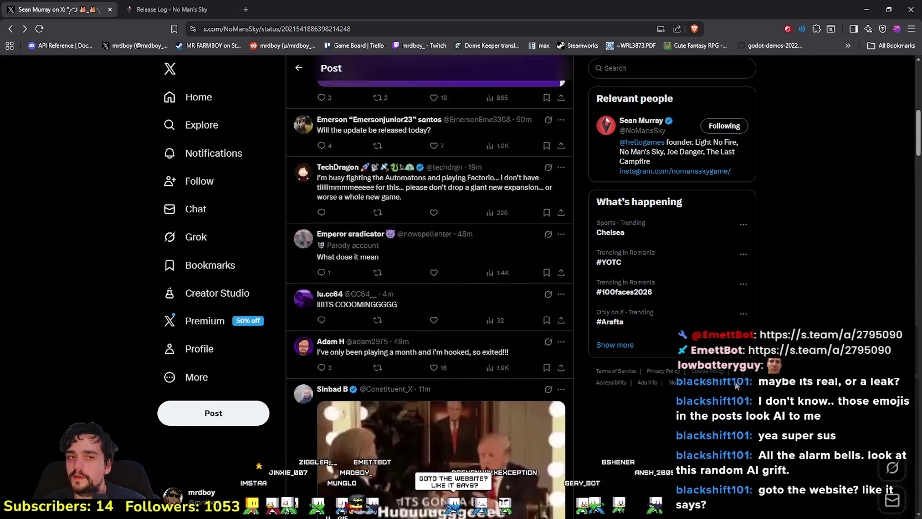
scroll(493, 210, "up", 4)
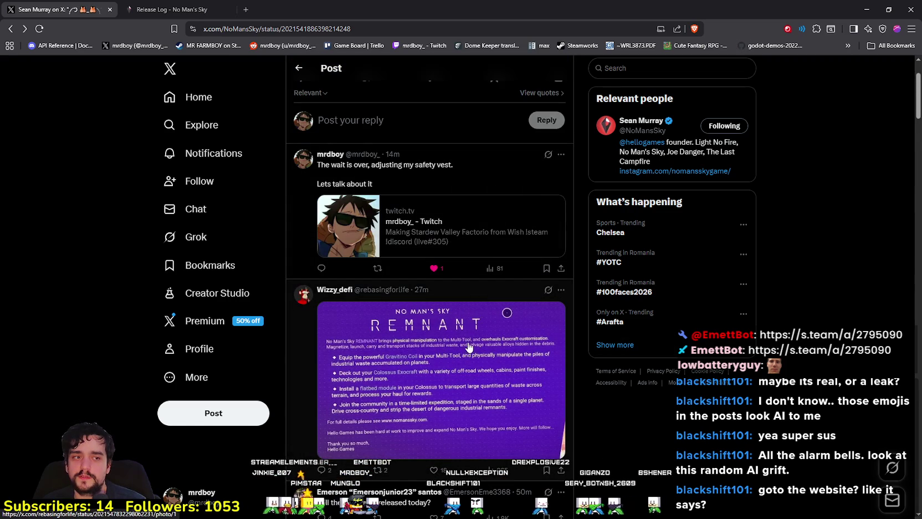
Step: Open the latest patch notes from the No Man's Sky release log and scroll to the trailer
left_click(197, 9)
scroll(483, 89, "up", 10)
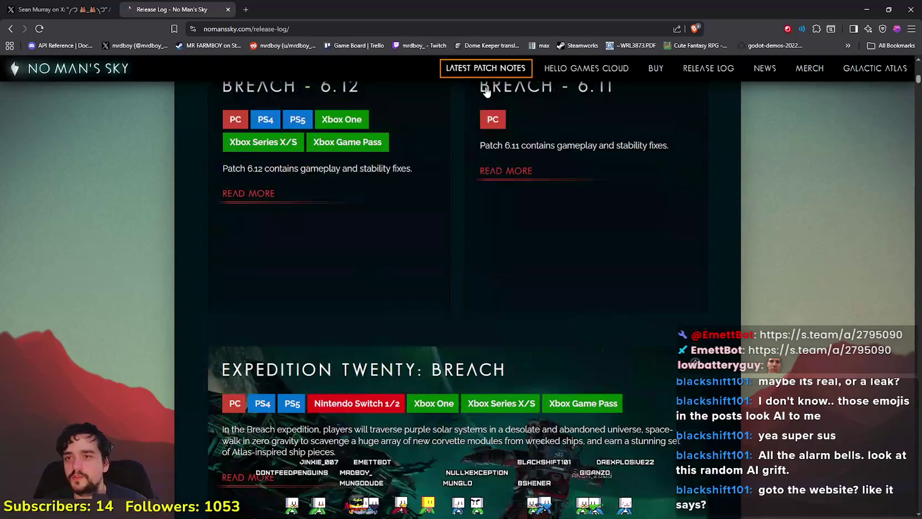
left_click(482, 73)
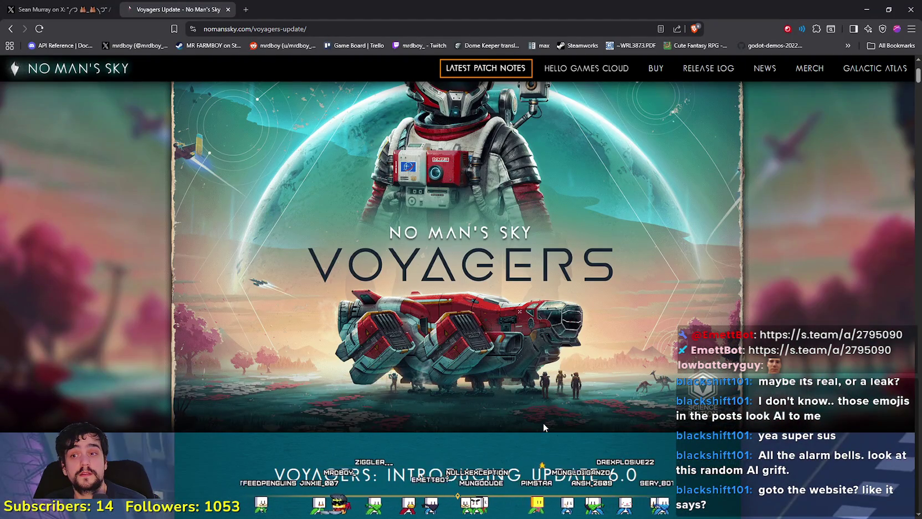
scroll(543, 422, "down", 5)
scroll(543, 423, "down", 2)
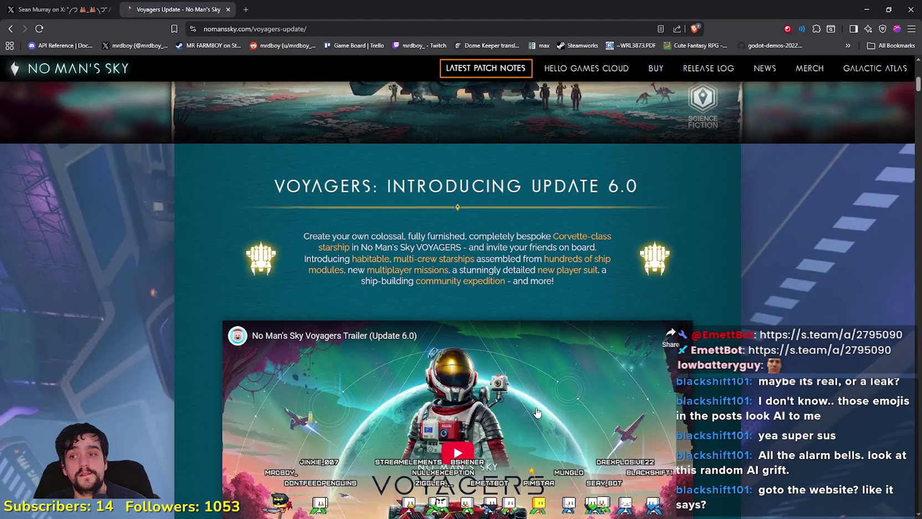
scroll(526, 421, "down", 2)
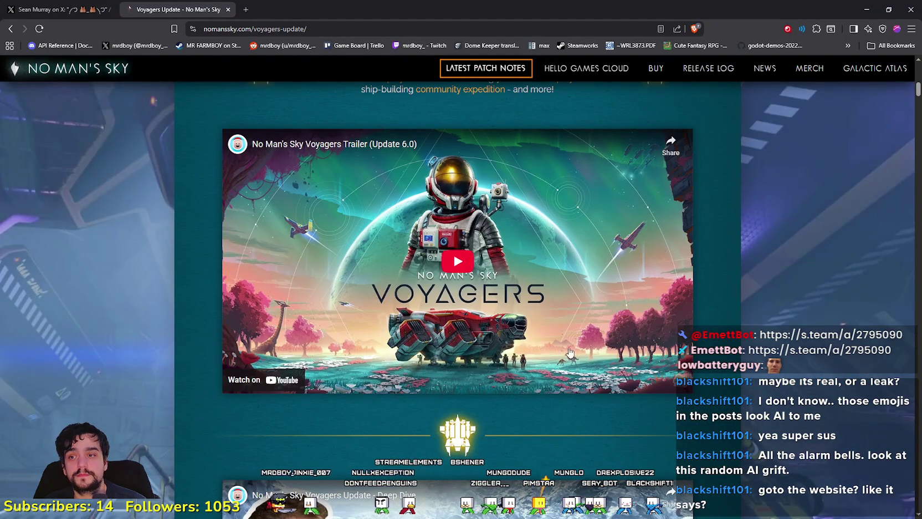
scroll(528, 355, "down", 4)
scroll(528, 355, "up", 5)
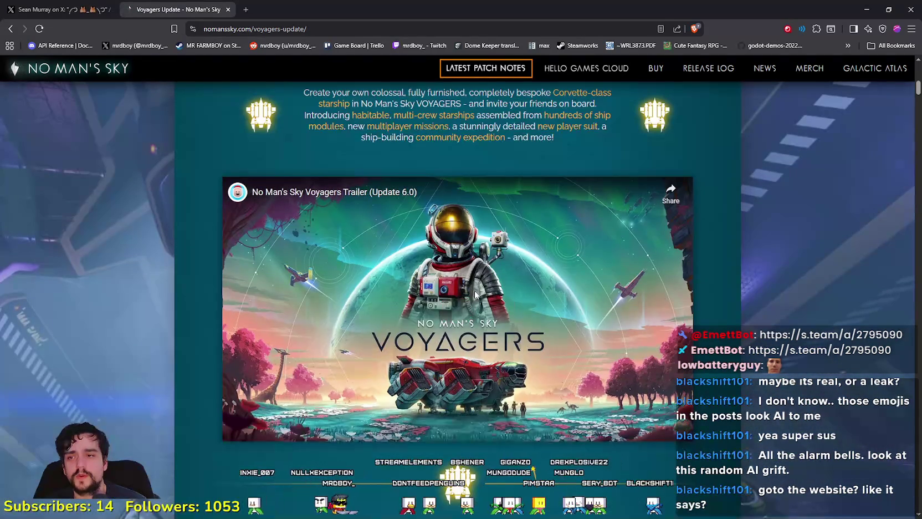
Step: Play the Voyagers trailer, skipping ahead through its scenes, and resume playback
left_click(528, 355)
mouse_move(320, 423)
left_mouse_down()
mouse_move(299, 422)
mouse_move(395, 326)
mouse_move(307, 422)
mouse_move(210, 416)
mouse_move(335, 418)
left_mouse_up()
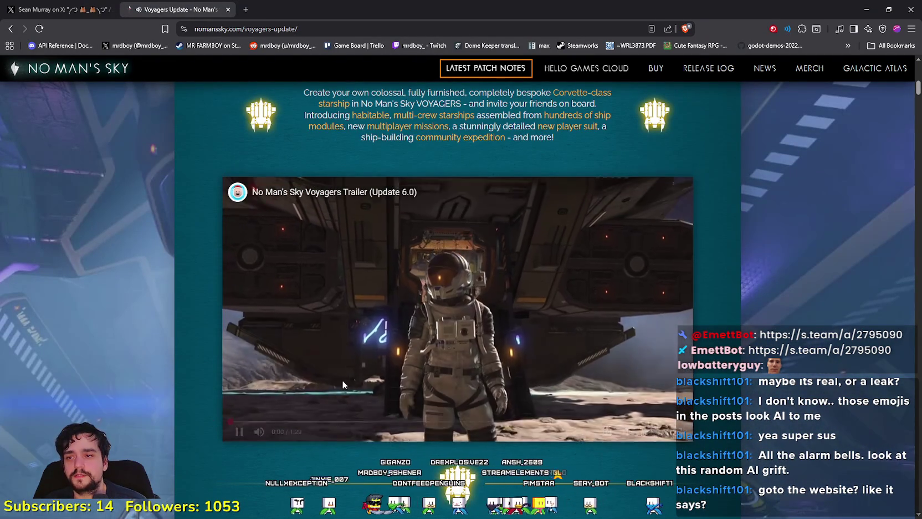
scroll(464, 411, "up", 5)
scroll(343, 277, "up", 3)
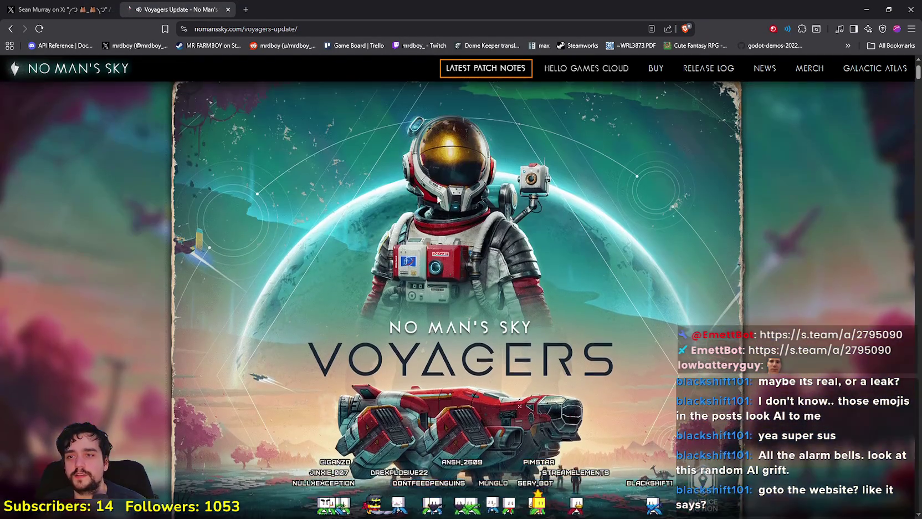
scroll(275, 243, "down", 7)
scroll(275, 240, "down", 2)
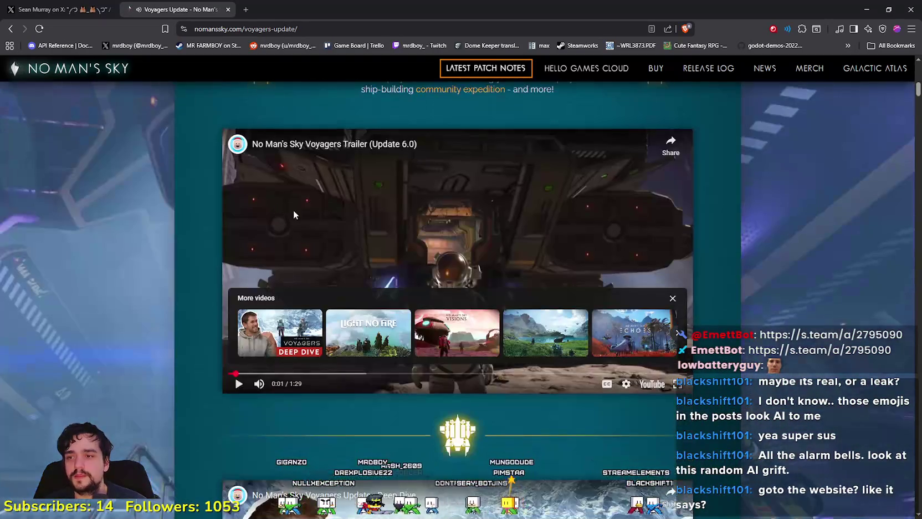
left_click(401, 382)
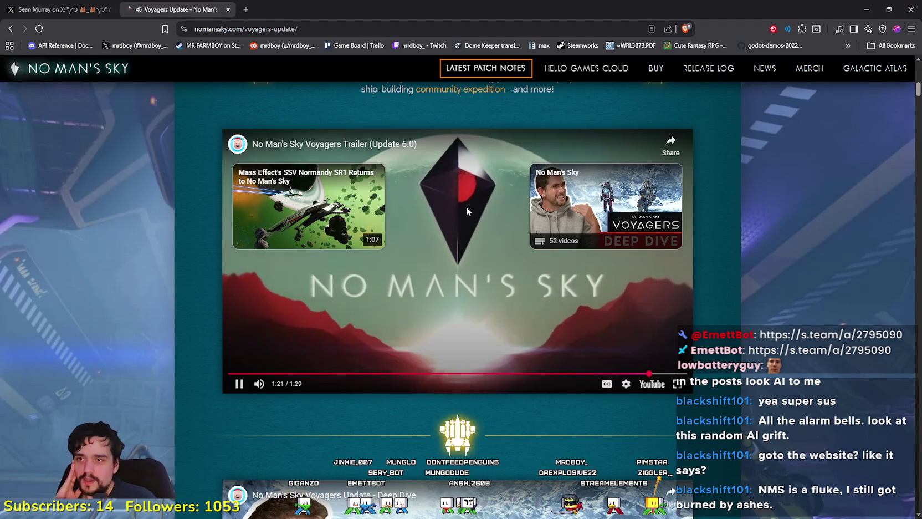
Step: Let the Voyagers trailer play on to 1:21 of 1:29
scroll(468, 212, "up", 2)
Step: Reload the Voyagers Update page and glance back at the X post
left_click(473, 128)
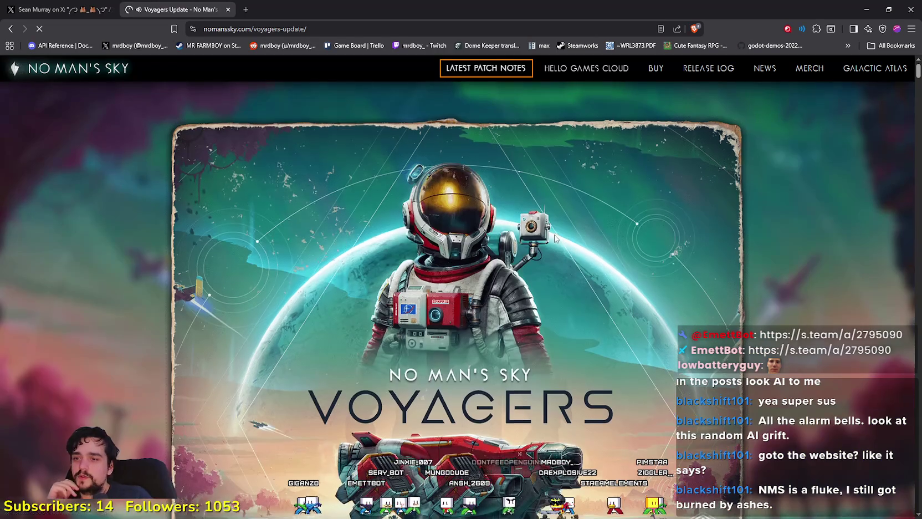
scroll(554, 238, "down", 10)
scroll(474, 348, "down", 2)
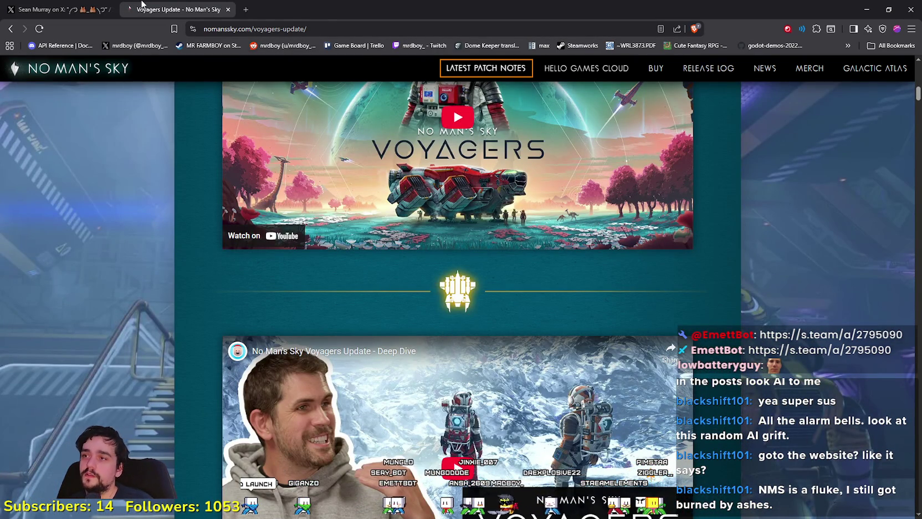
left_click(61, 9)
left_click(177, 6)
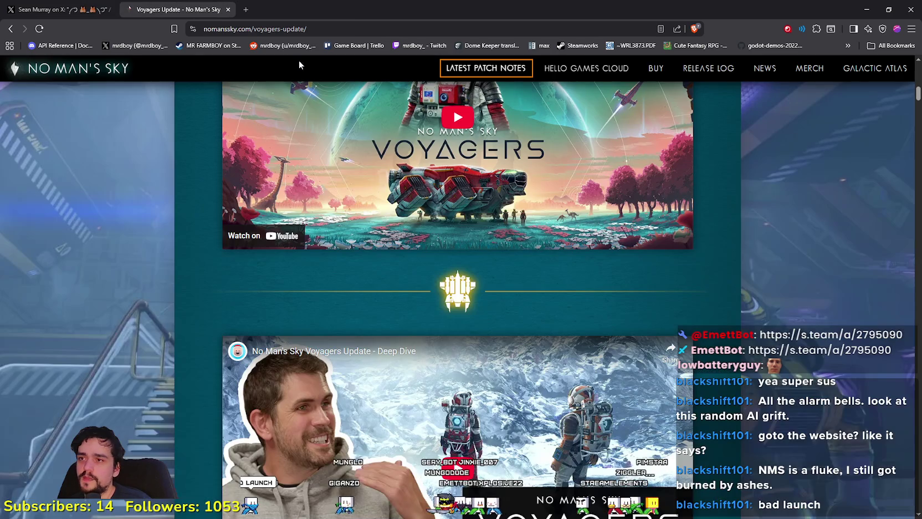
Step: Replace voyagers with remnant in the address, checking spelling against the X post, and load it
left_click_drag(282, 29, 259, 29)
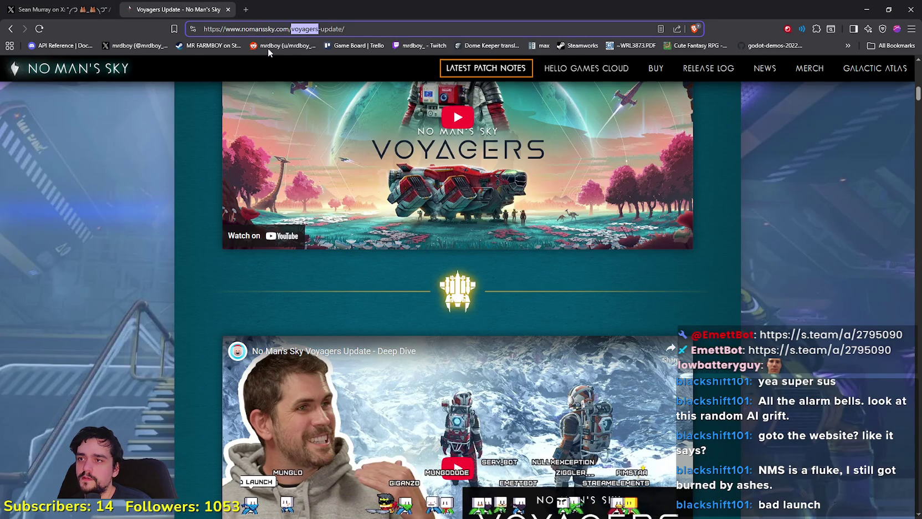
type("remenanet")
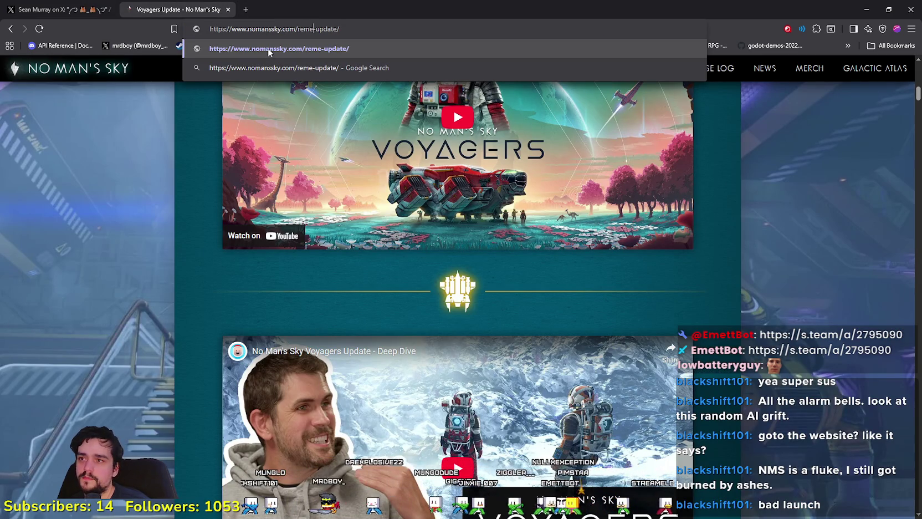
left_click(69, 6)
left_click(137, 6)
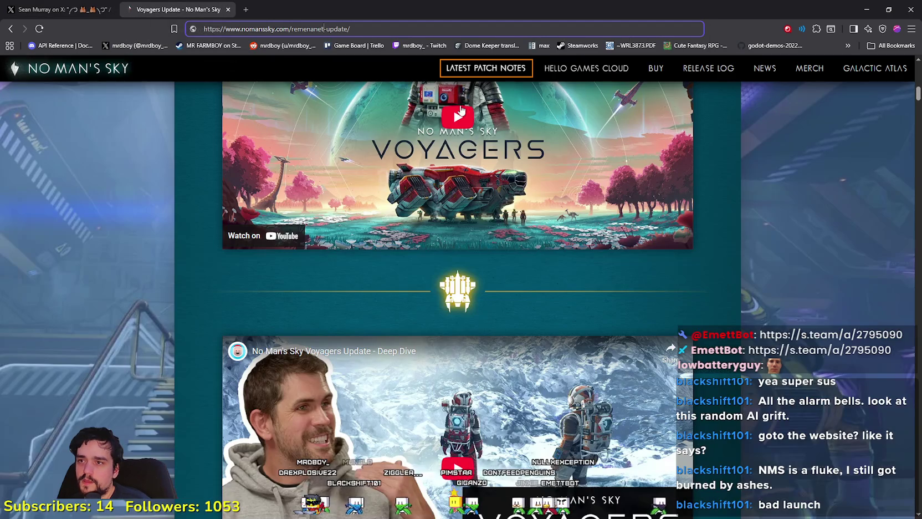
key("BackSpace")
key("BackSpace")
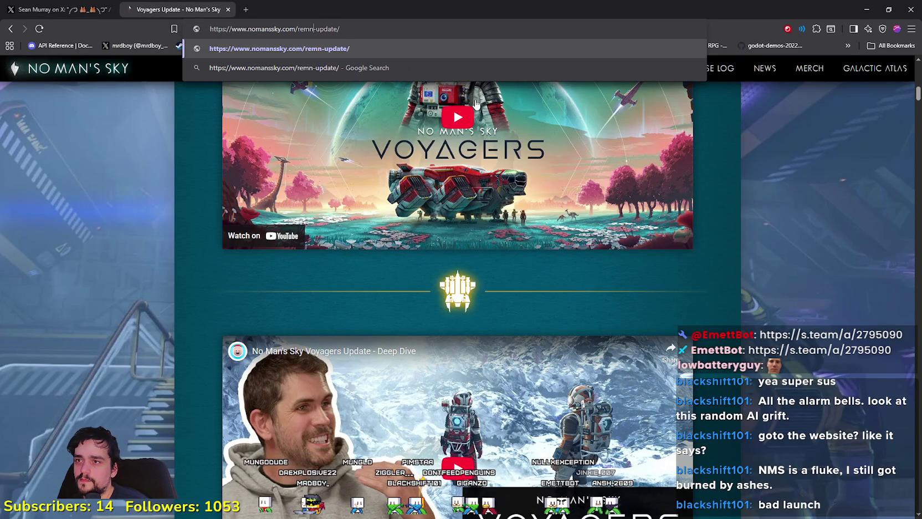
type("e")
left_click(94, 7)
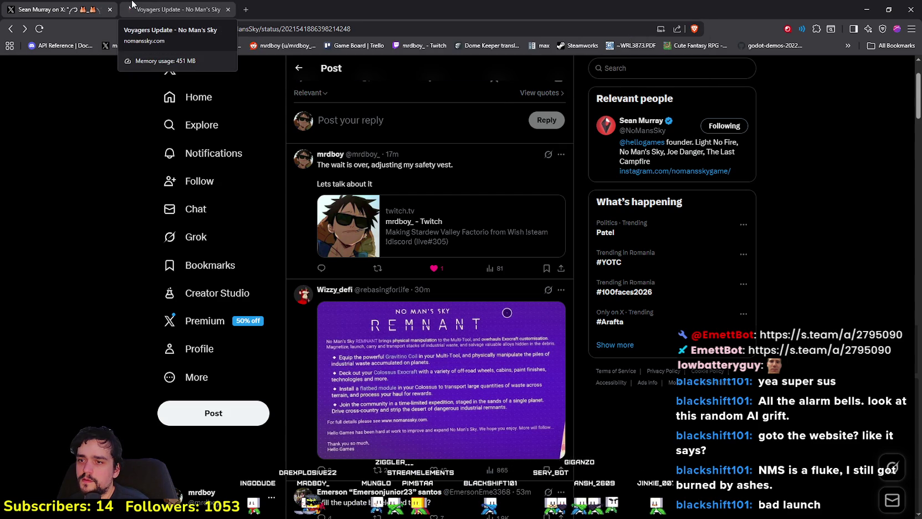
left_click(132, 5)
key("BackSpace")
type("anssky.com/remnant-update/")
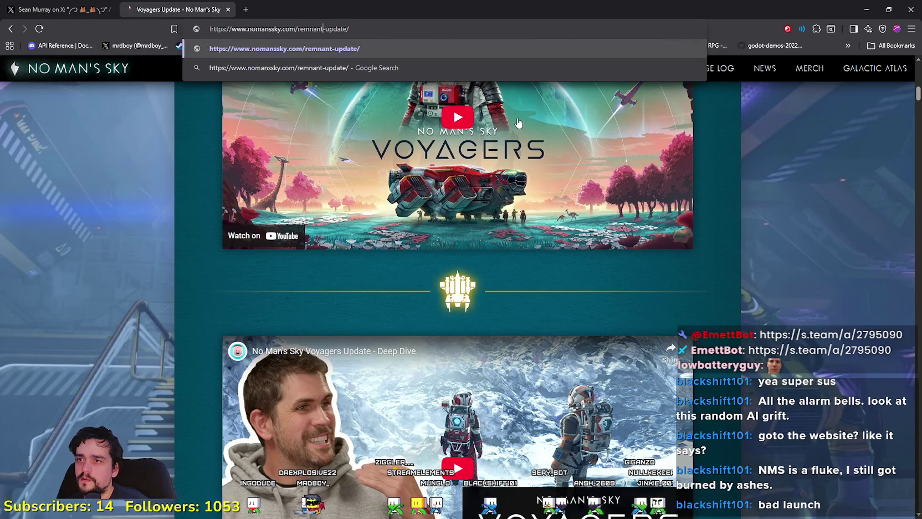
key("ctrl+shift+Tab")
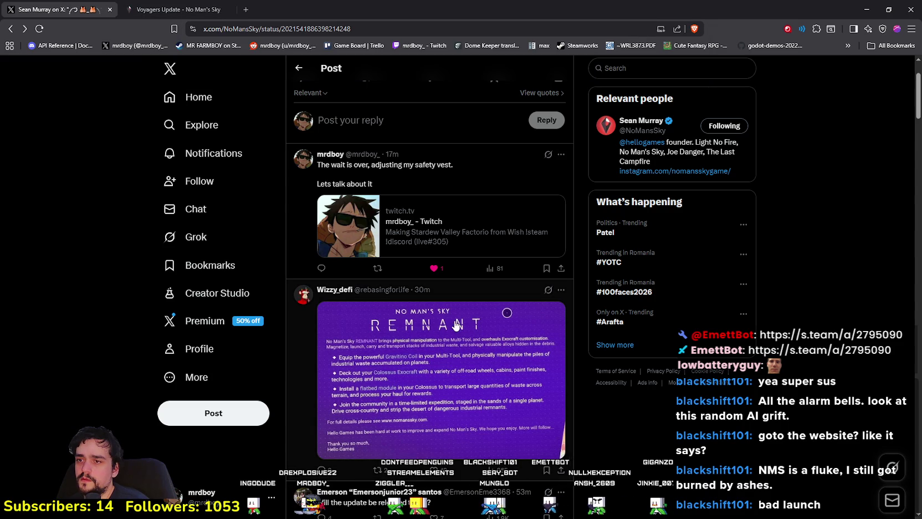
left_click(172, 10)
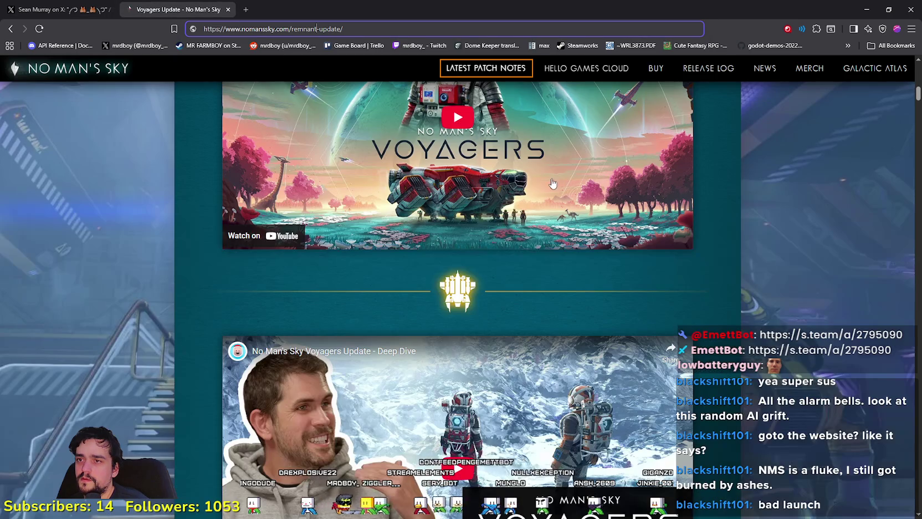
key("Return")
scroll(487, 411, "down", 1)
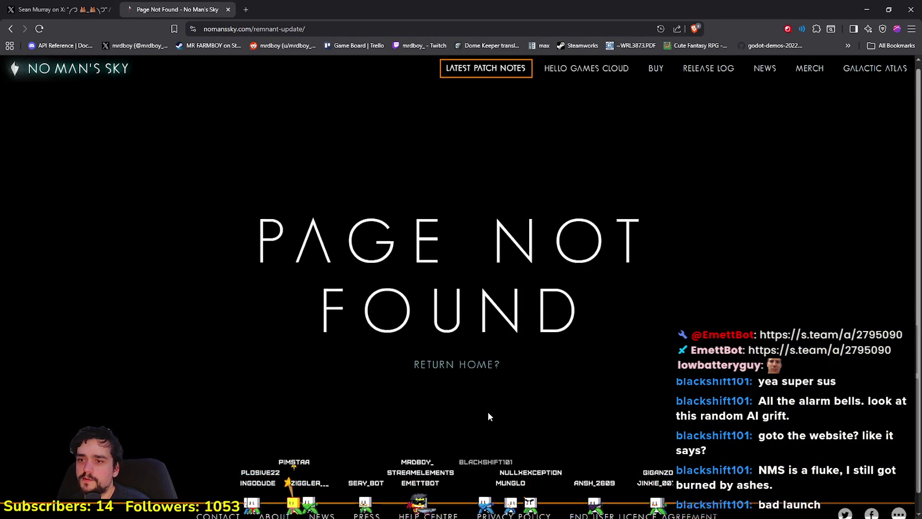
left_click(48, 87)
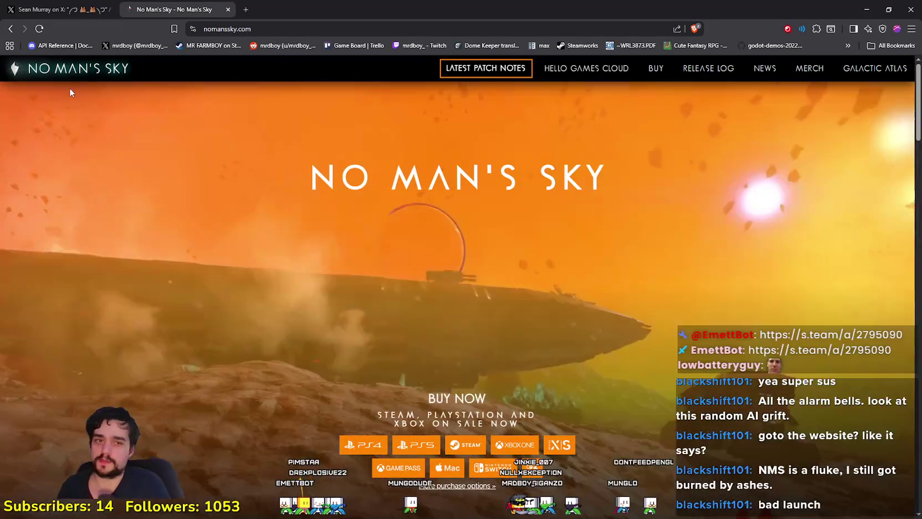
scroll(402, 429, "down", 1)
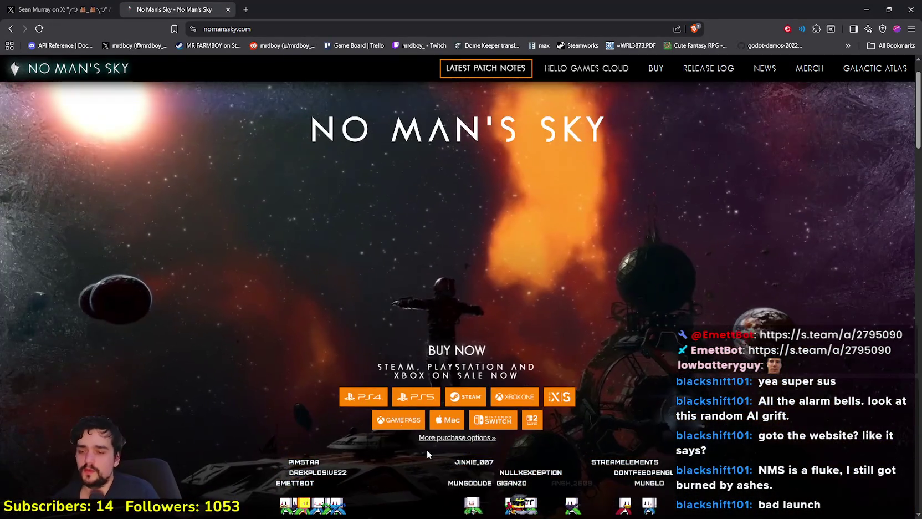
scroll(464, 408, "down", 3)
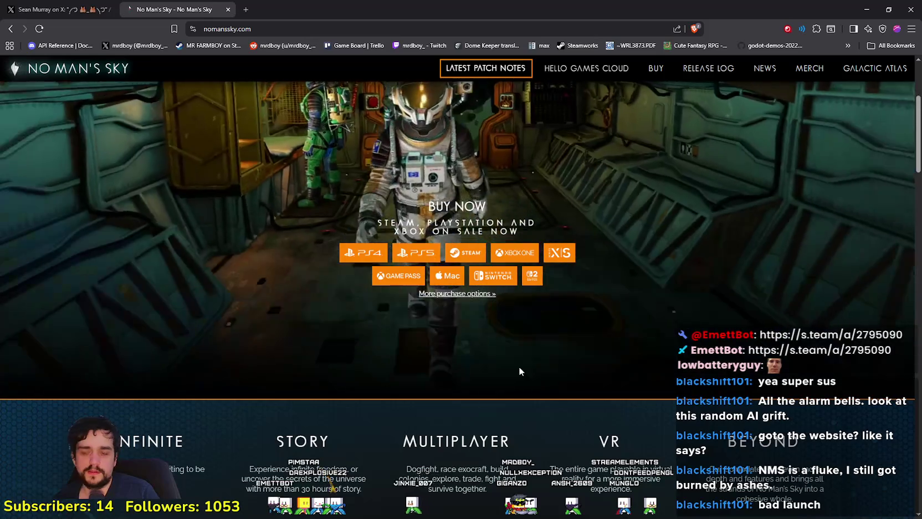
scroll(513, 375, "up", 4)
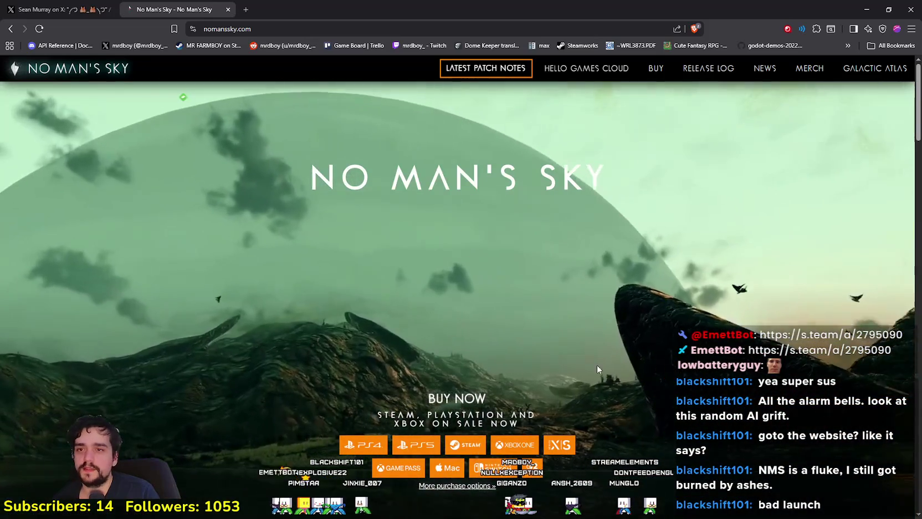
scroll(502, 360, "down", 2)
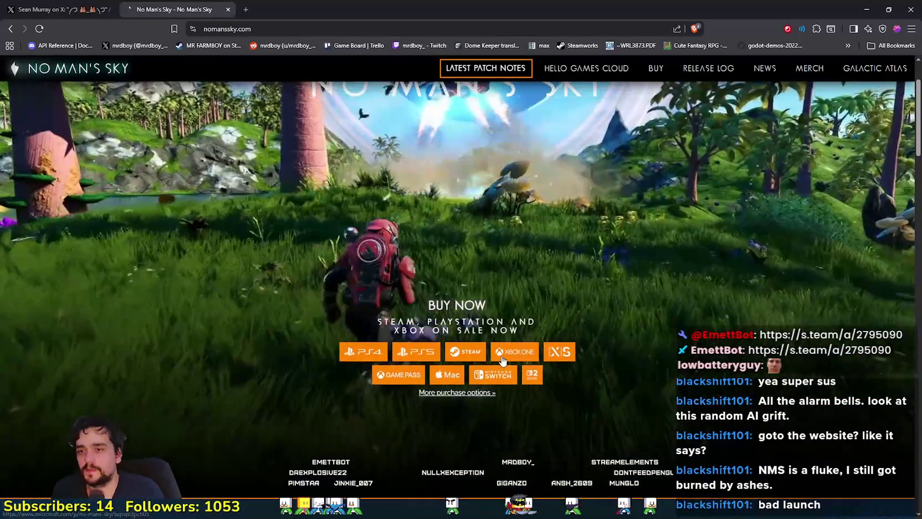
scroll(507, 355, "up", 2)
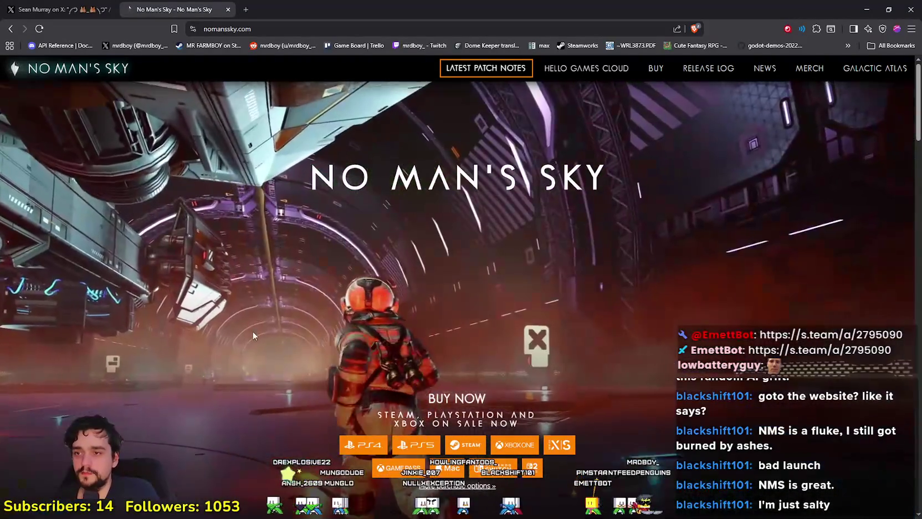
scroll(261, 324, "down", 10)
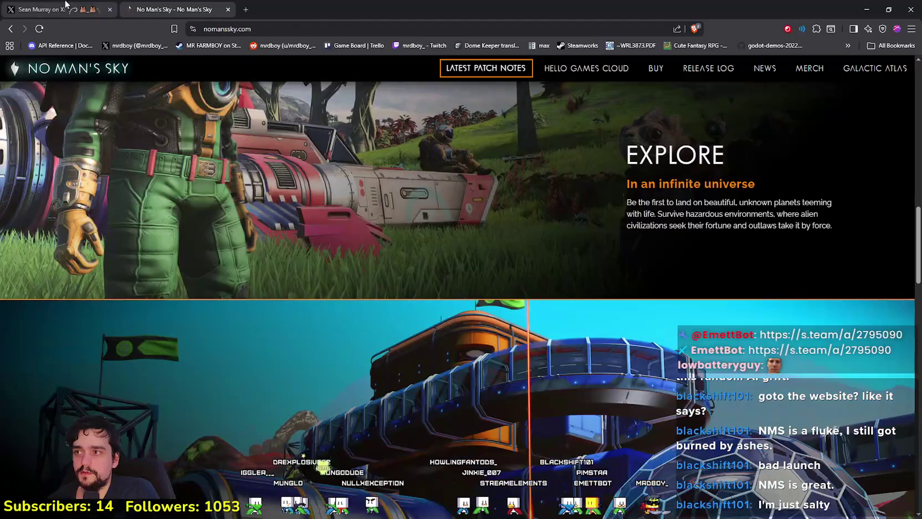
Step: Reload the founder's emoji post thread on X and scroll its replies
left_click(61, 9)
right_click(760, 206)
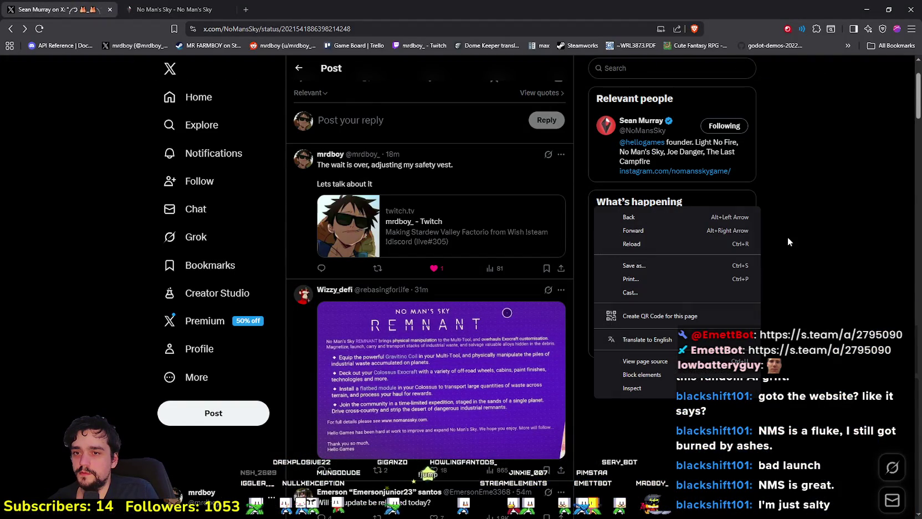
left_click(717, 244)
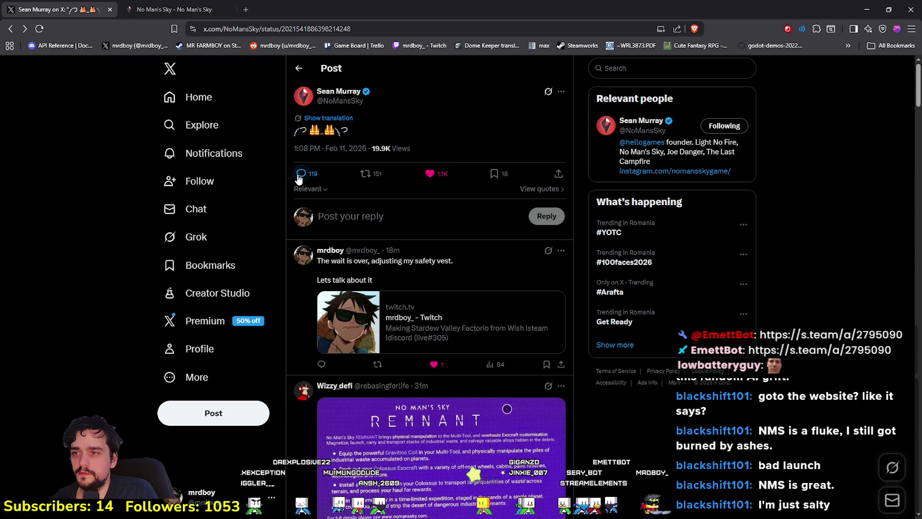
scroll(704, 492, "down", 2)
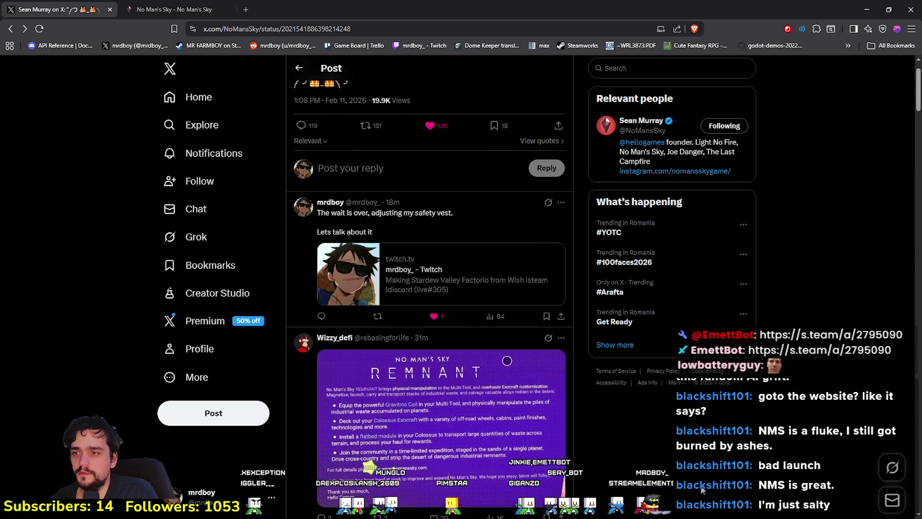
scroll(527, 470, "down", 2)
scroll(487, 223, "up", 3)
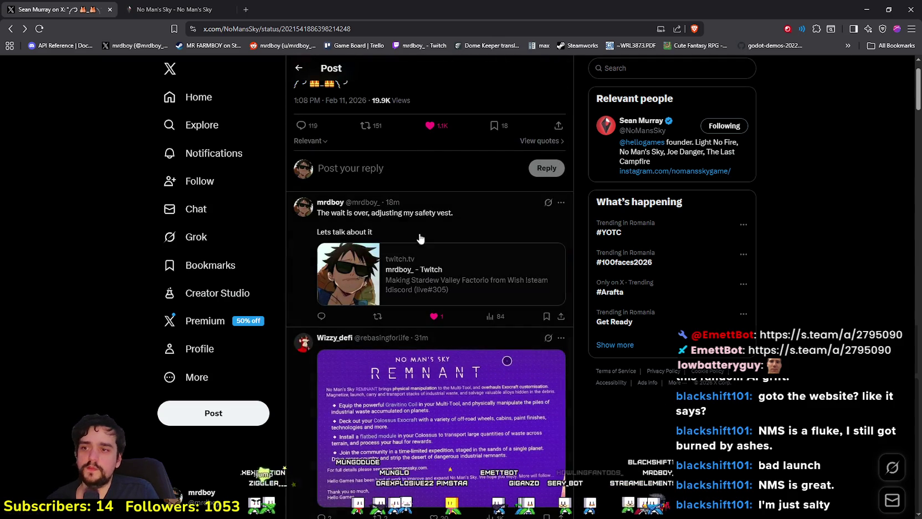
Step: Open the stream reply as its own post, then return to the emoji post
left_click(490, 235)
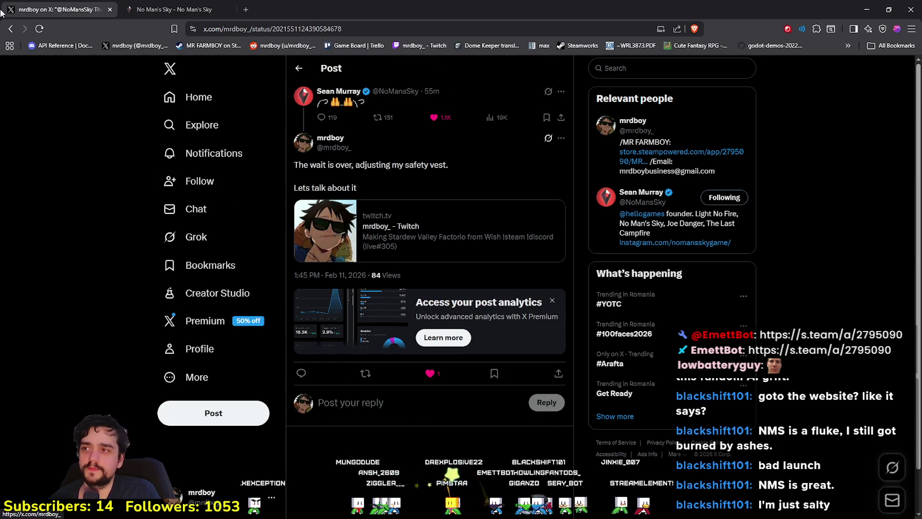
left_click(11, 29)
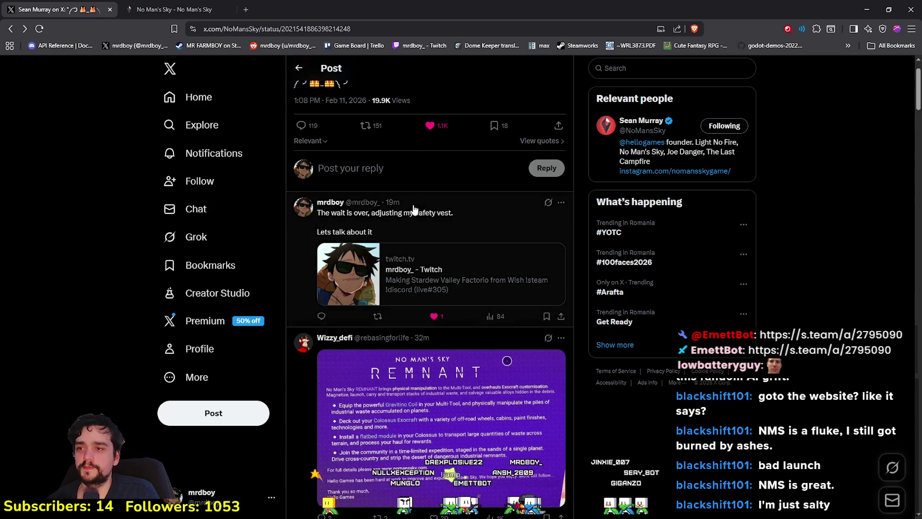
mouse_move(327, 209)
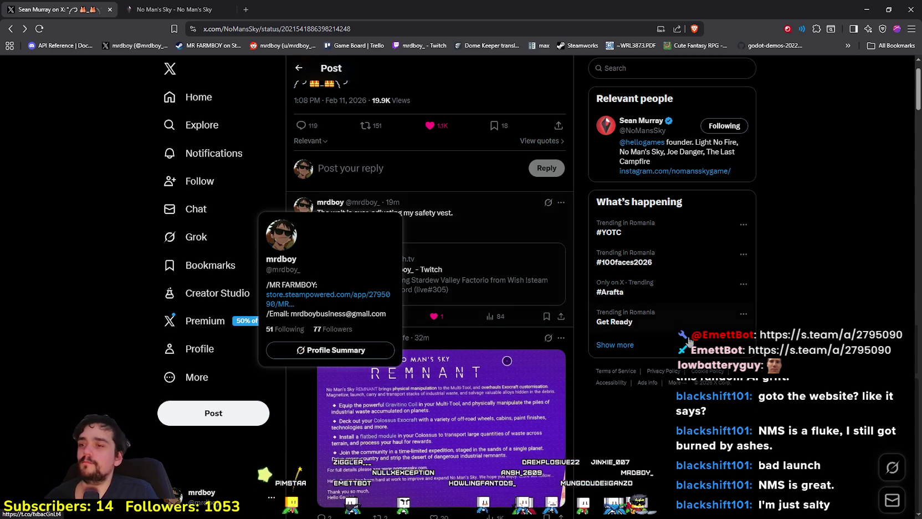
scroll(717, 391, "down", 2)
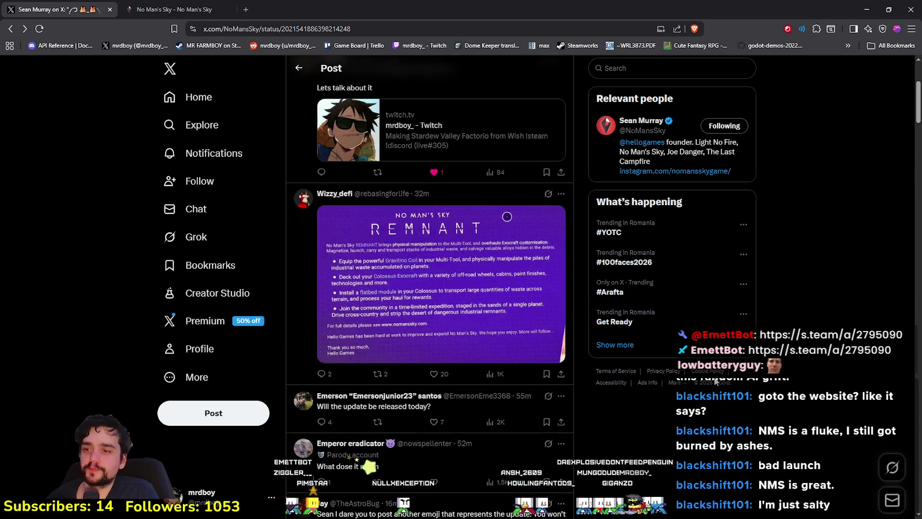
scroll(399, 126, "up", 3)
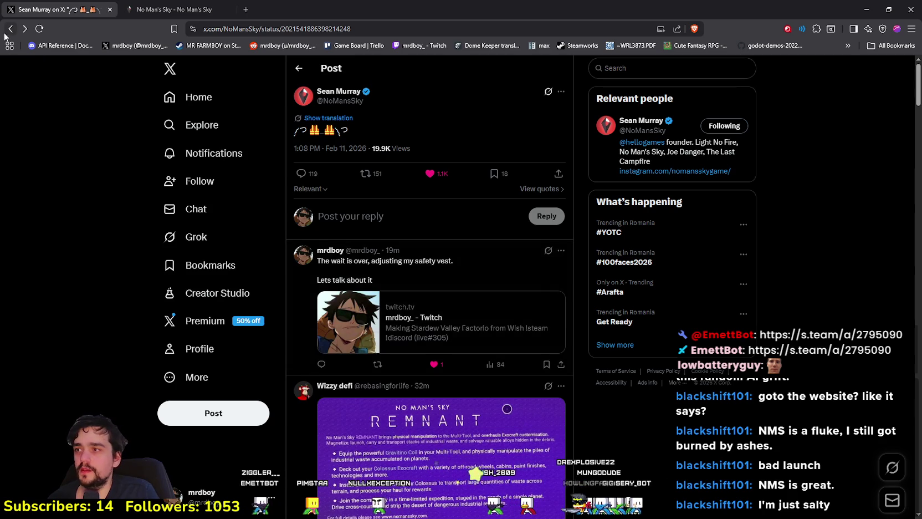
Step: Go back to the founder's profile and scroll through his post feed
left_click(10, 29)
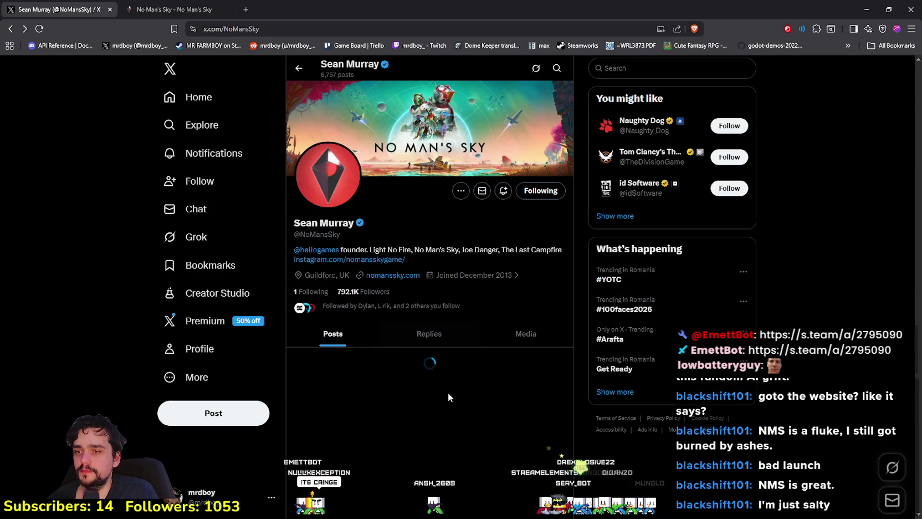
scroll(448, 383, "down", 2)
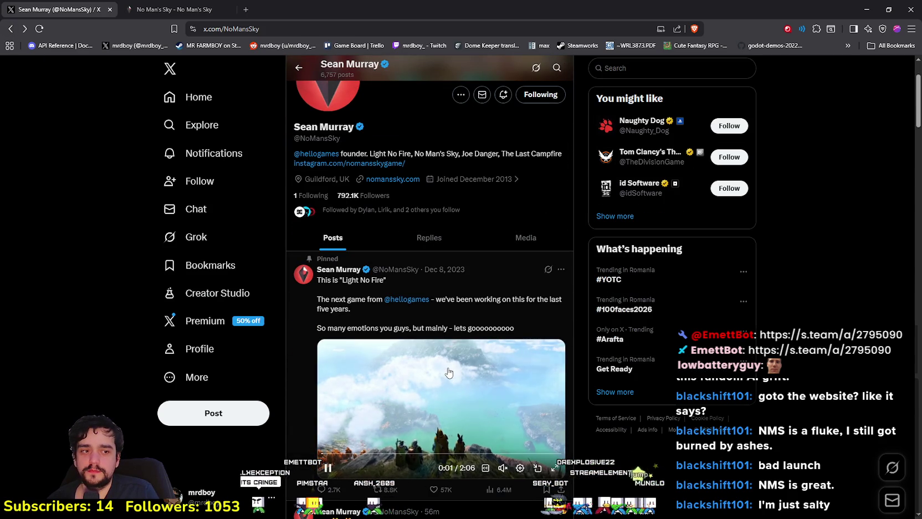
scroll(449, 373, "up", 2)
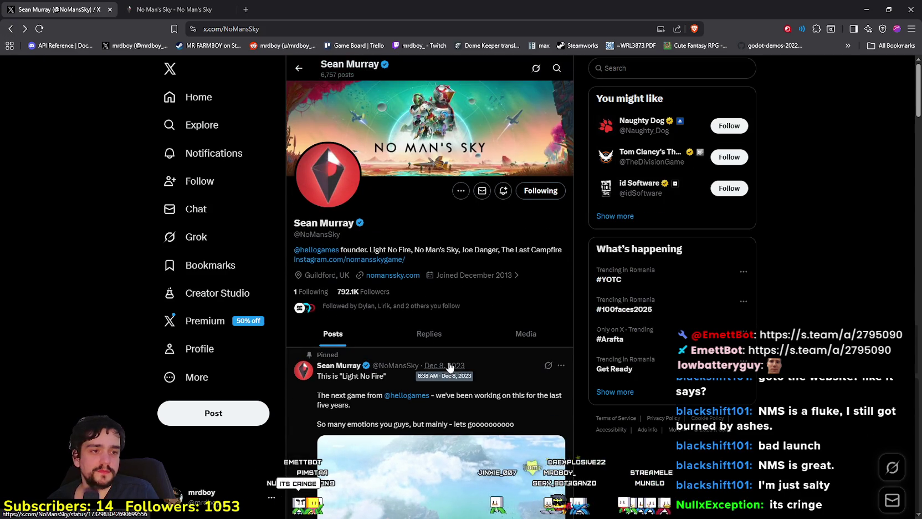
scroll(419, 307, "down", 5)
scroll(508, 333, "down", 4)
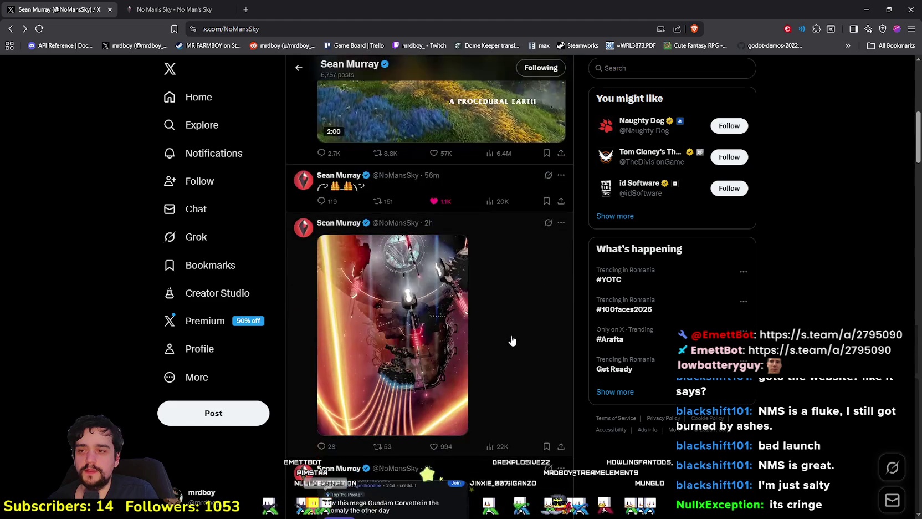
scroll(503, 343, "down", 6)
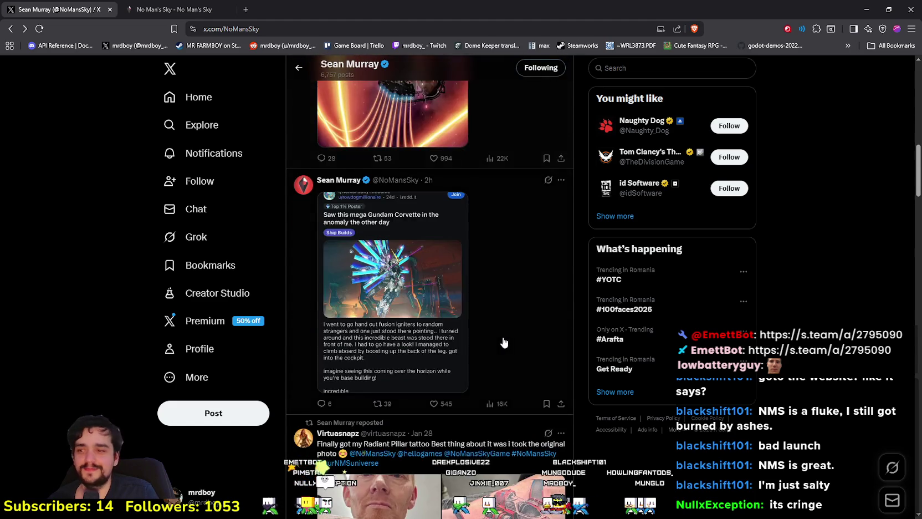
scroll(501, 342, "up", 11)
scroll(416, 382, "up", 3)
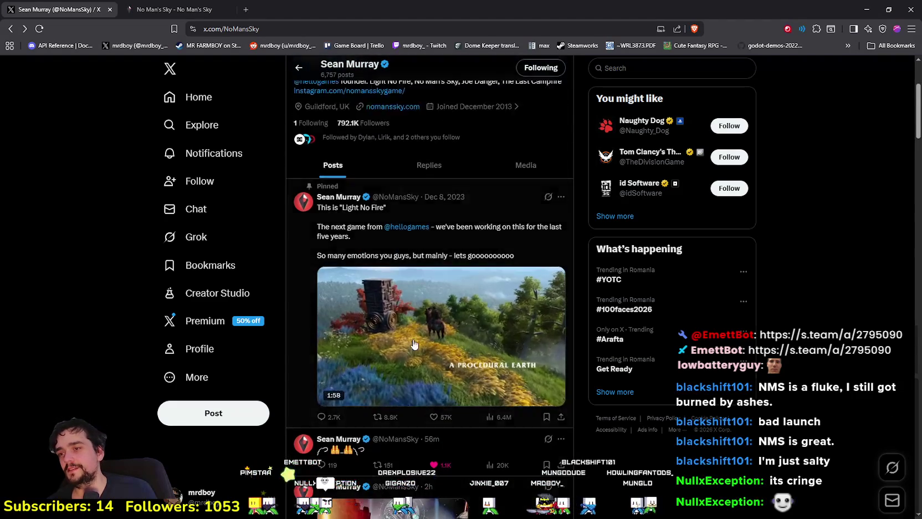
scroll(502, 411, "down", 7)
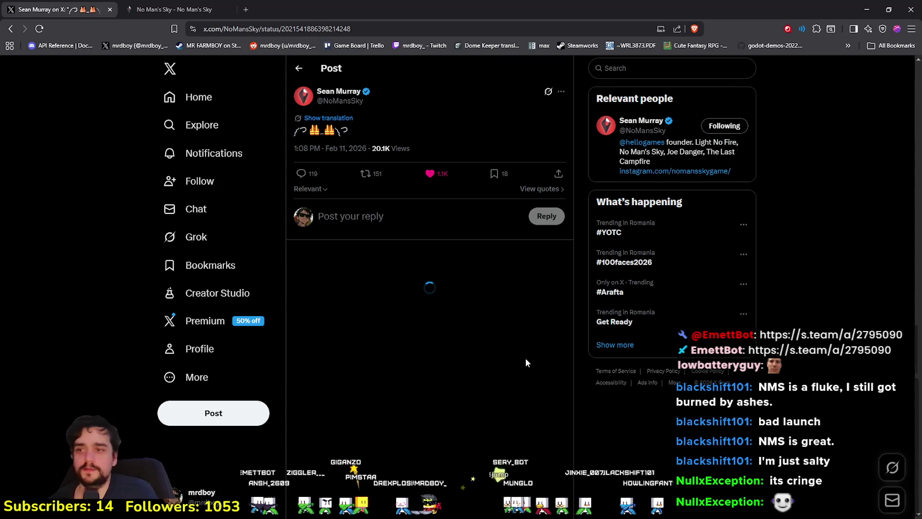
scroll(517, 354, "down", 2)
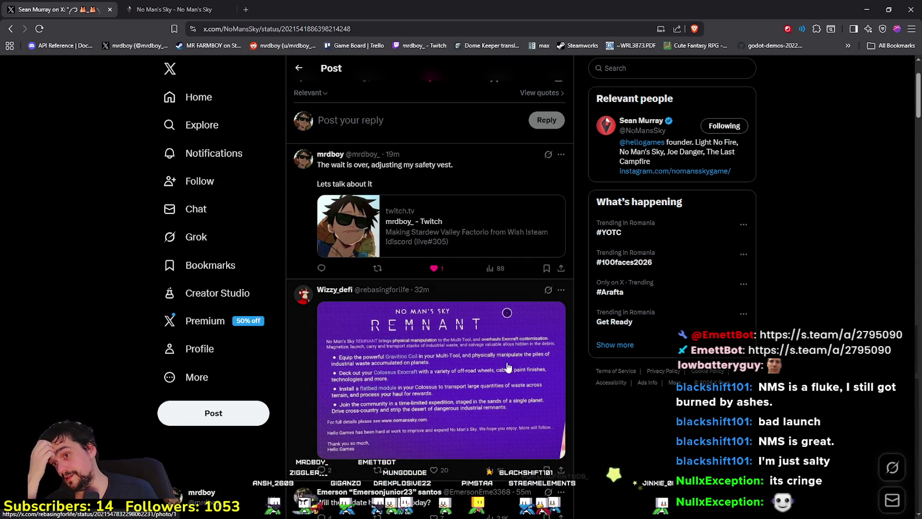
scroll(617, 259, "down", 2)
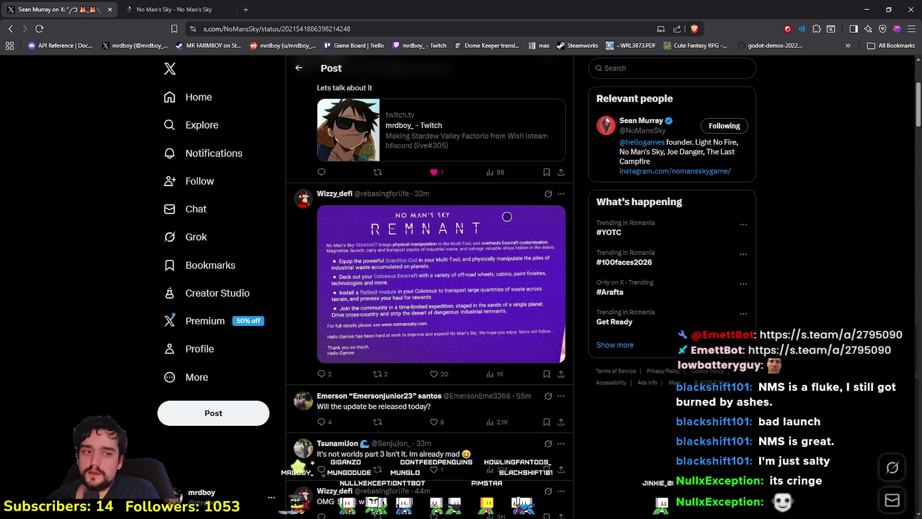
key("alt+Tab")
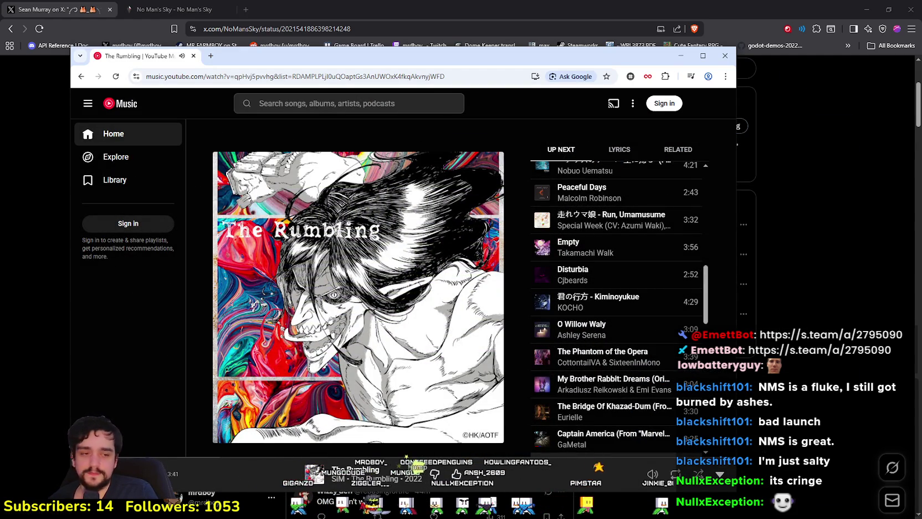
key("alt+Tab")
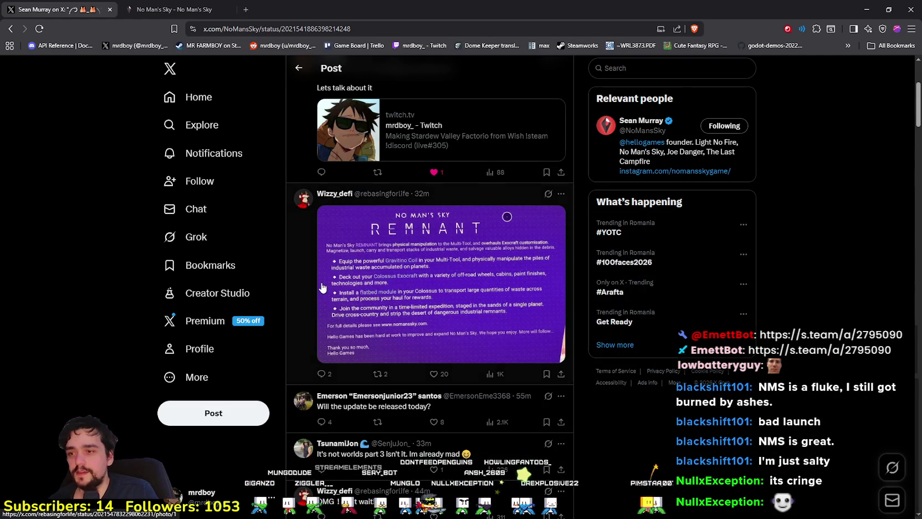
scroll(323, 287, "up", 3)
Step: Open the latest patch notes from the No Man's Sky homepage and copy the Voyagers update image
left_click(166, 7)
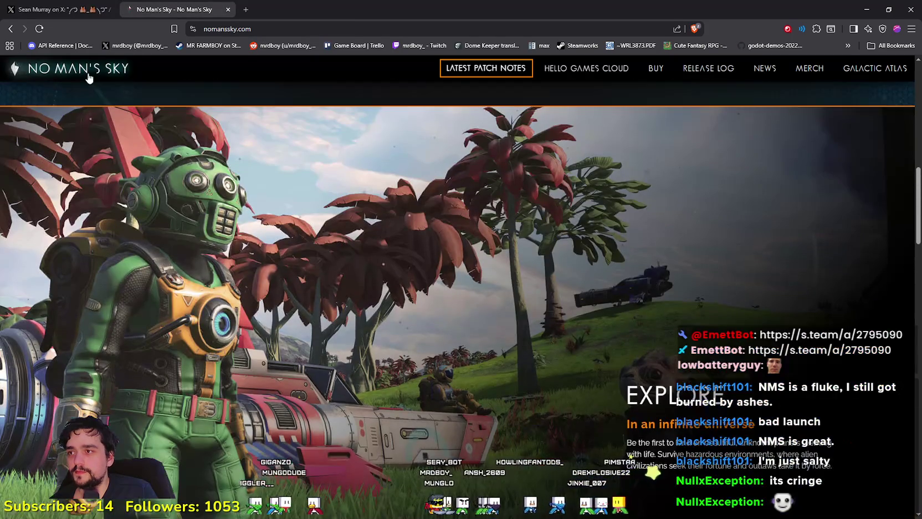
left_click(87, 76)
left_click(474, 69)
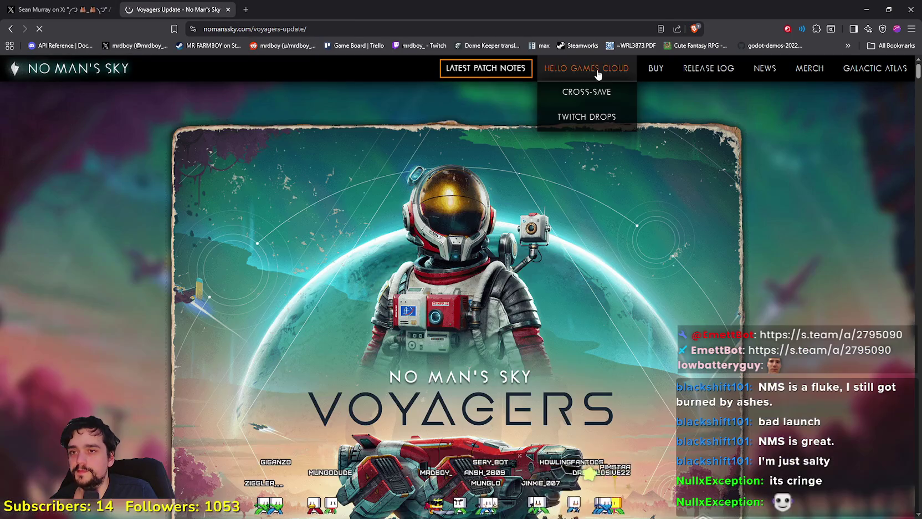
scroll(117, 227, "down", 5)
right_click(100, 264)
left_click(139, 300)
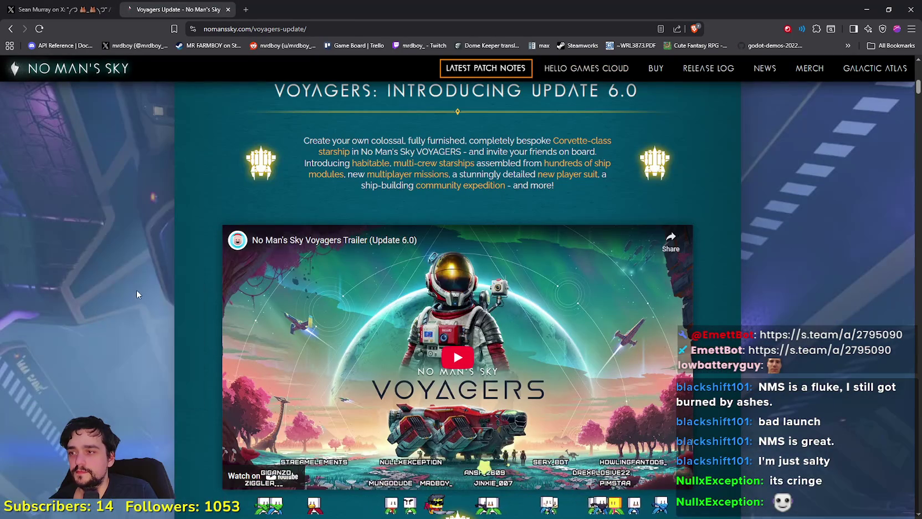
Step: Reload the Voyagers update page, return to its top, and open the Release Log
right_click(210, 161)
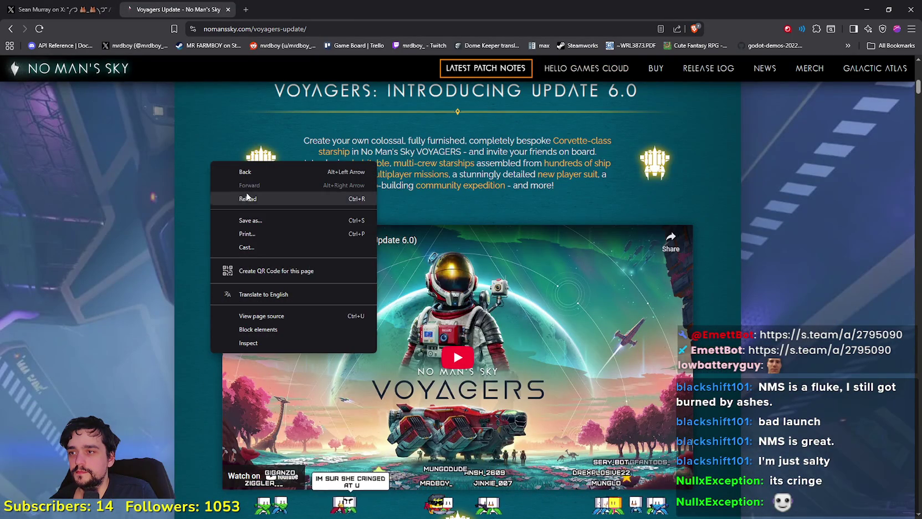
left_click(245, 199)
scroll(212, 343, "down", 9)
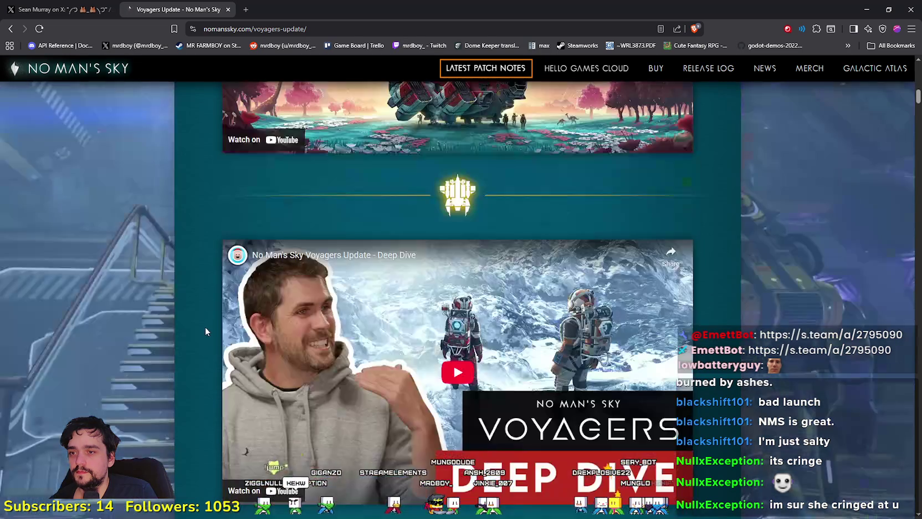
scroll(203, 318, "down", 7)
scroll(203, 318, "down", 10)
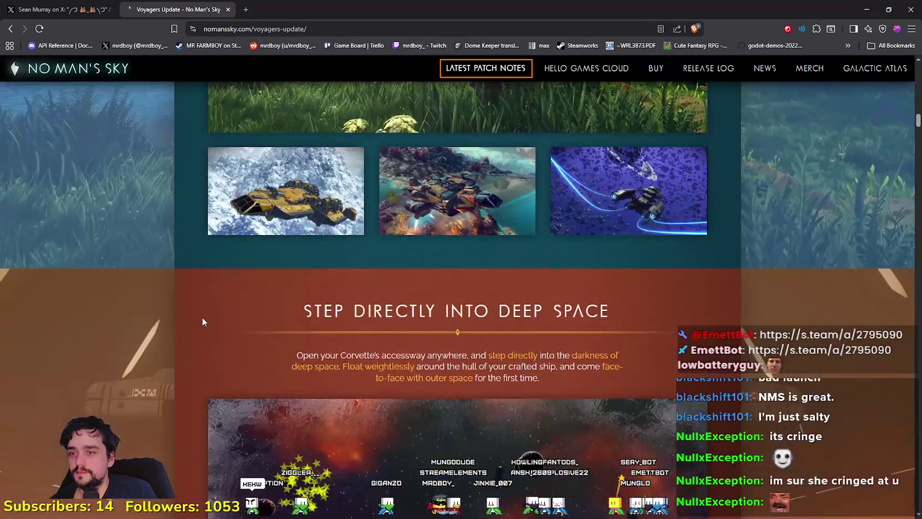
key("Home")
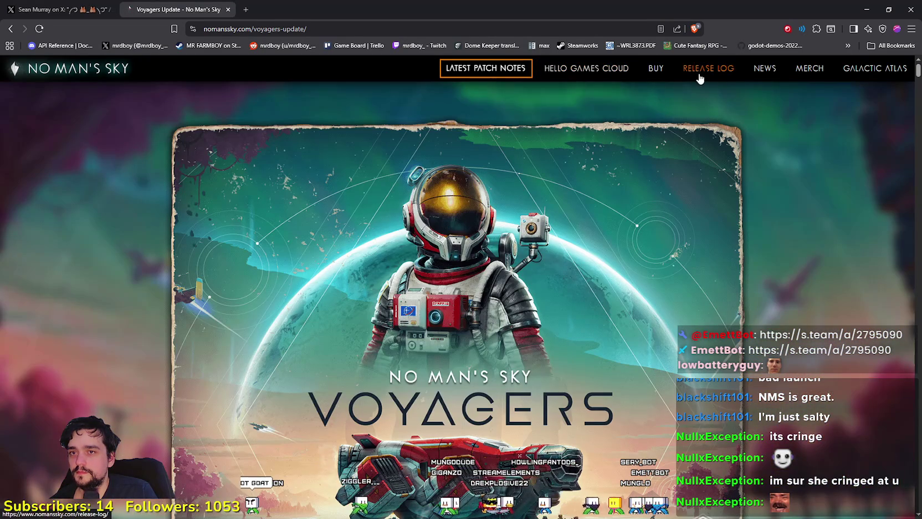
left_click(723, 72)
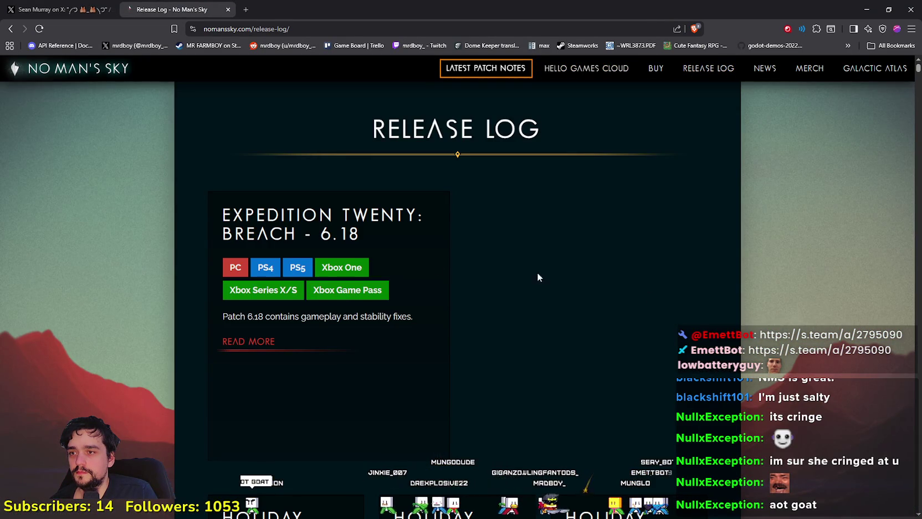
scroll(468, 335, "down", 5)
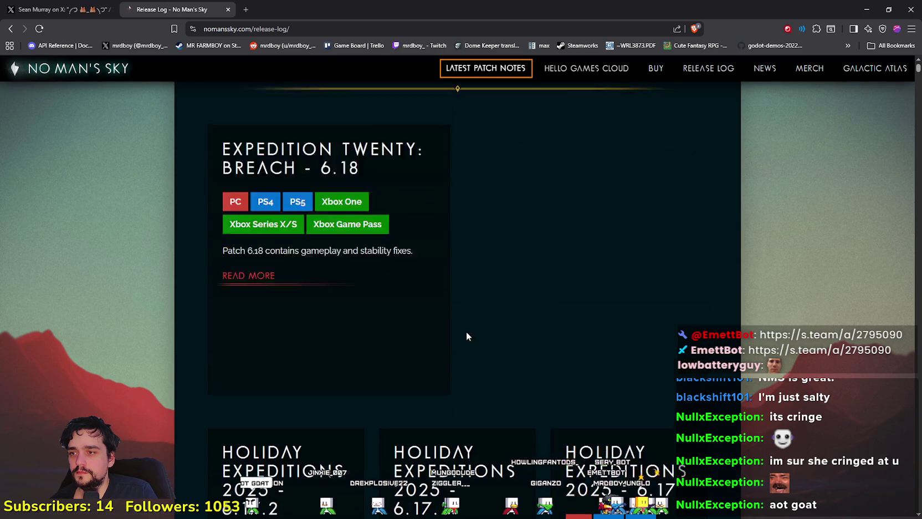
scroll(432, 282, "up", 5)
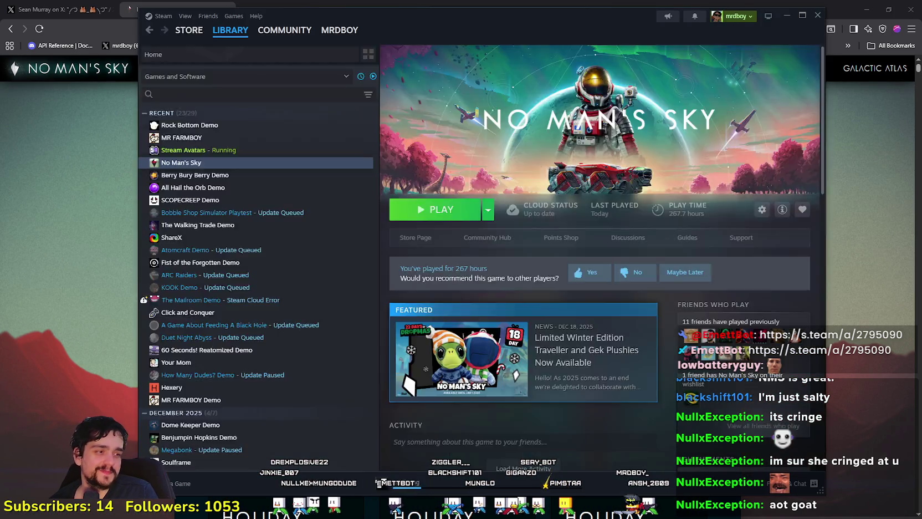
Step: Open No Man's Sky's community discussions from the Steam library, then return to its library page
left_click(189, 30)
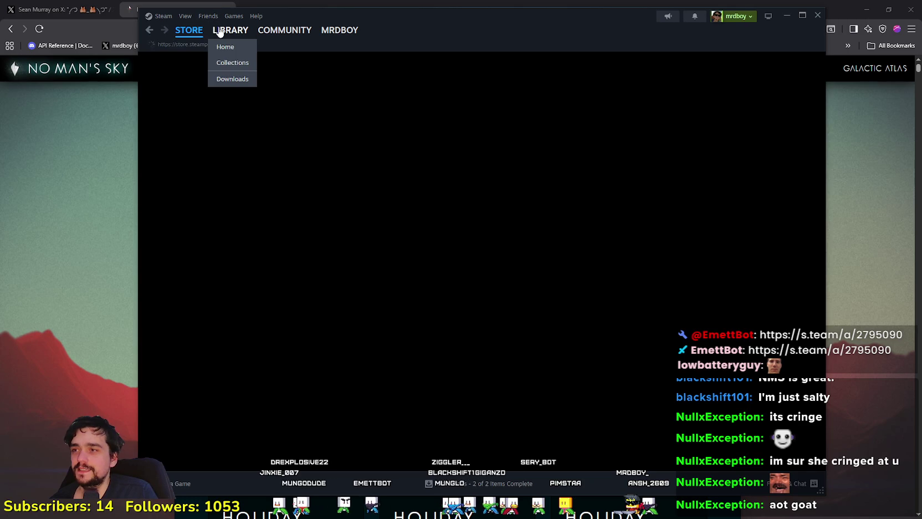
left_click(220, 31)
left_click(487, 237)
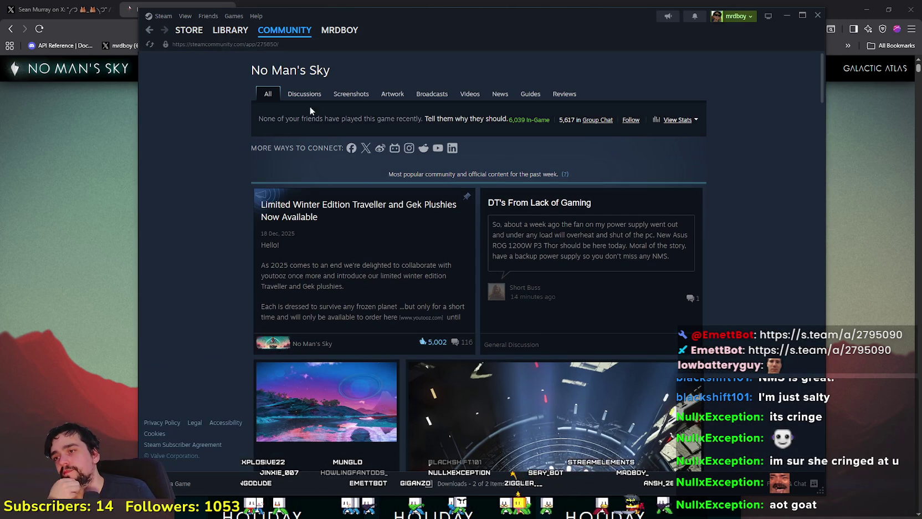
left_click(301, 103)
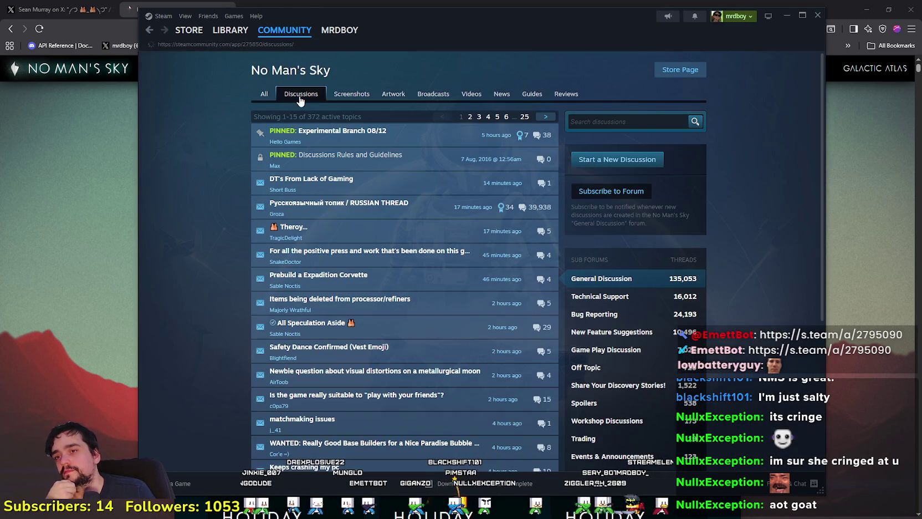
mouse_move(341, 186)
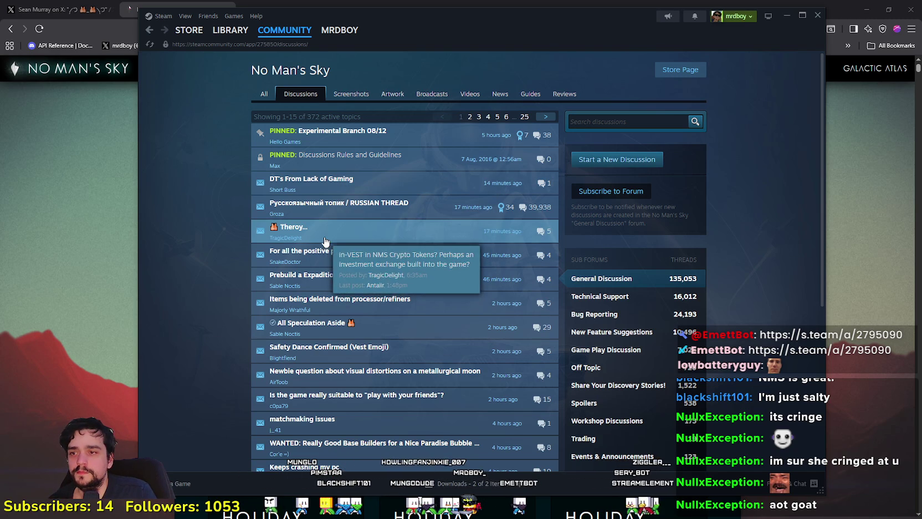
left_click(220, 37)
Step: Return to the browser's X tab and scroll through the developer's post replies
left_click(133, 250)
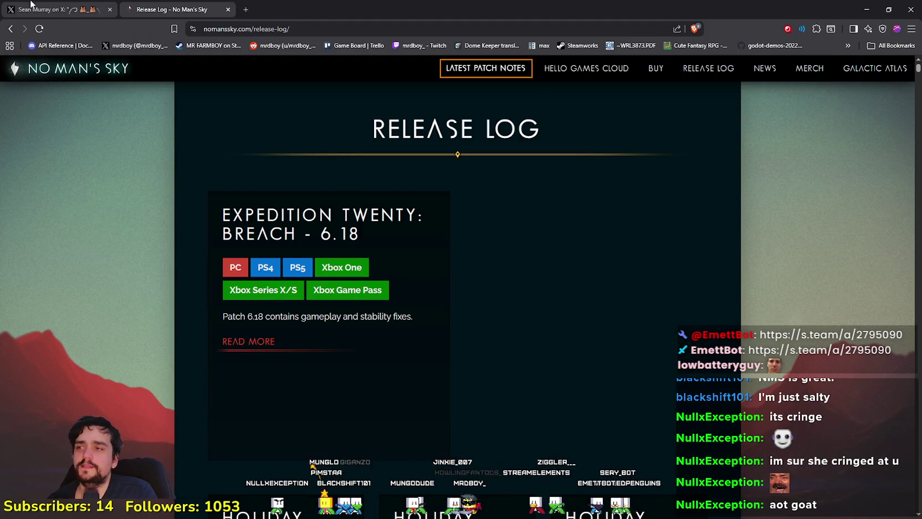
left_click(31, 5)
scroll(423, 475, "down", 15)
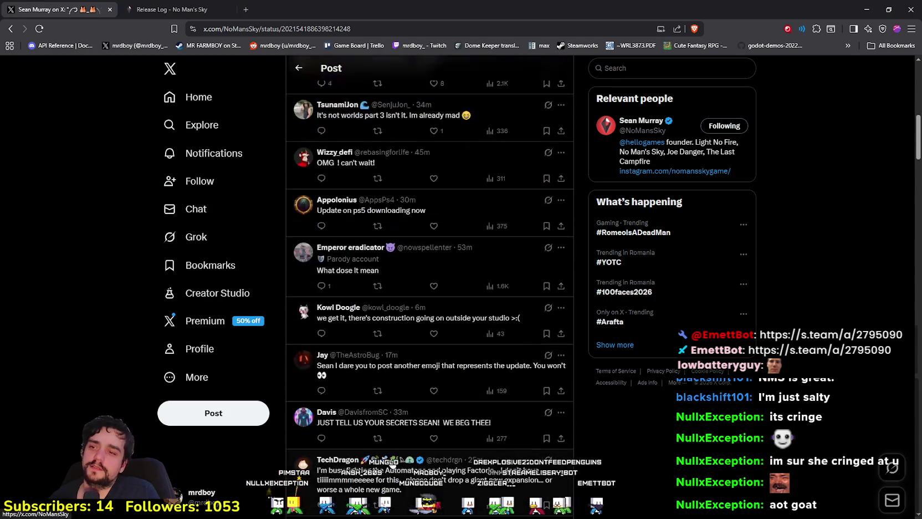
scroll(374, 396, "down", 7)
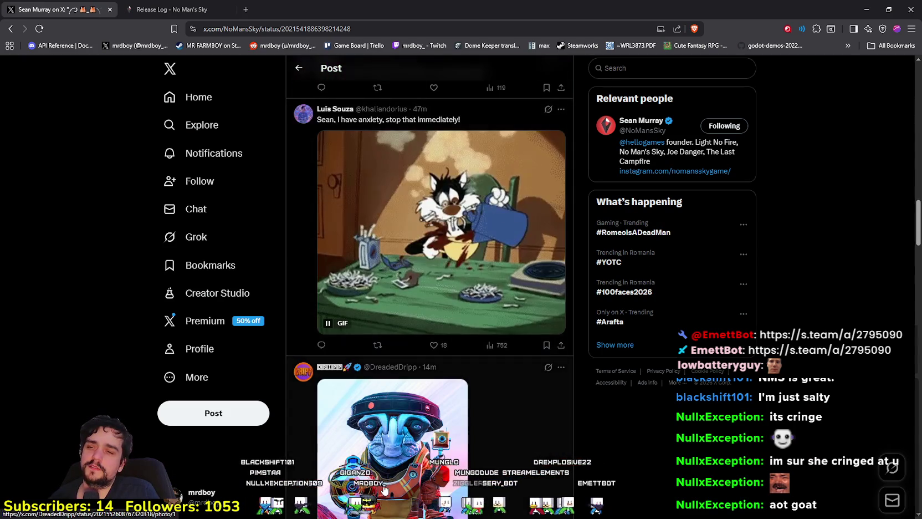
scroll(464, 368, "up", 15)
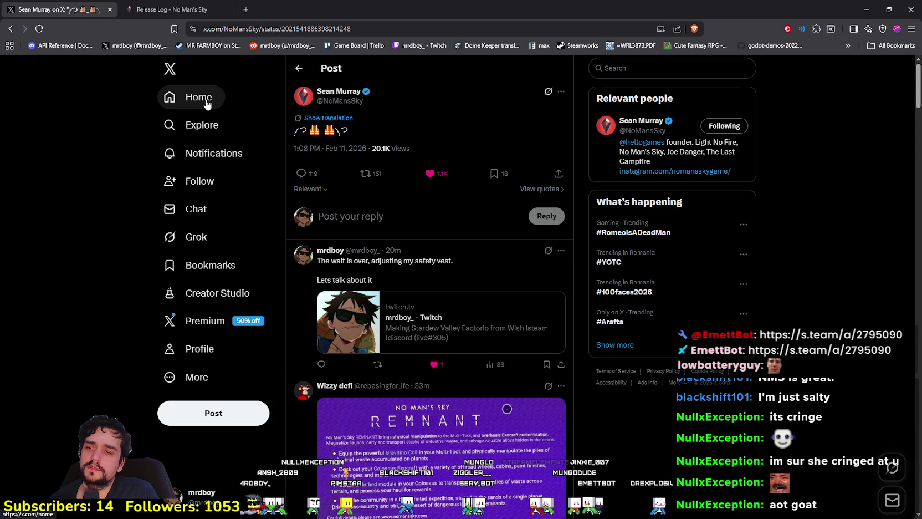
scroll(441, 446, "down", 3)
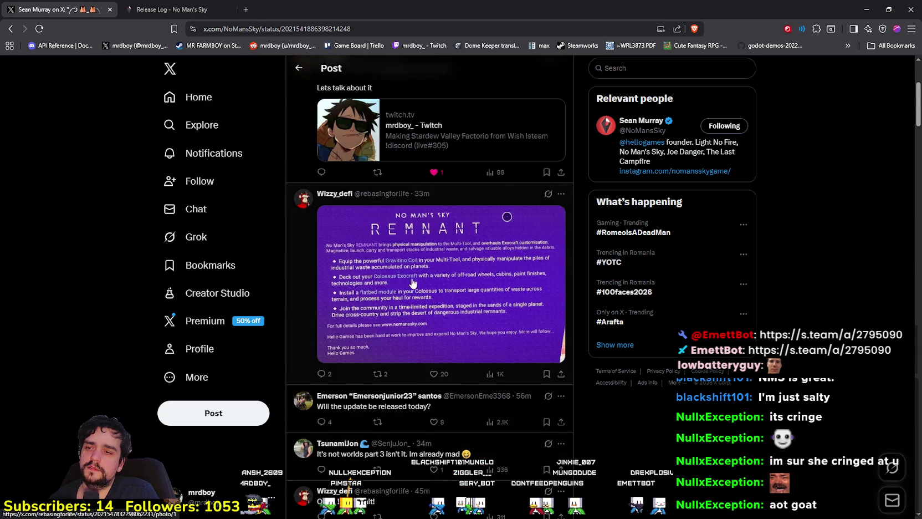
scroll(421, 249, "up", 3)
Step: Search X for 'no mans sky' and scroll through the results
left_click(617, 71)
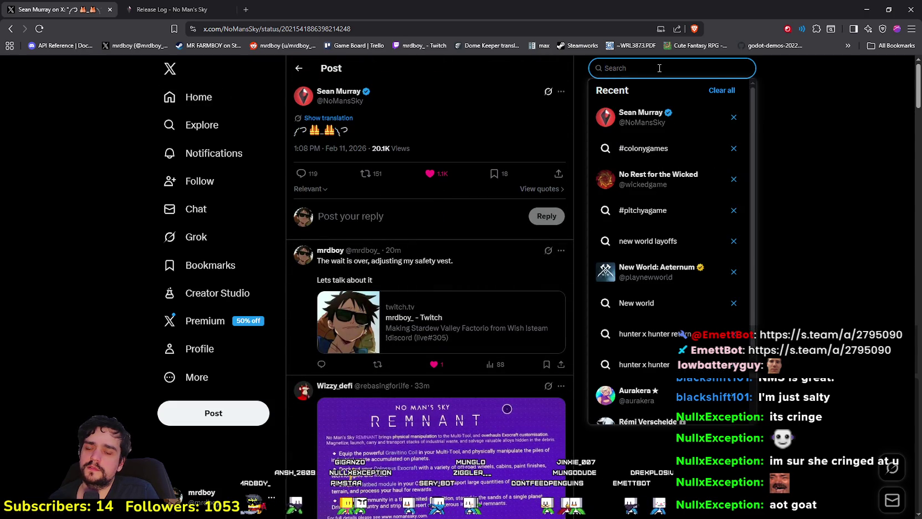
type("no")
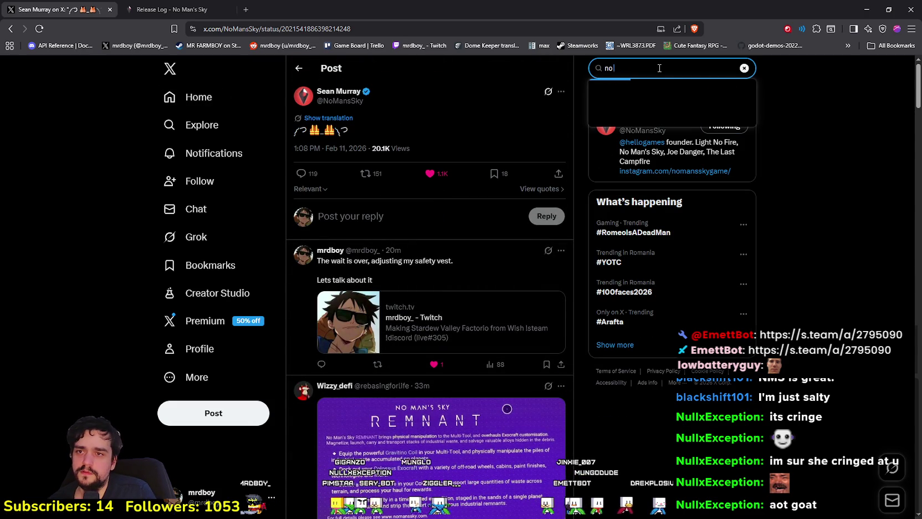
type("my")
key("Return")
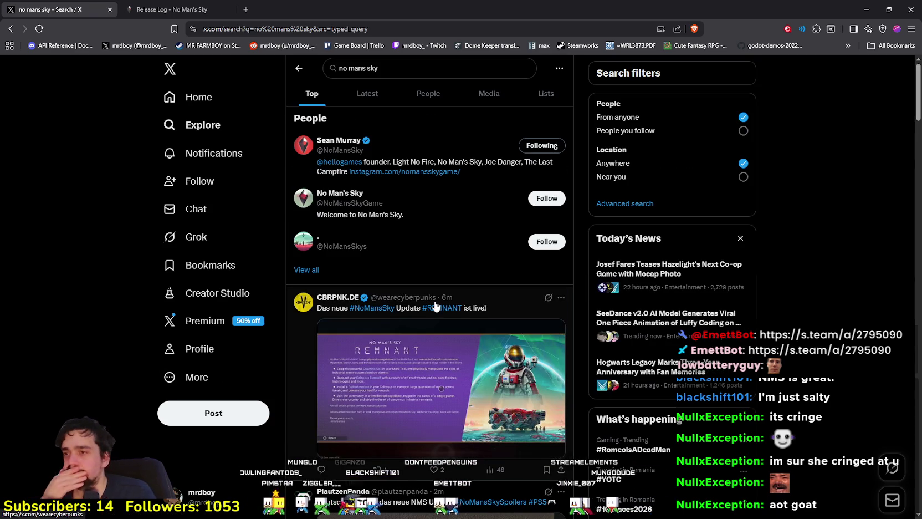
scroll(441, 309, "down", 6)
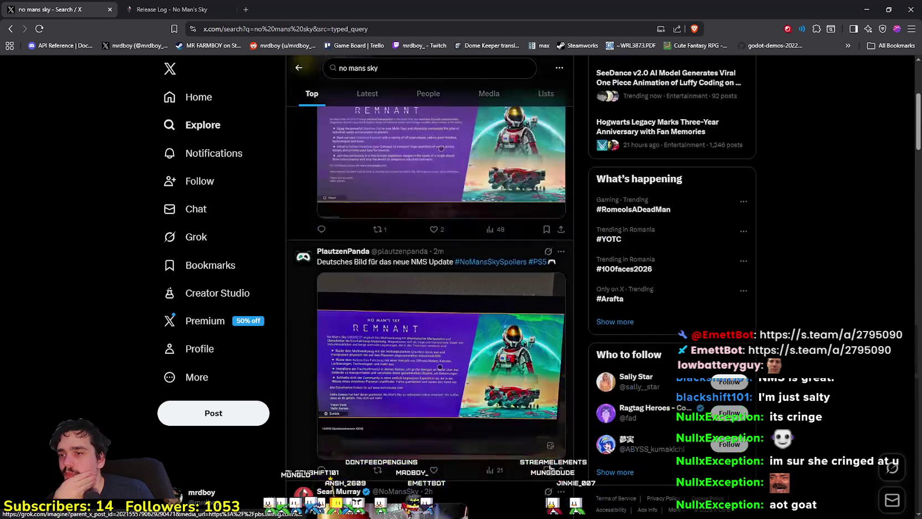
scroll(522, 455, "down", 15)
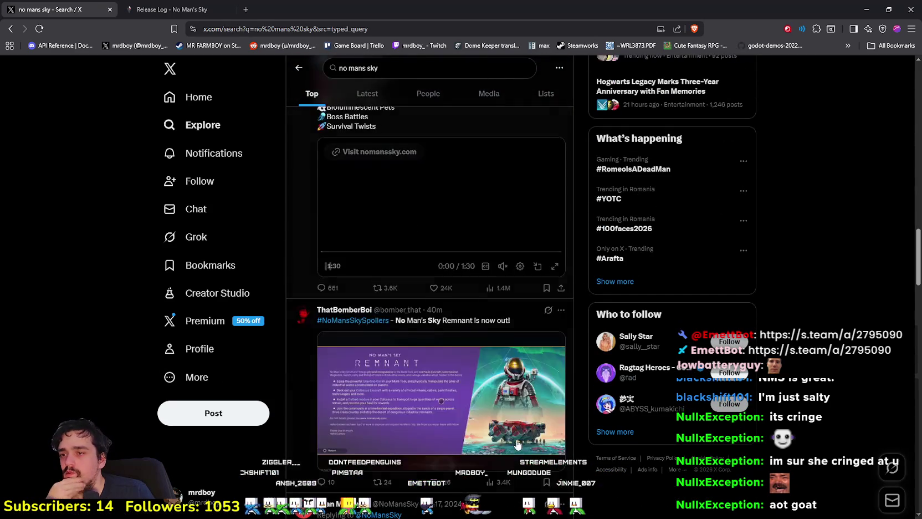
scroll(513, 442, "down", 20)
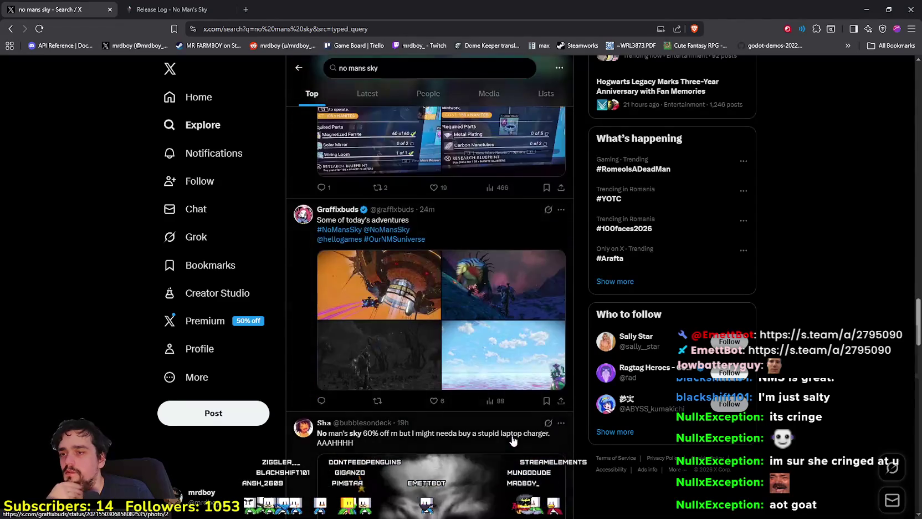
scroll(512, 438, "up", 20)
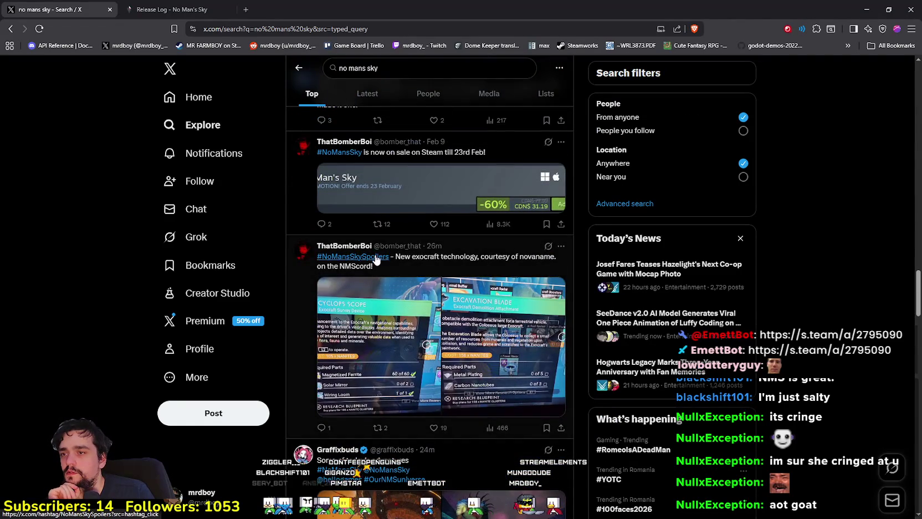
Step: Open the #NoMansSkySpoilers feed, view the Remnant announcement image full size, and close it
left_click(376, 257)
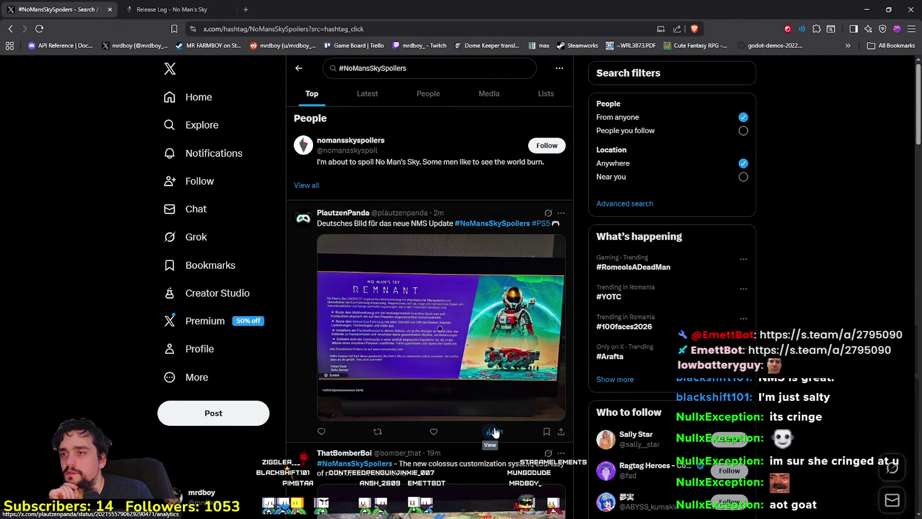
scroll(495, 433, "down", 2)
scroll(495, 416, "up", 2)
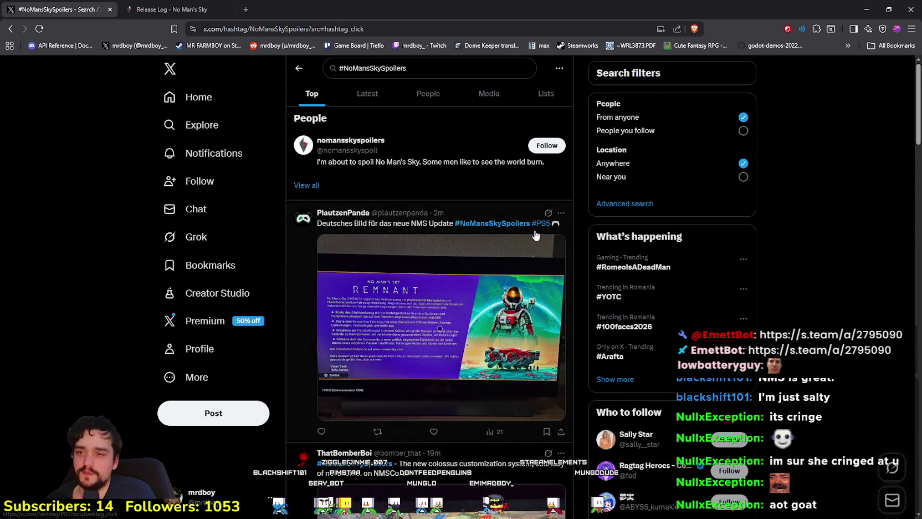
scroll(373, 270, "down", 6)
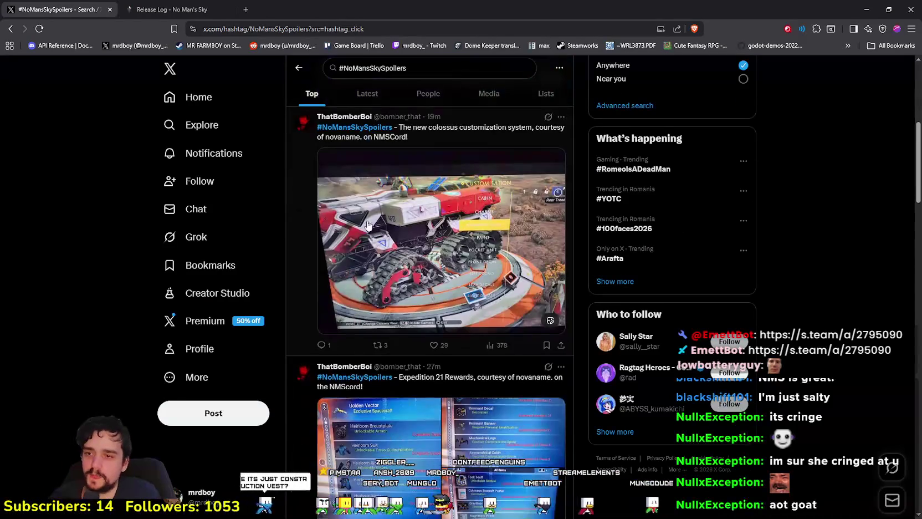
scroll(473, 222, "up", 2)
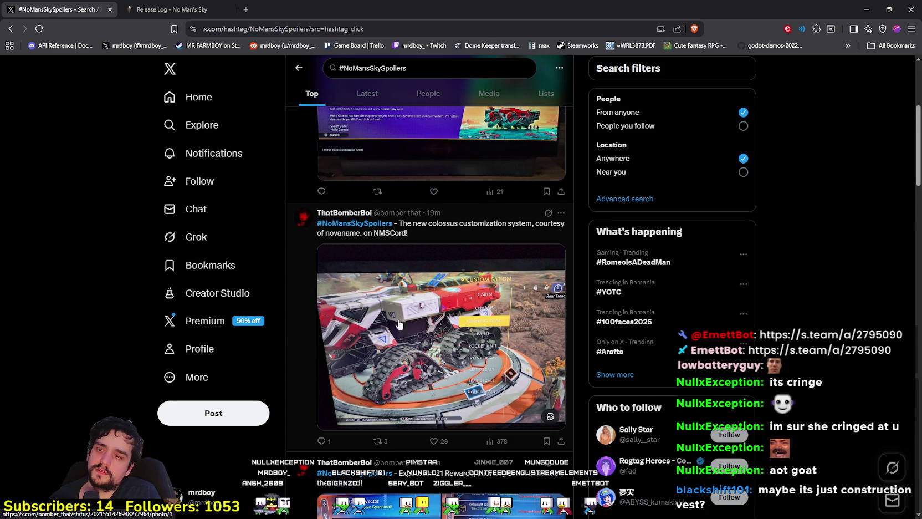
scroll(445, 294, "down", 3)
scroll(490, 414, "down", 3)
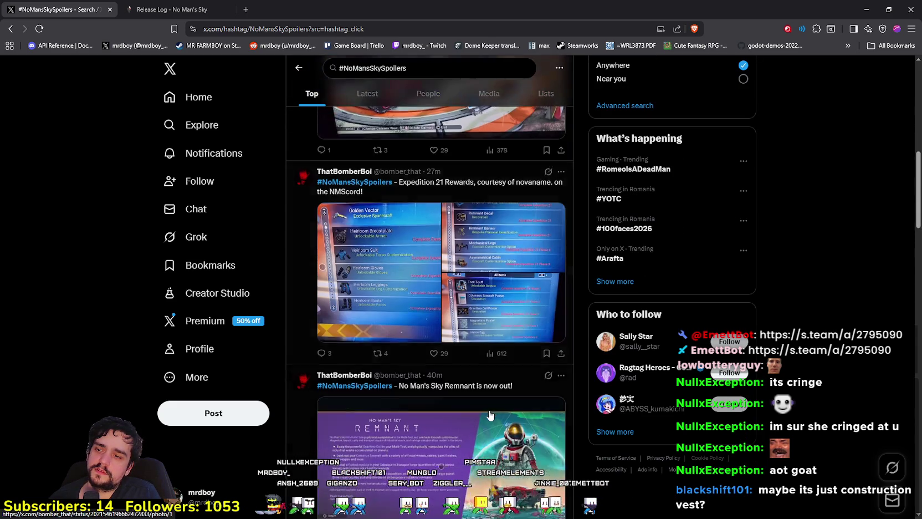
left_click(376, 317)
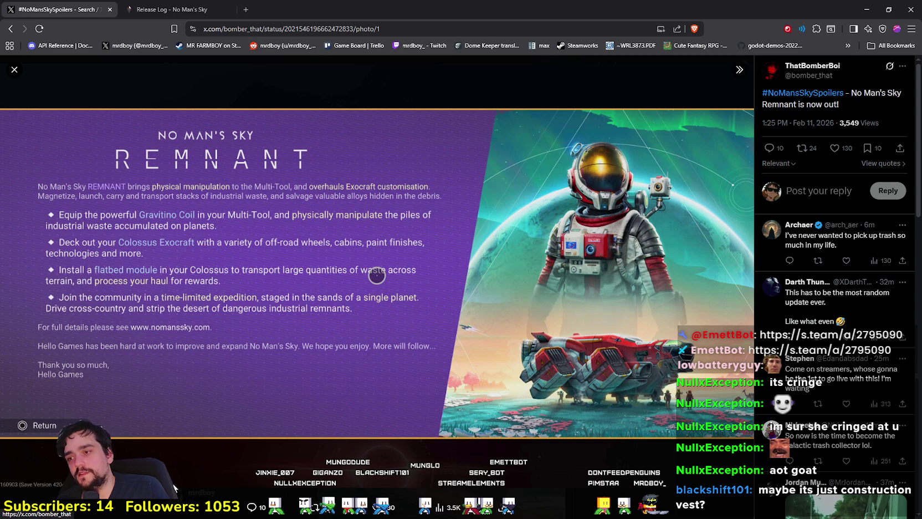
left_click(15, 69)
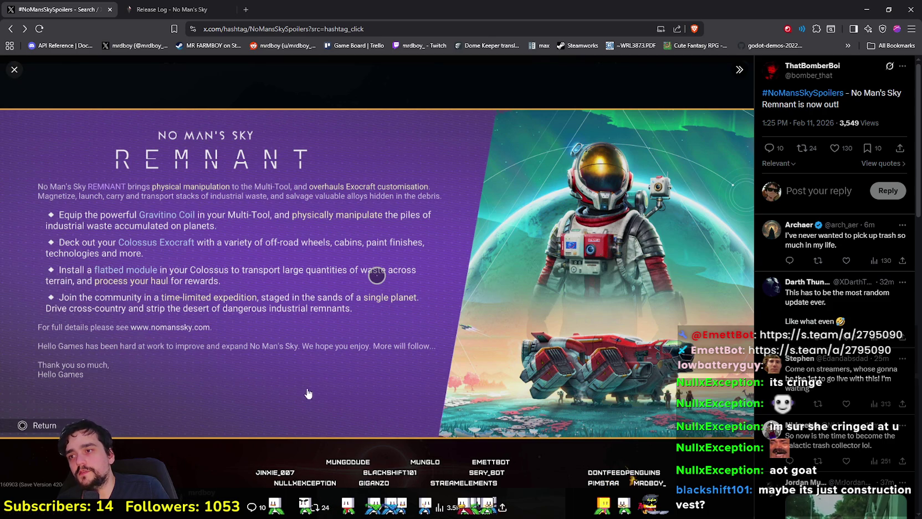
Step: Scroll the #NoMansSkySpoilers feed to the Expedition 21 rewards post and open its image full screen
scroll(468, 385, "down", 2)
scroll(454, 371, "down", 6)
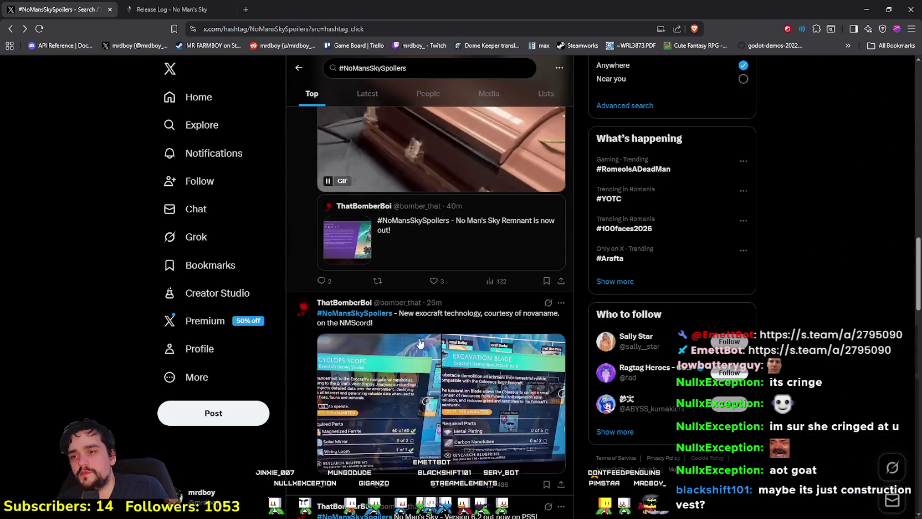
scroll(441, 359, "down", 10)
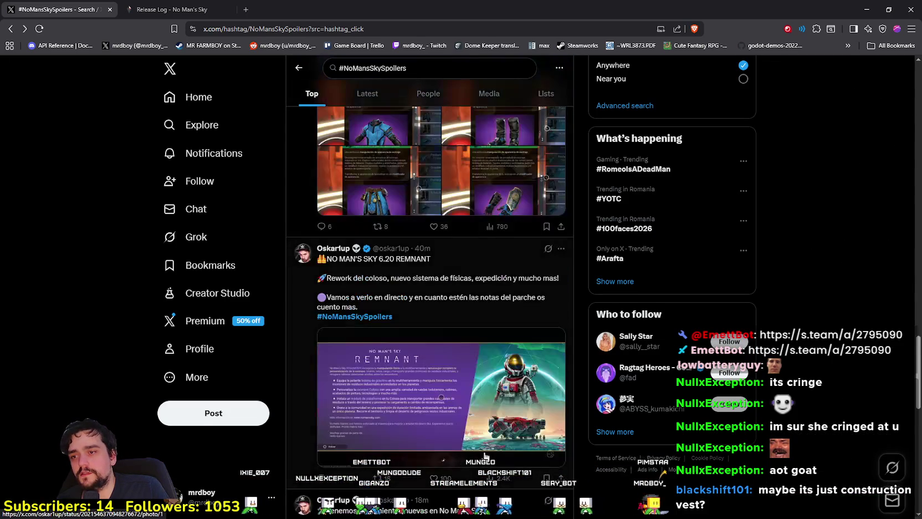
scroll(481, 450, "down", 3)
scroll(480, 446, "down", 10)
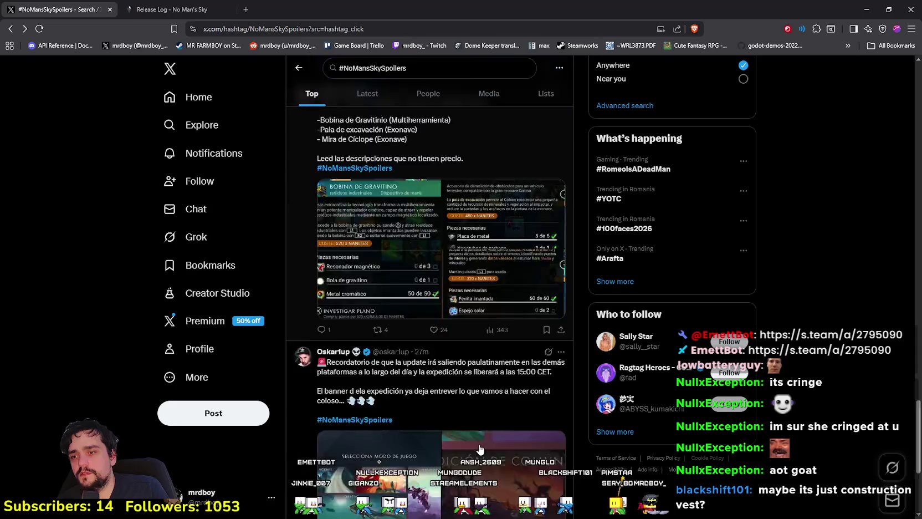
scroll(478, 444, "up", 15)
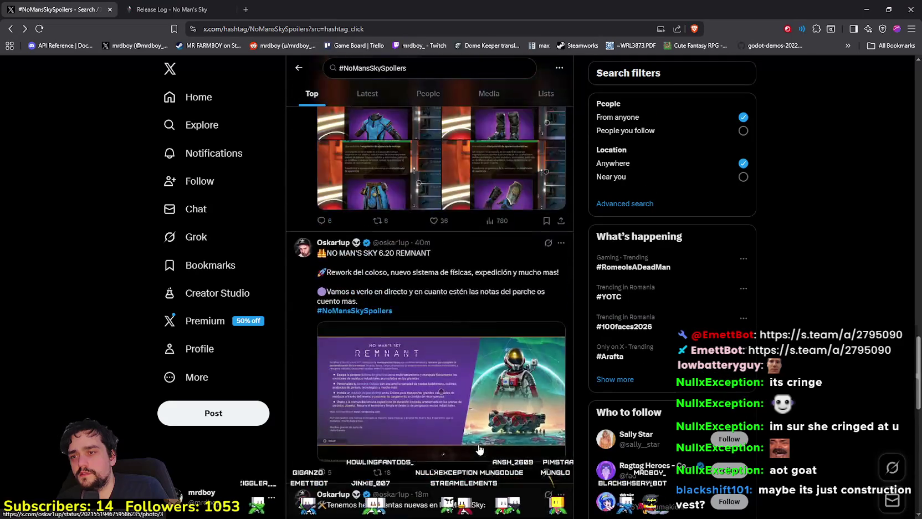
scroll(476, 446, "down", 4)
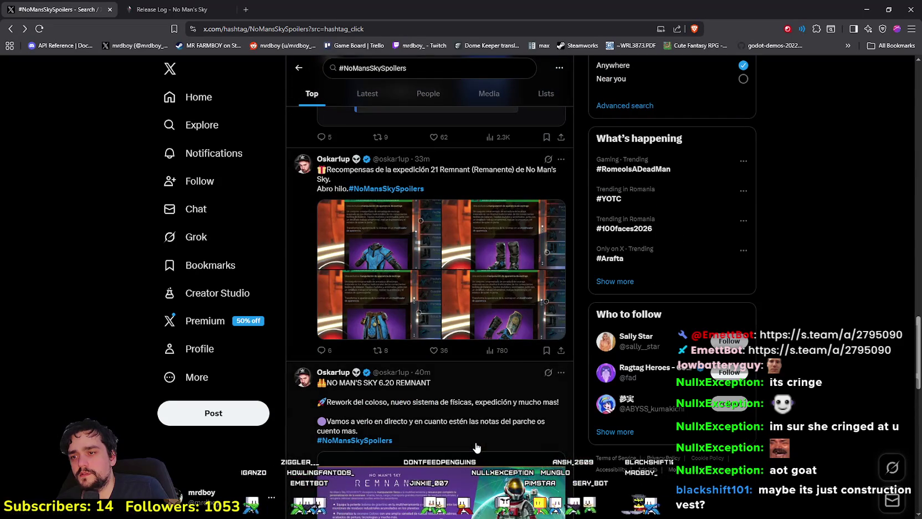
scroll(474, 444, "down", 2)
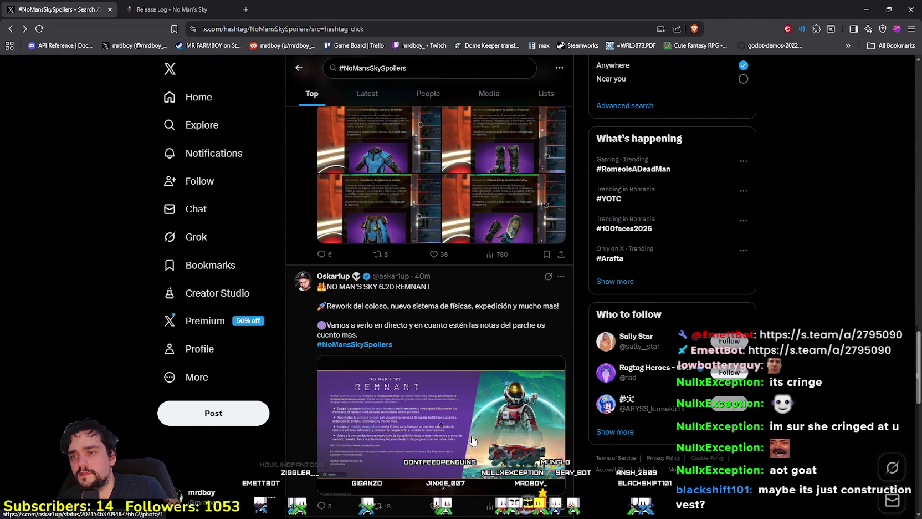
scroll(472, 440, "up", 8)
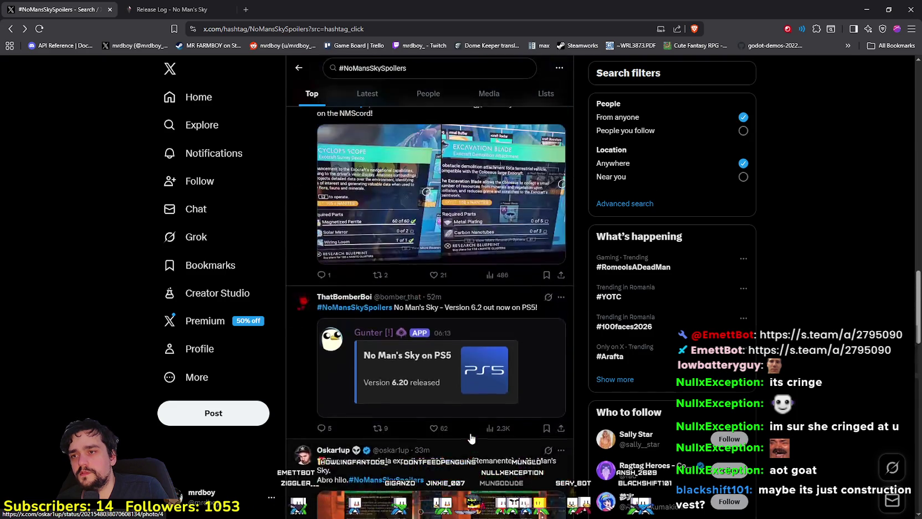
scroll(427, 419, "up", 6)
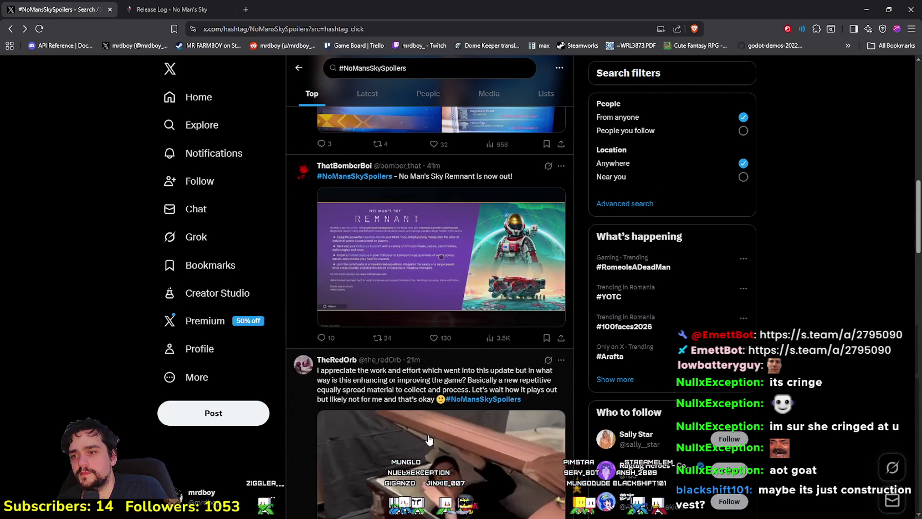
scroll(427, 440, "down", 3)
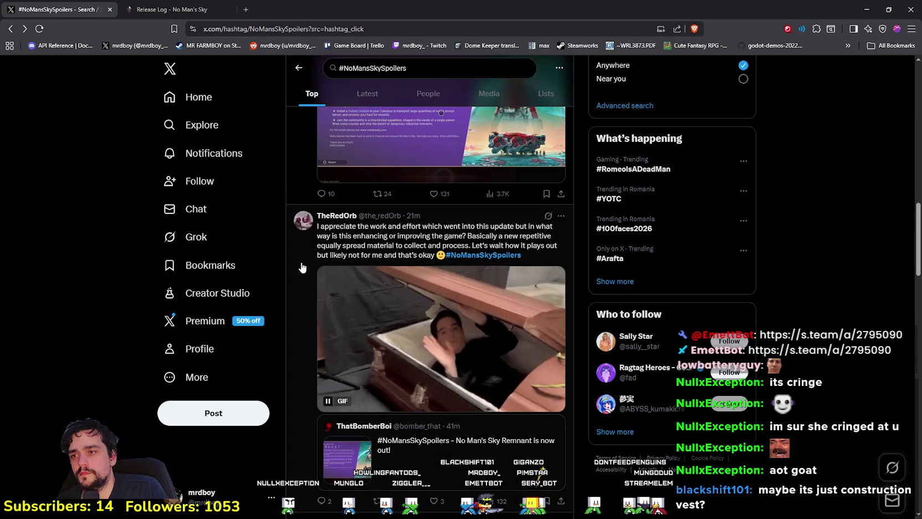
scroll(434, 390, "up", 3)
scroll(434, 390, "up", 6)
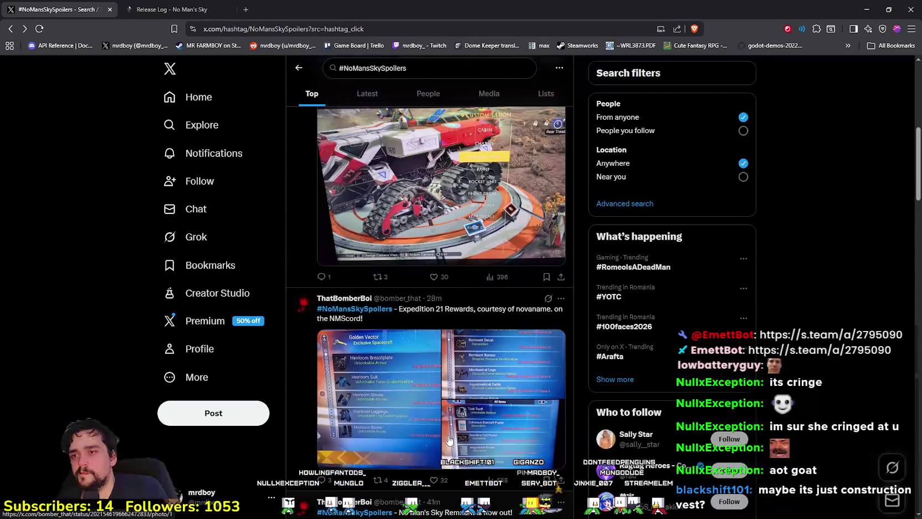
left_click(410, 406)
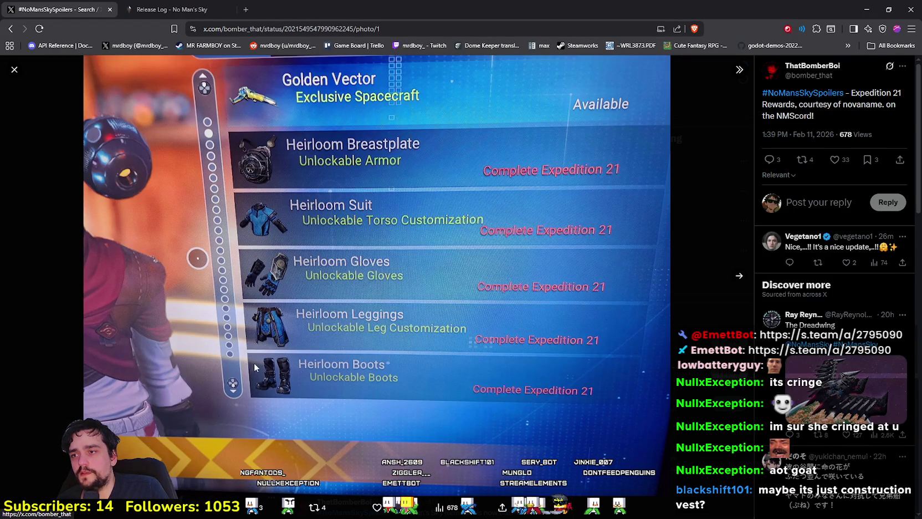
Step: Page through the second and third (All Items) Expedition 21 rewards images, then close the viewer
left_click(739, 277)
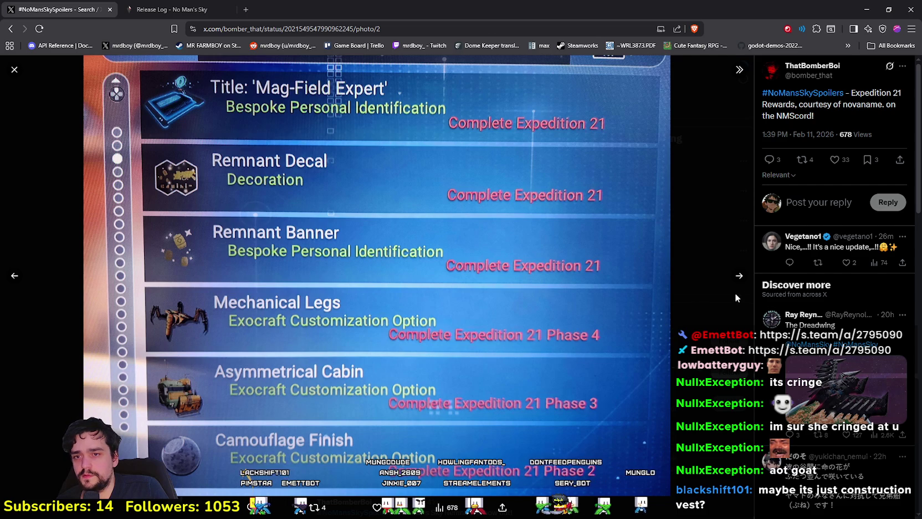
left_click(739, 275)
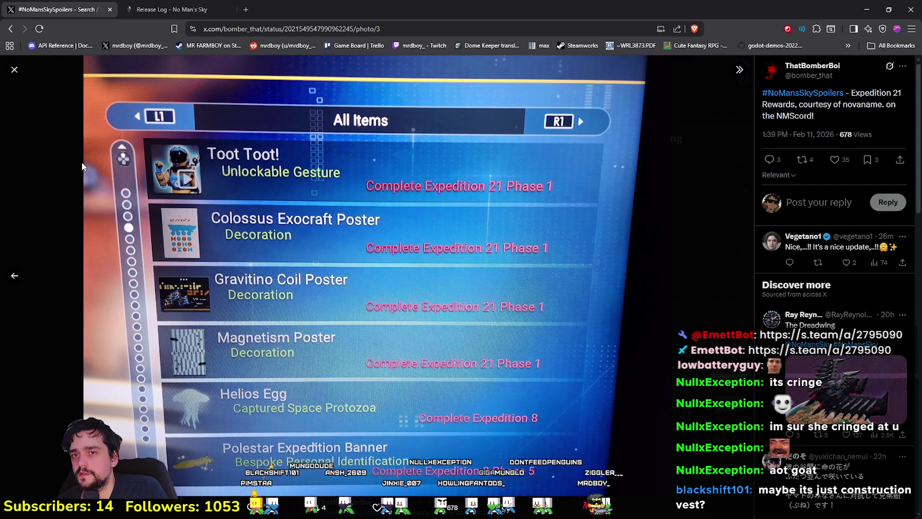
left_click(16, 72)
scroll(348, 382, "up", 7)
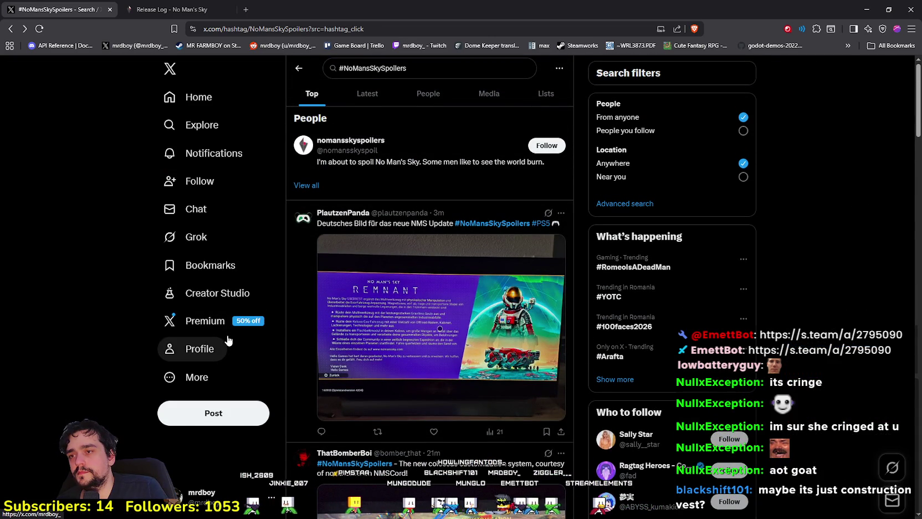
Step: Reload the #NoMansSkySpoilers results, scroll down to the GIF post, and bring up Steam's library
scroll(399, 411, "down", 2)
scroll(399, 411, "down", 2)
right_click(86, 201)
left_click(111, 238)
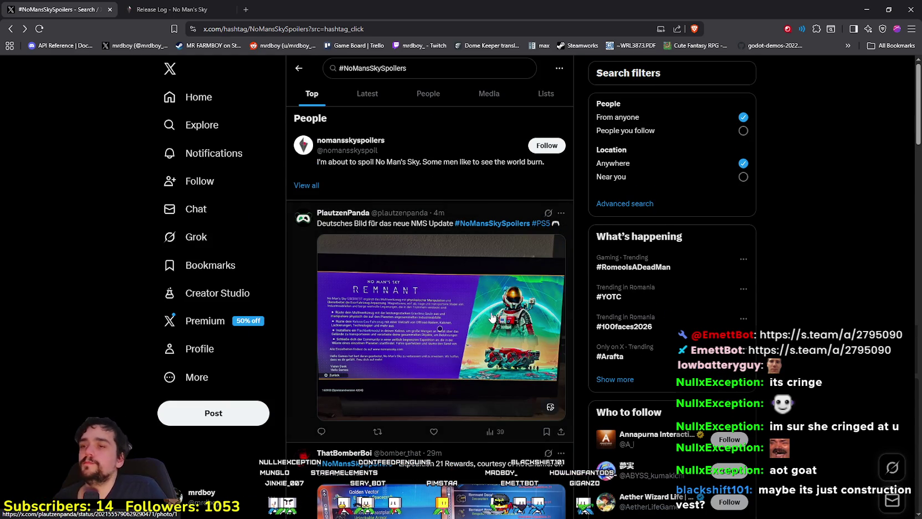
scroll(493, 320, "down", 10)
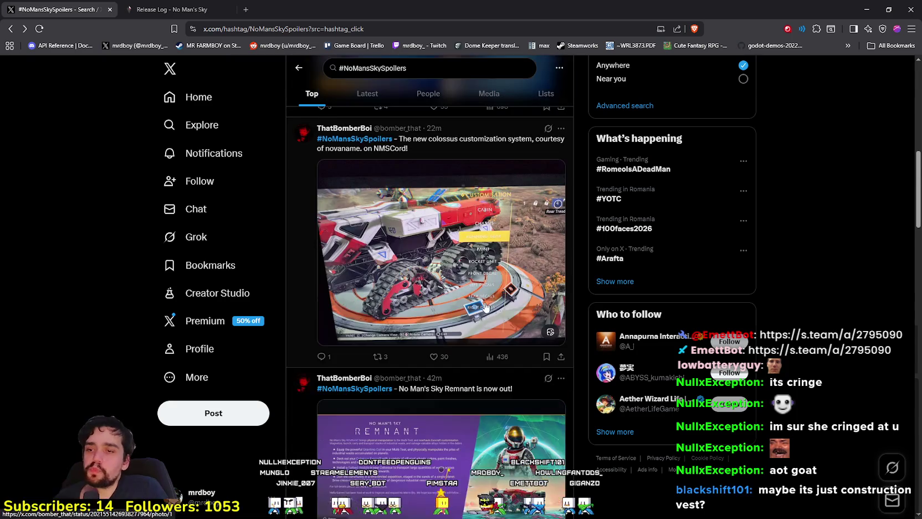
scroll(485, 306, "down", 3)
scroll(485, 306, "down", 3)
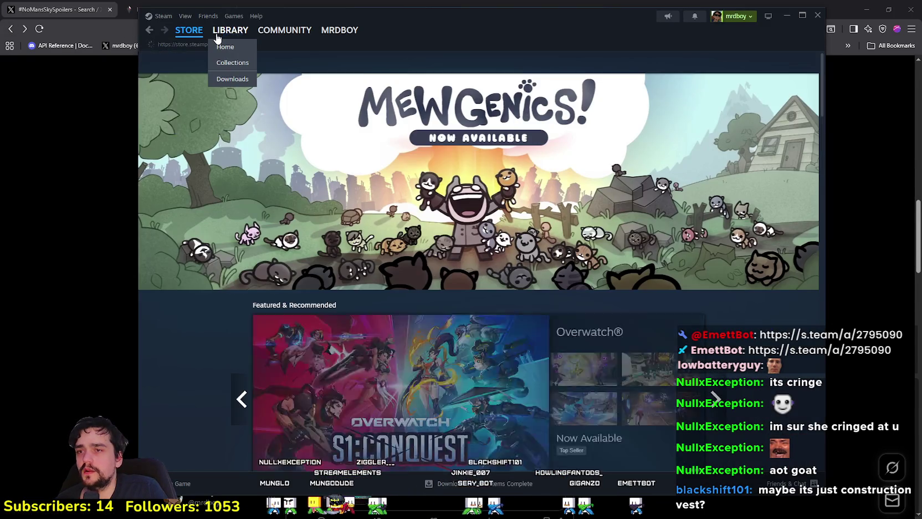
left_click(228, 31)
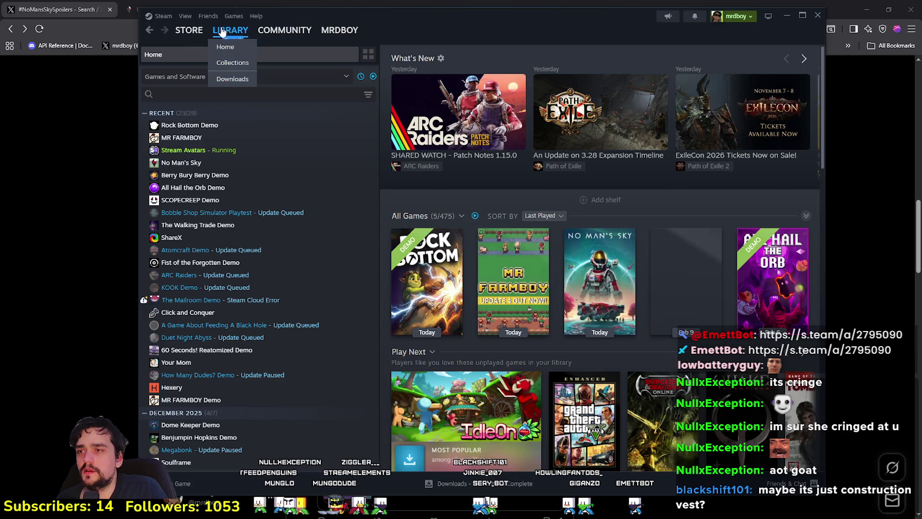
Step: Browse No Man's Sky's Community Hub discussion topics, then return to its library page
left_click(214, 163)
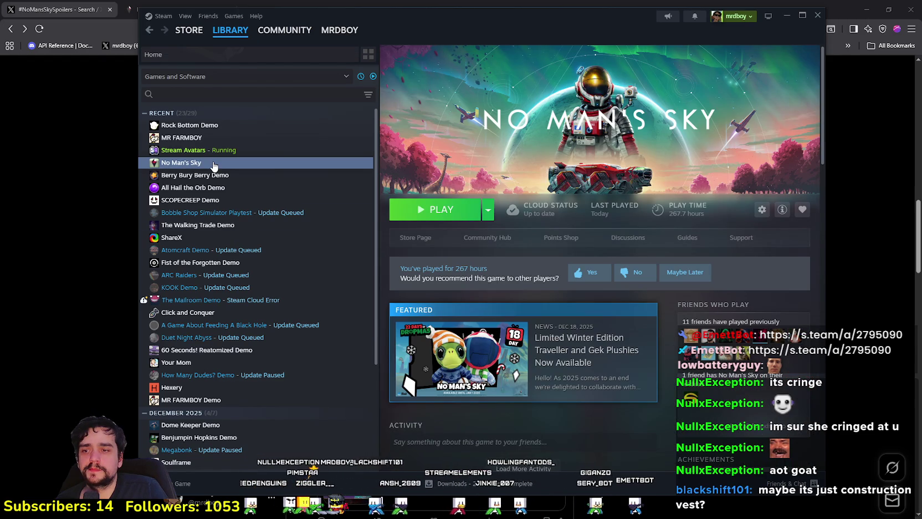
left_click(487, 237)
mouse_move(230, 38)
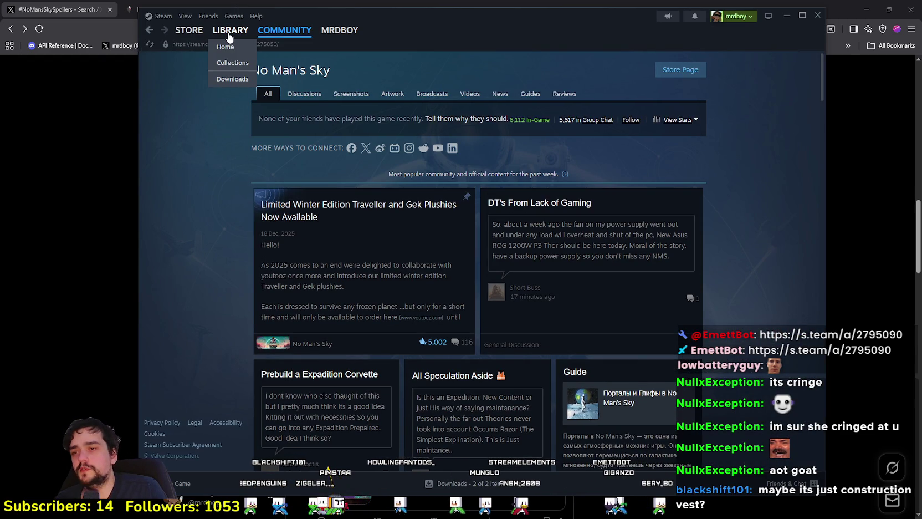
left_click(304, 93)
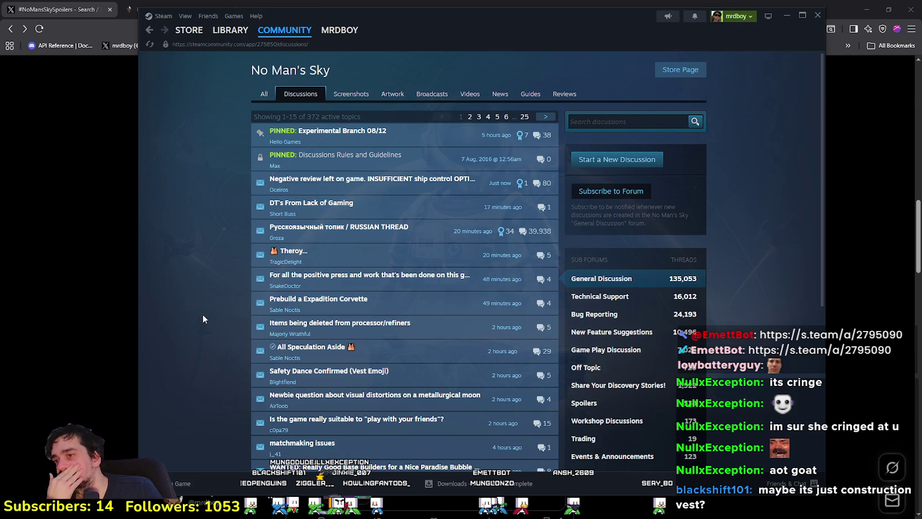
mouse_move(409, 179)
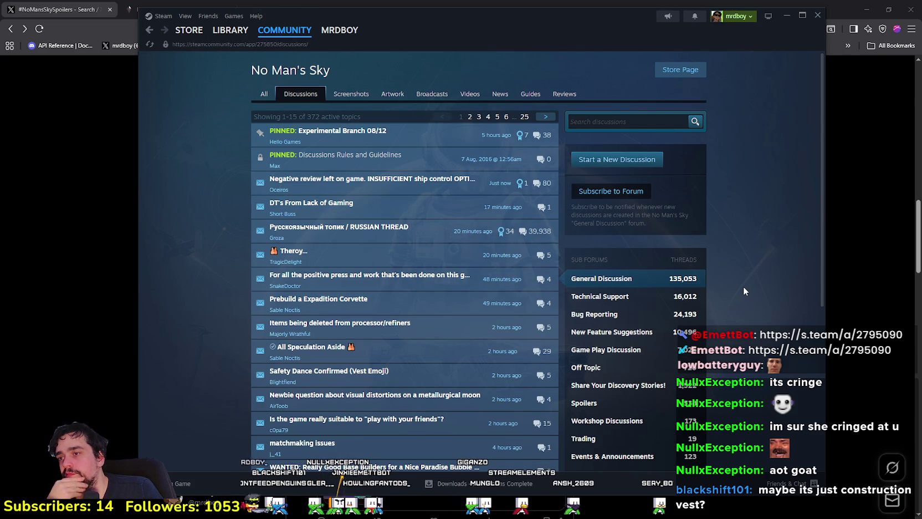
scroll(720, 266, "down", 4)
left_click(230, 30)
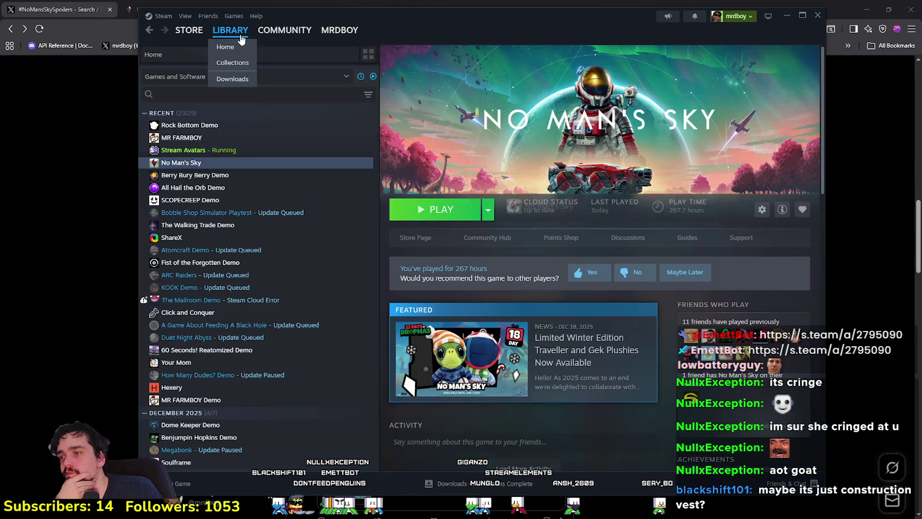
right_click(246, 165)
Step: Start verifying No Man's Sky's game files from Properties > Installed Files, then close Properties
mouse_move(287, 224)
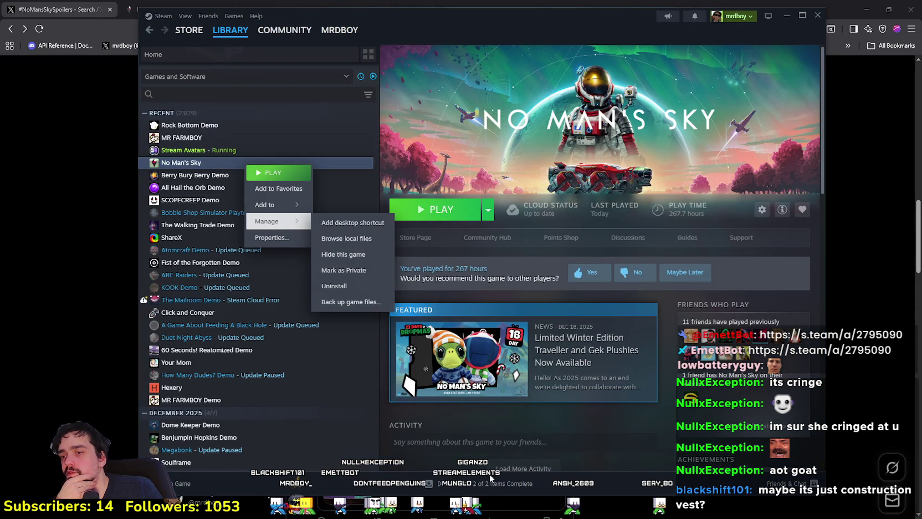
left_click(270, 237)
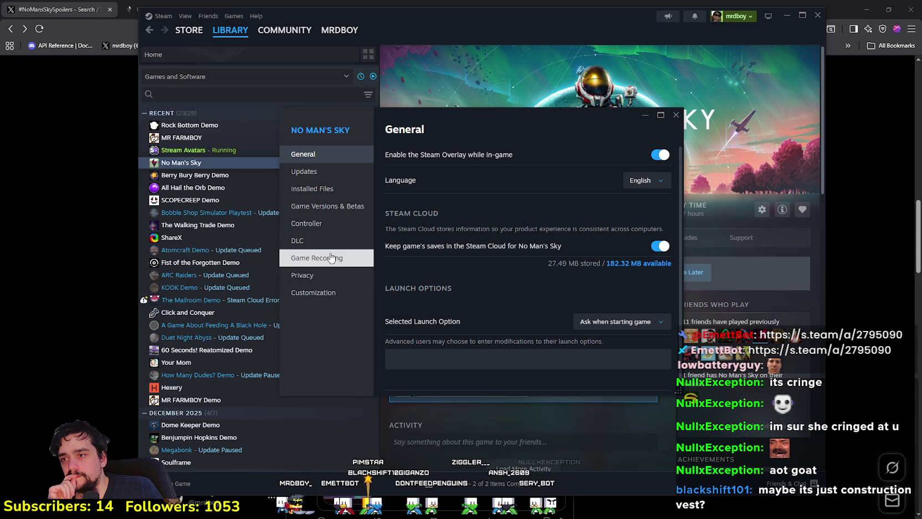
left_click(318, 188)
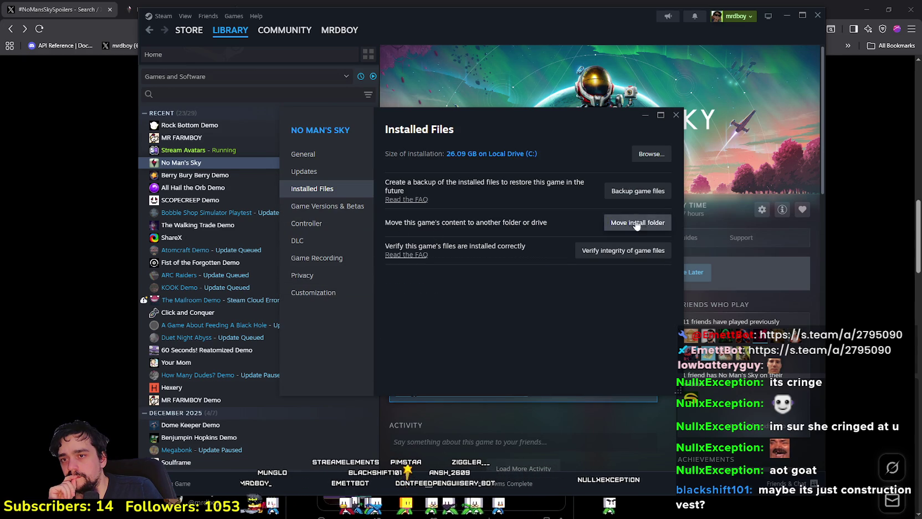
left_click(637, 250)
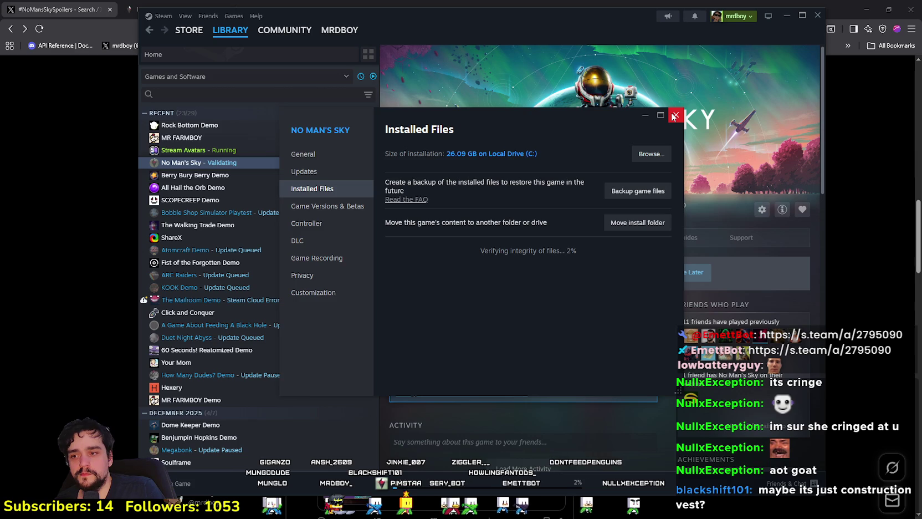
left_click(675, 115)
Step: Bring the X browser forward, scroll up the #NoMansSkySpoilers feed, then minimize the browser
left_click(28, 292)
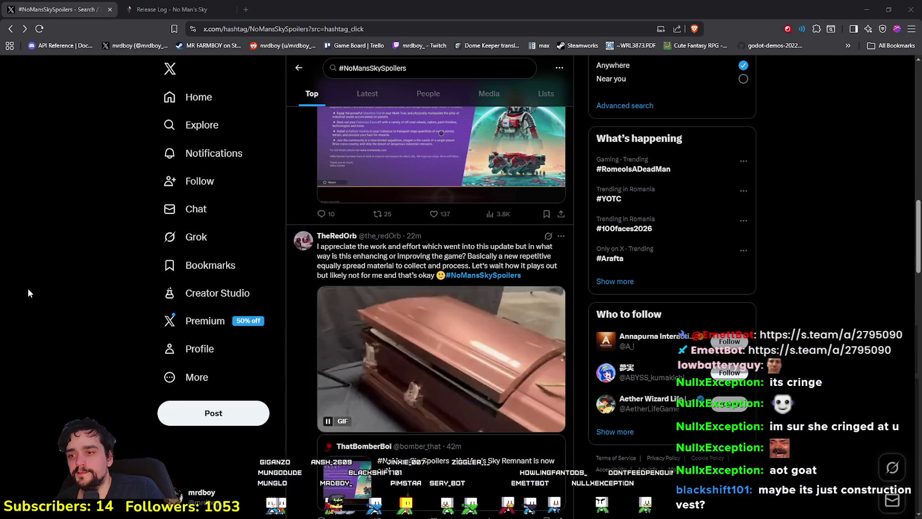
scroll(205, 321, "up", 3)
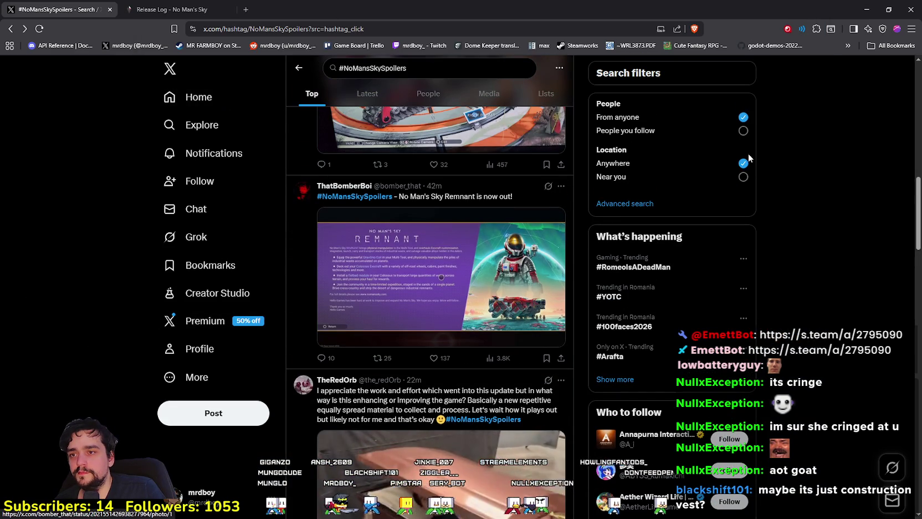
scroll(749, 158, "up", 8)
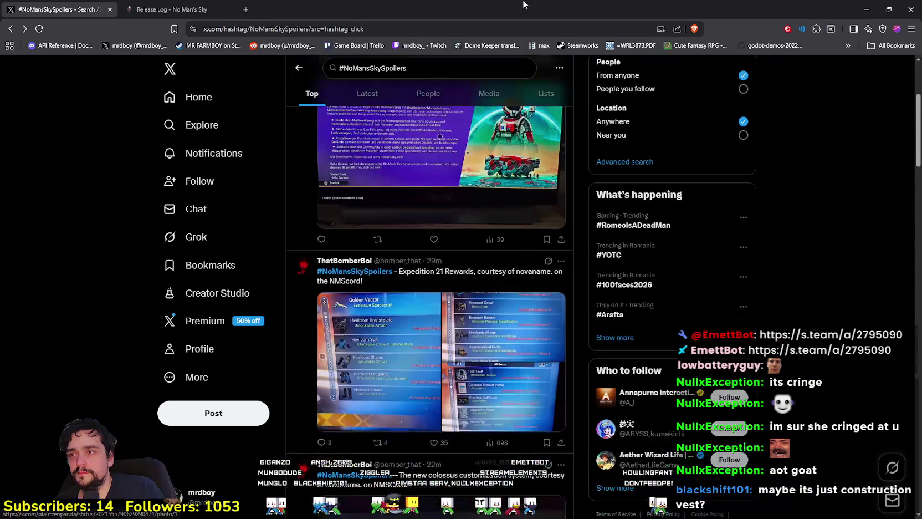
left_click(866, 10)
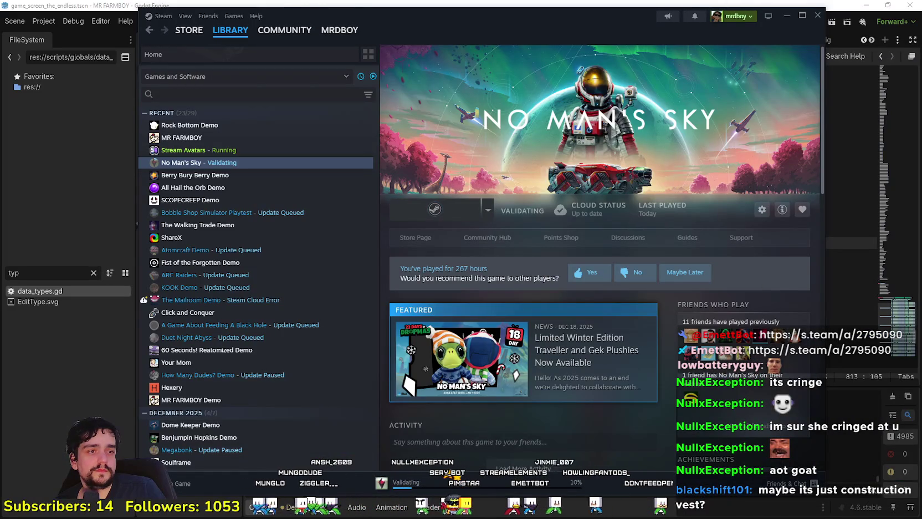
Step: Bring Godot forward and inspect the obelisk cost lines 809–815 in data_types.gd
left_click(785, 16)
scroll(536, 222, "up", 3)
left_click(501, 266)
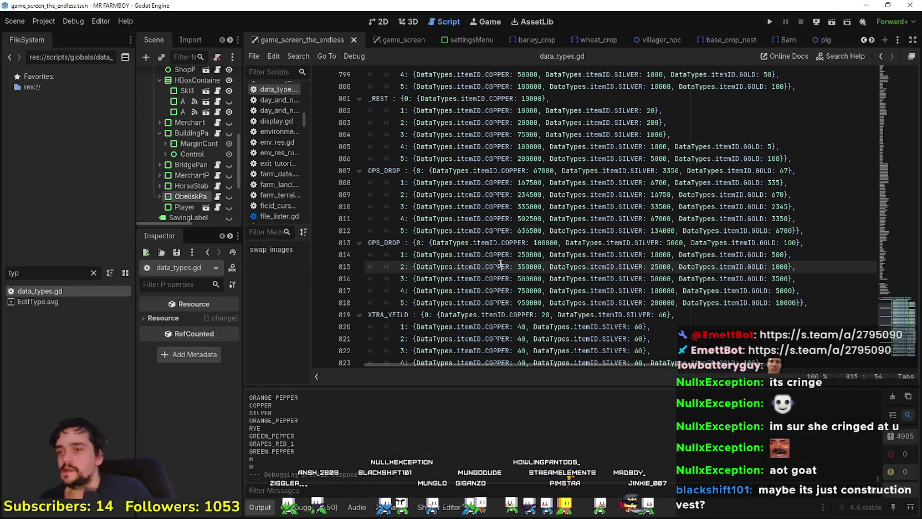
left_click(464, 196)
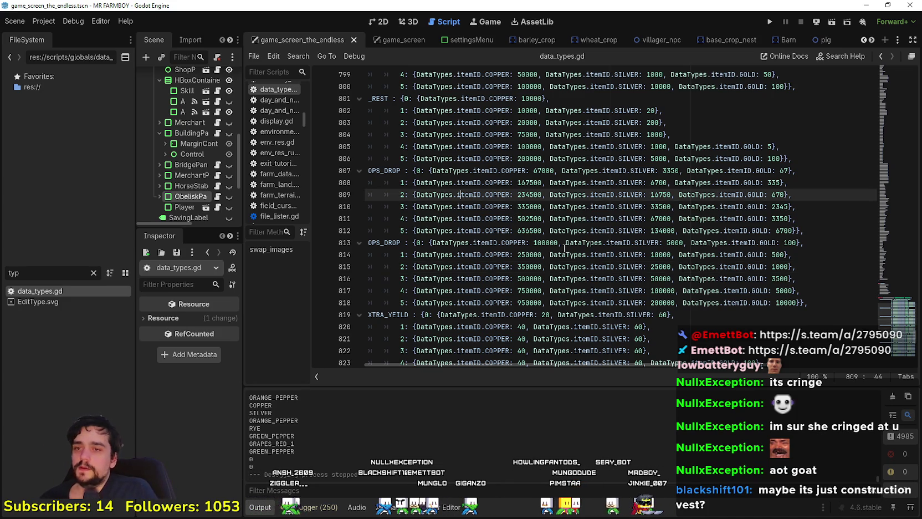
left_click(561, 218)
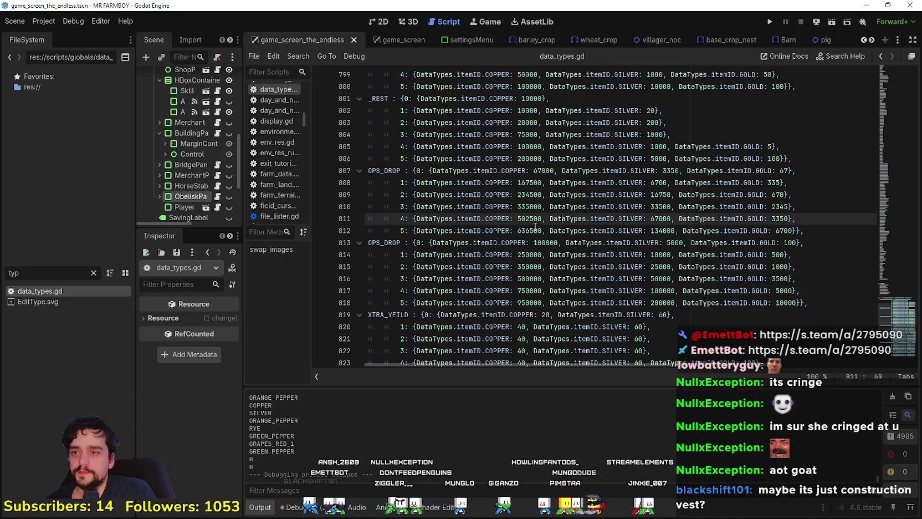
double_click(534, 229)
mouse_move(670, 254)
left_mouse_down()
mouse_move(387, 230)
mouse_move(337, 260)
left_mouse_up()
left_click(578, 312)
Step: Review the CROPS_EXTRA_YEILD entries down to line 832, widen the dock, and clear the file filter
scroll(578, 299, "down", 4)
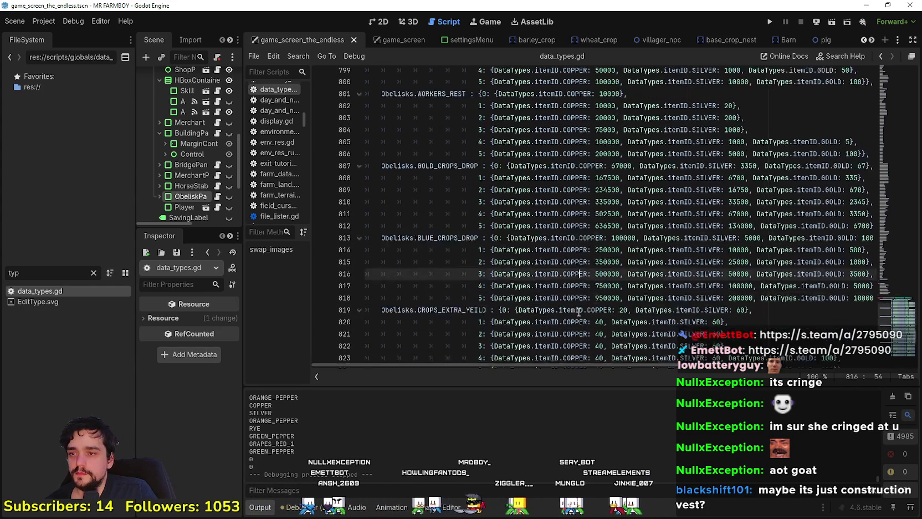
left_click(582, 267)
scroll(582, 267, "down", 3)
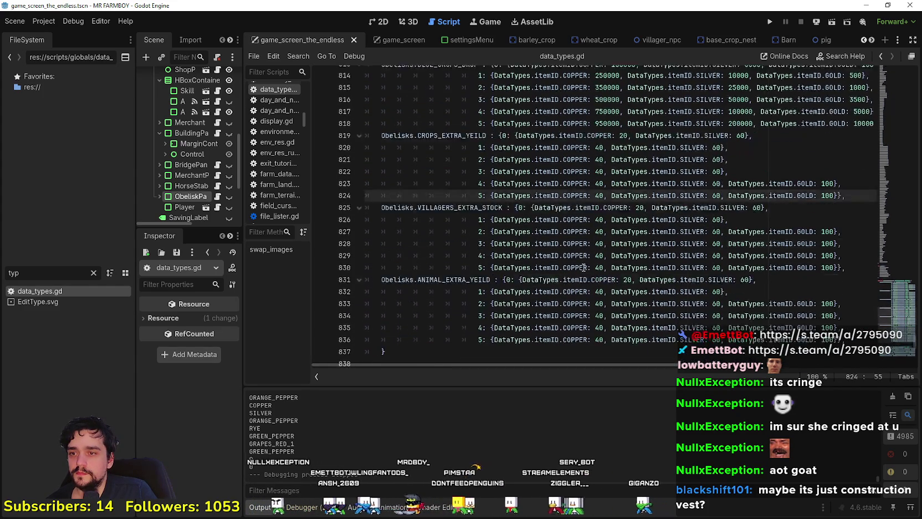
left_click(597, 255)
scroll(746, 287, "up", 4)
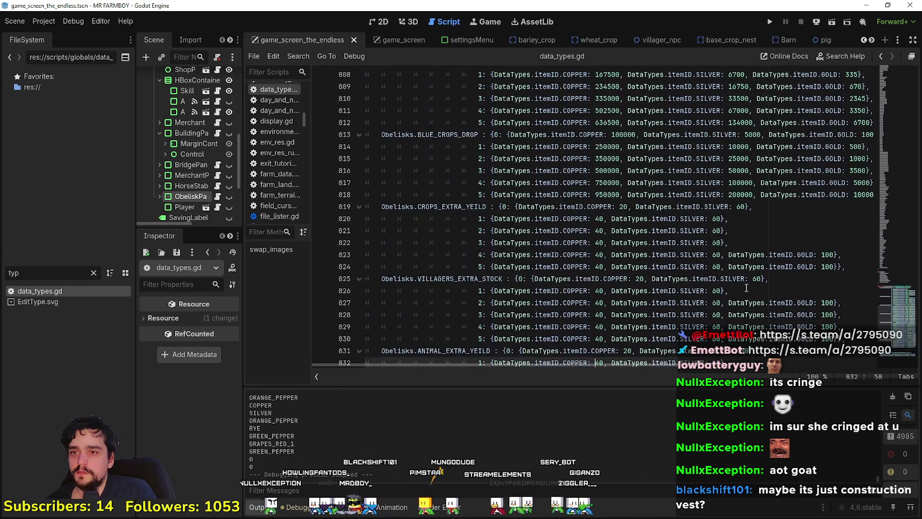
left_click(572, 206)
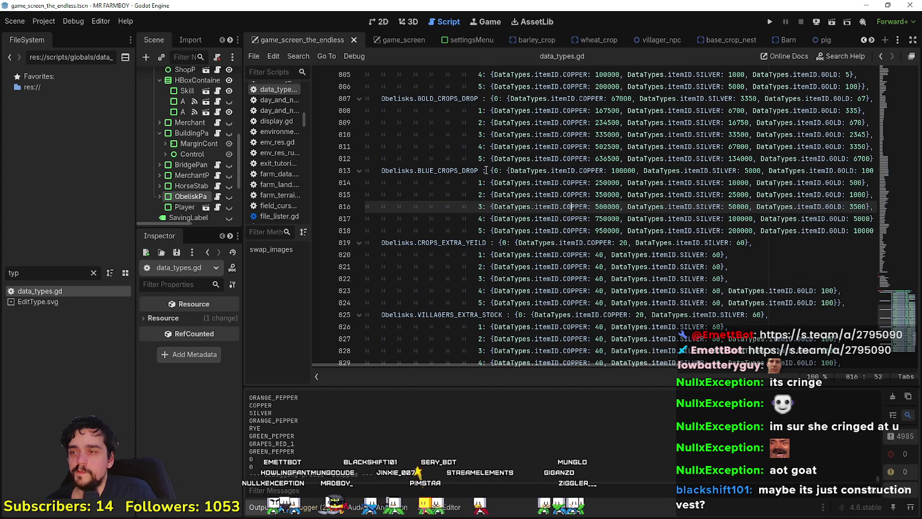
left_click_drag(242, 173, 284, 174)
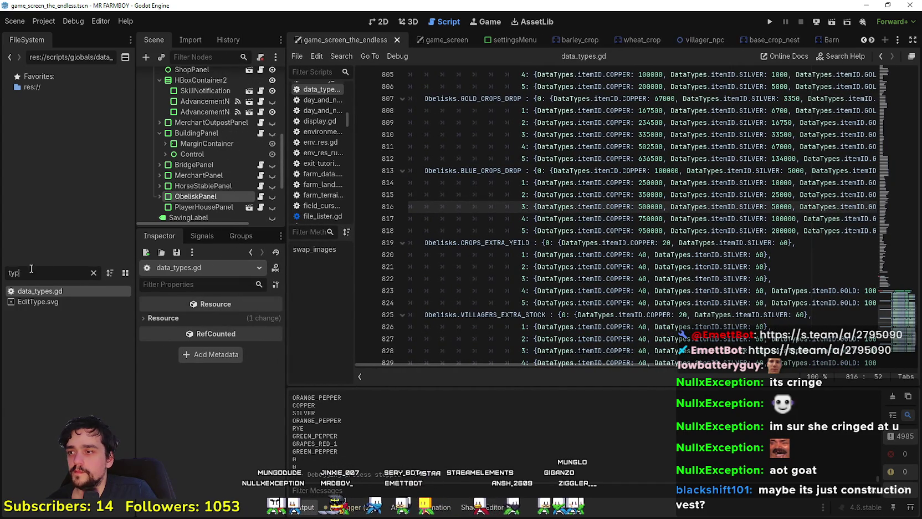
key("BackSpace")
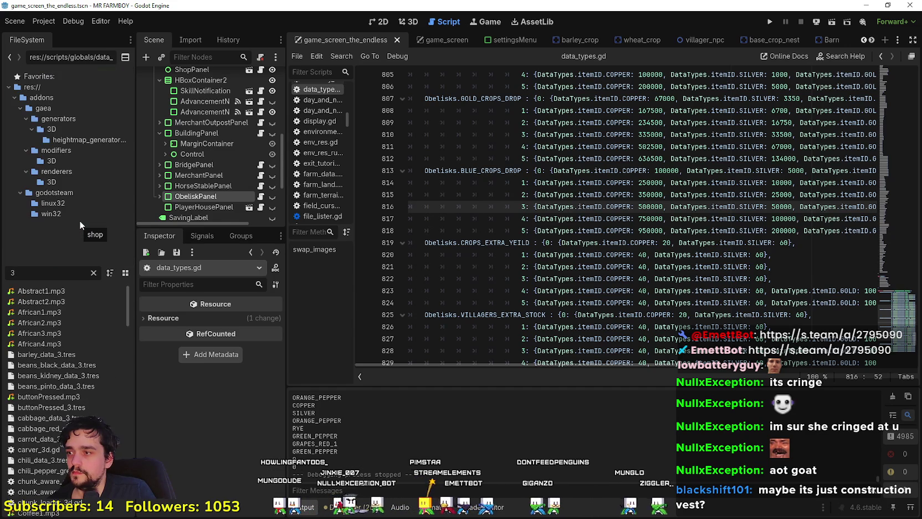
Step: Open Third_Map.tscn via the 'thi' filter, view it in 2D, and hide the Clouds layer
type("thi")
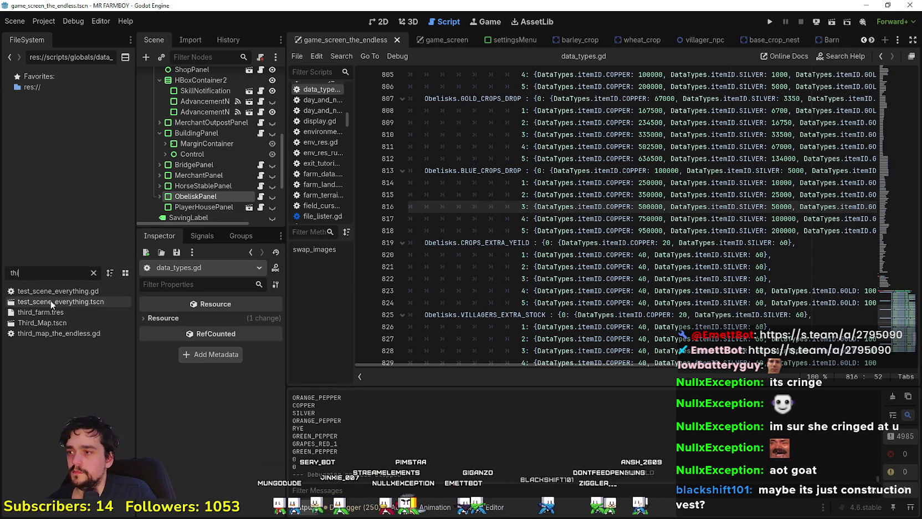
double_click(73, 326)
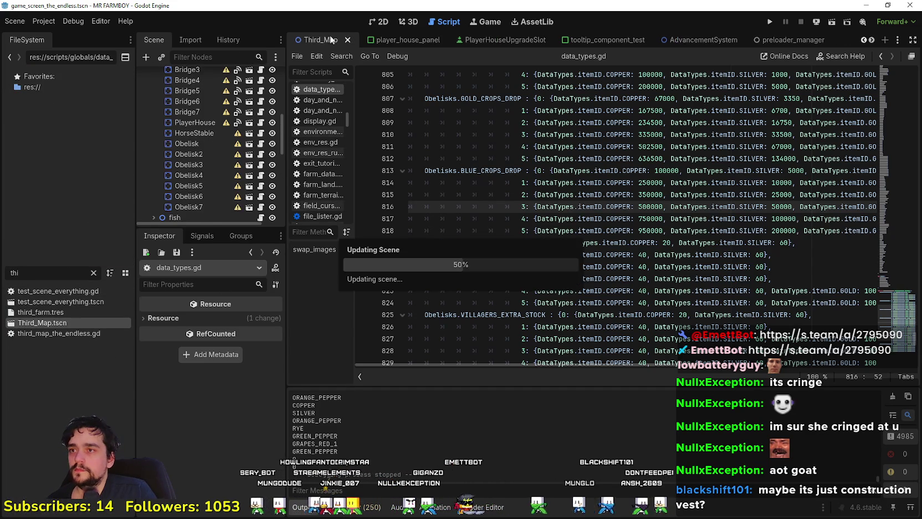
scroll(218, 167, "down", 2)
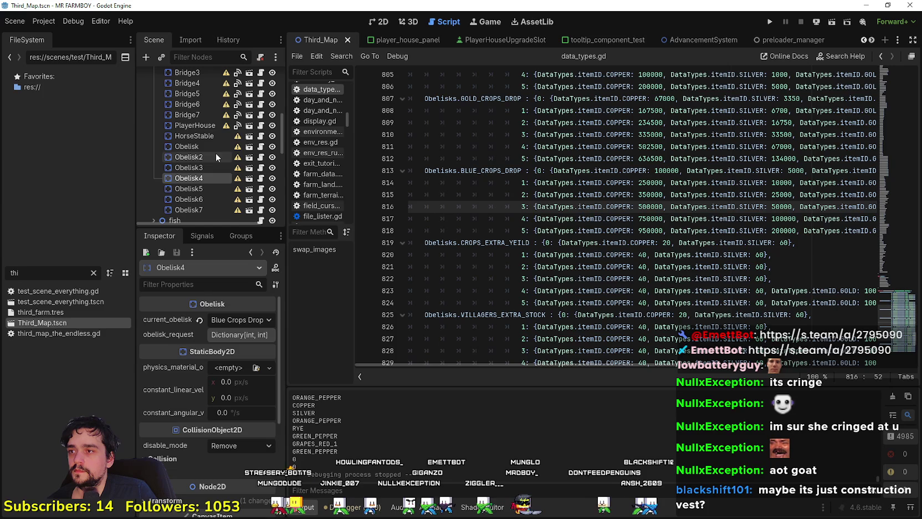
left_click(379, 22)
scroll(244, 168, "up", 3)
scroll(244, 168, "up", 5)
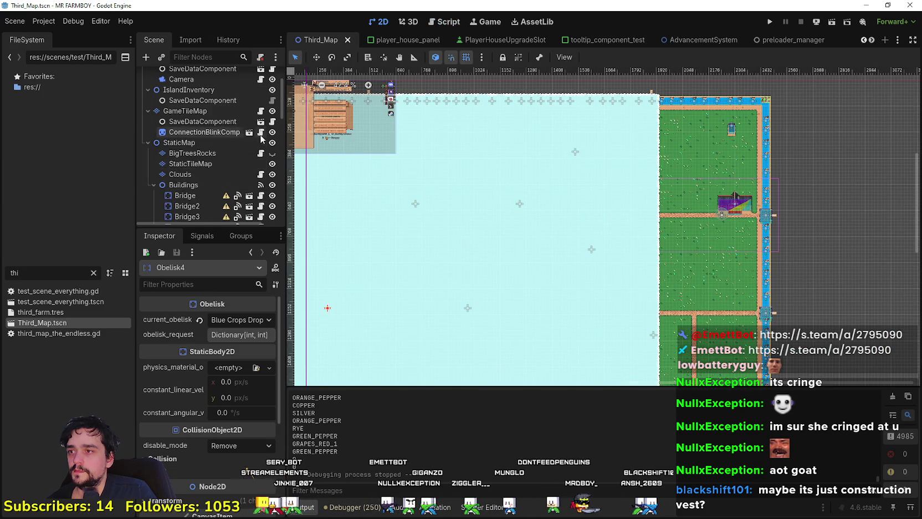
scroll(261, 128, "down", 2)
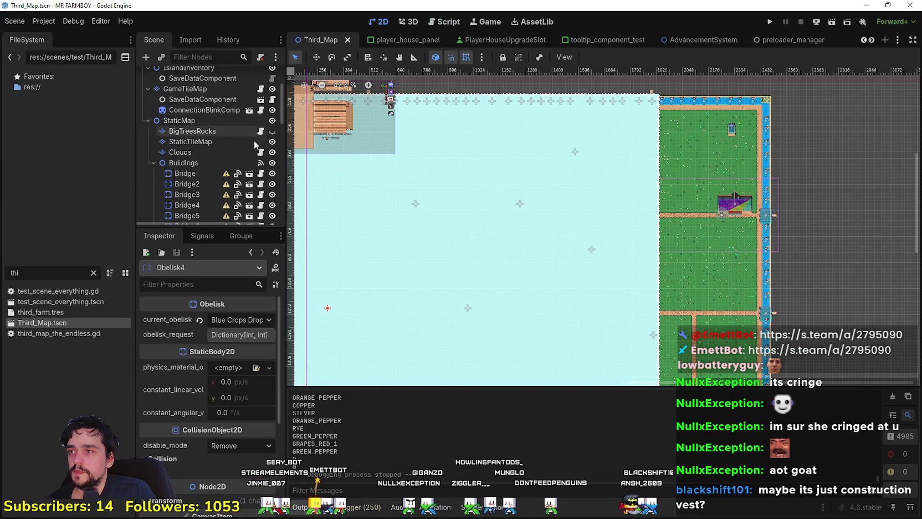
left_click(272, 152)
left_click(272, 153)
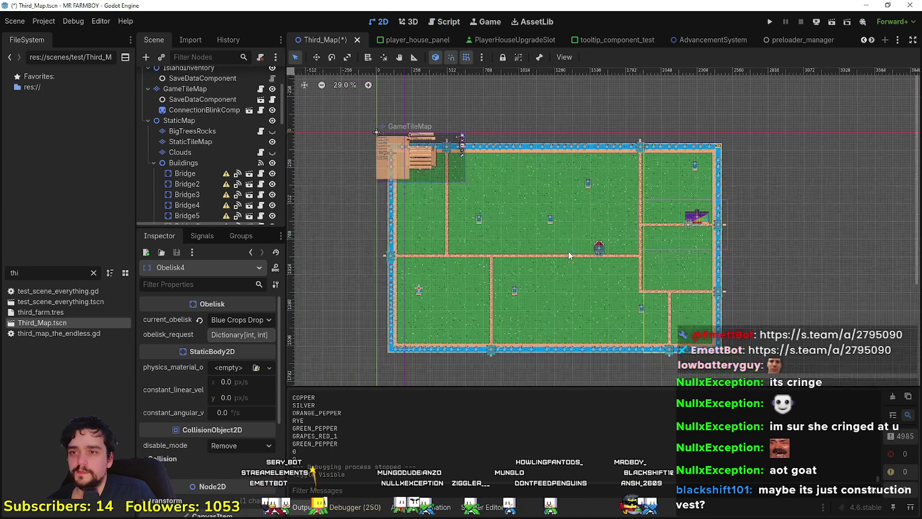
Step: Select Obelisk6, Obelisk3 and Obelisk7 on the map to check their obelisk types
scroll(552, 199, "up", 2)
left_click(551, 193)
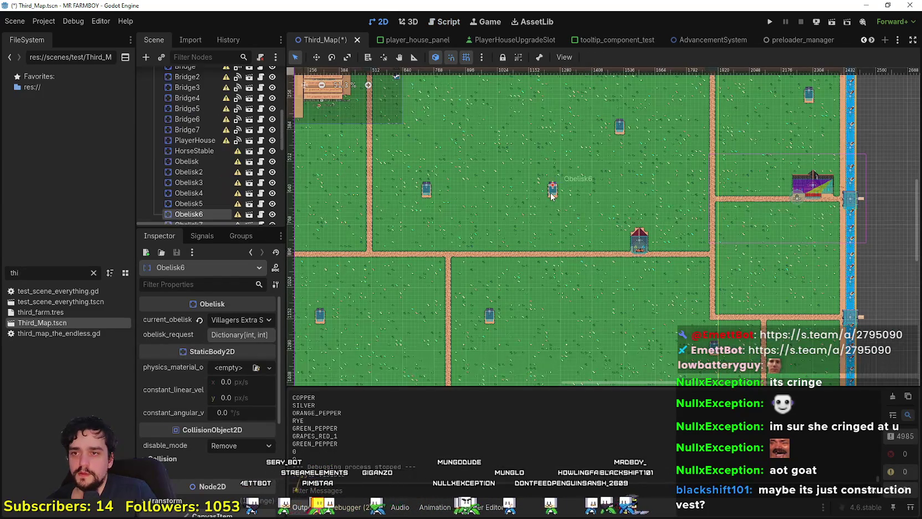
scroll(497, 168, "left", 3)
scroll(498, 168, "down", 2)
left_click(507, 155)
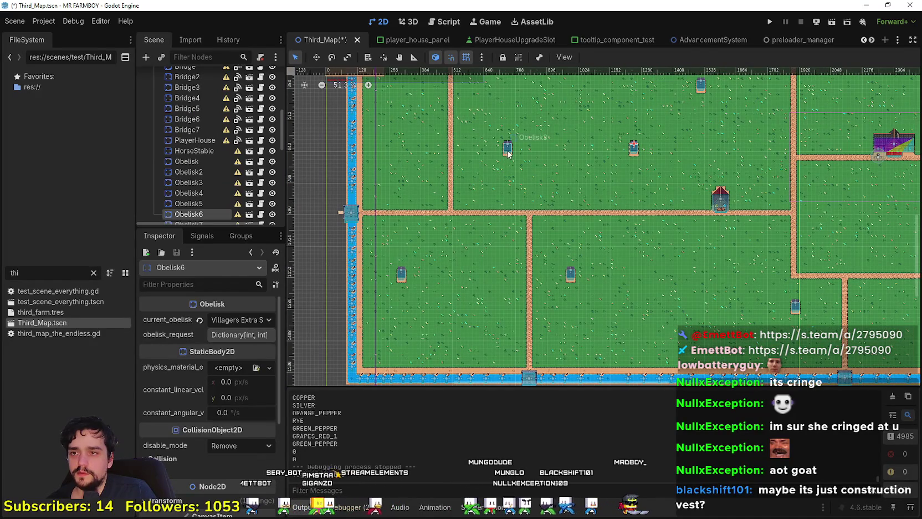
left_click(572, 275)
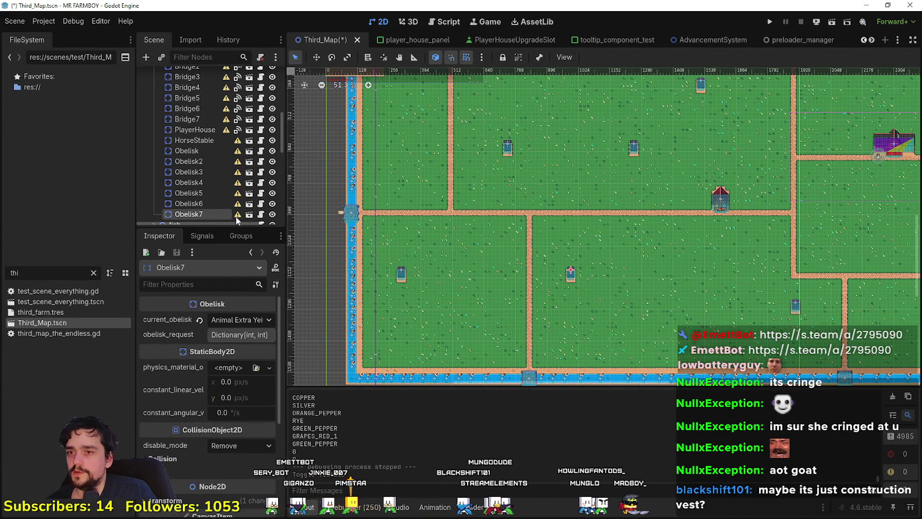
Step: Filter the FileSystem for 'typ' and reopen data_types.gd in the script editor
key("BackSpace")
key("BackSpace")
key("BackSpace")
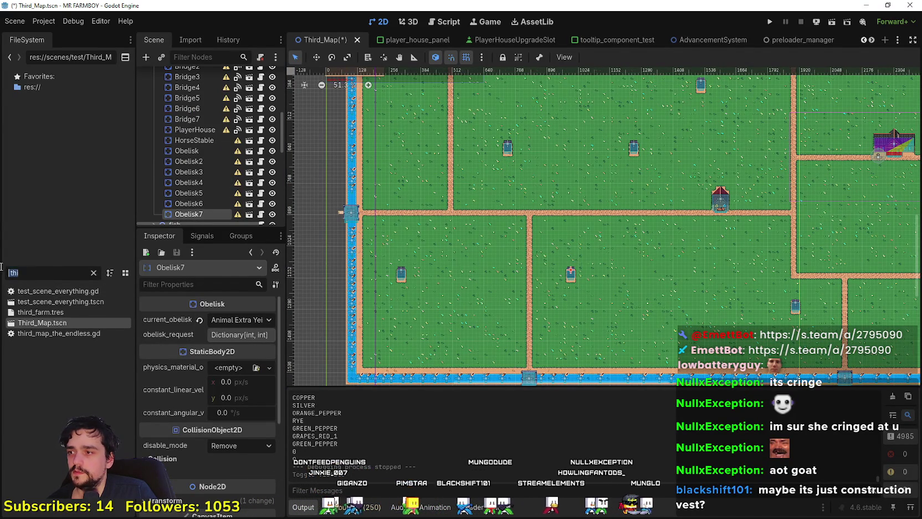
type("typ")
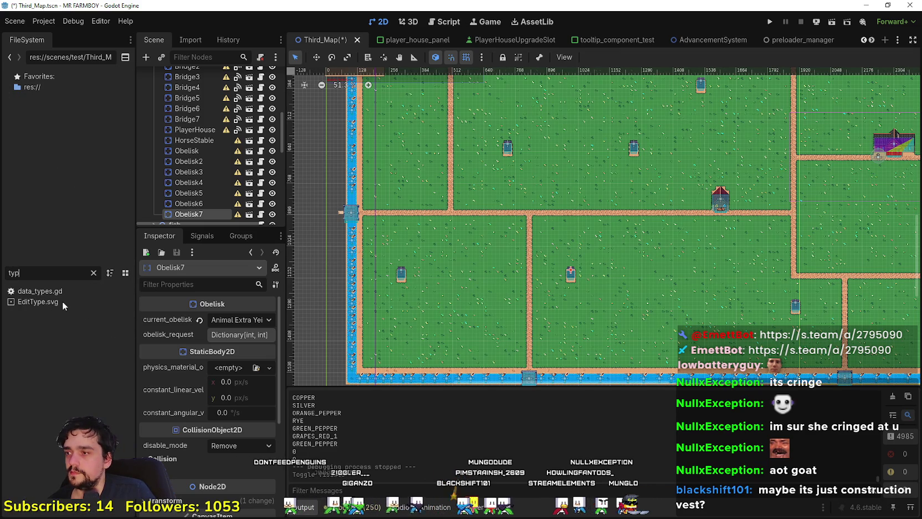
double_click(40, 291)
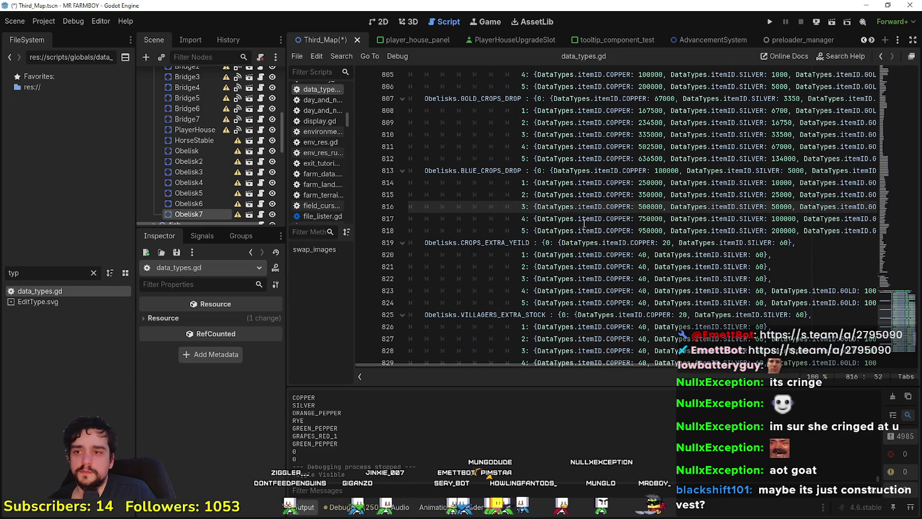
Step: Overwrite CROPS_EXTRA_YEILD lines 819–824 with GOLD_CROPS_DROP's costs, 67000 to 636500 copper
left_click(752, 266)
scroll(720, 250, "up", 2)
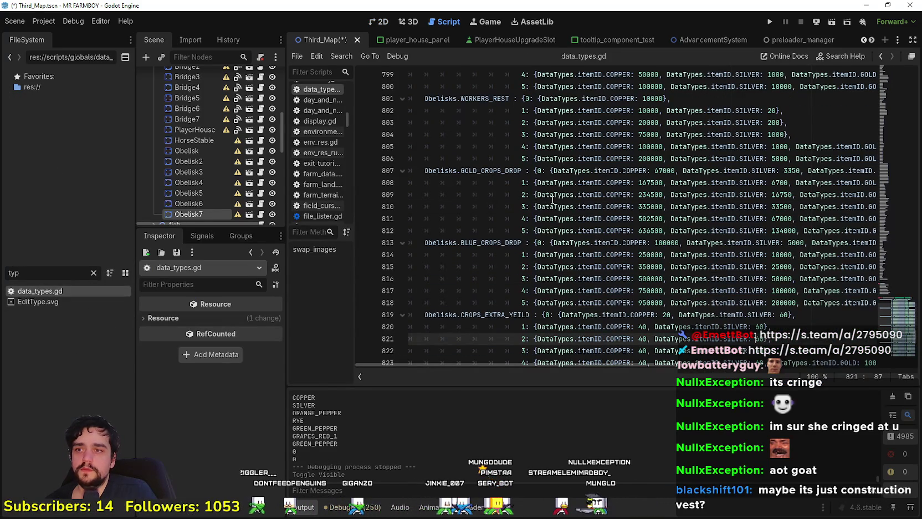
left_click(869, 219)
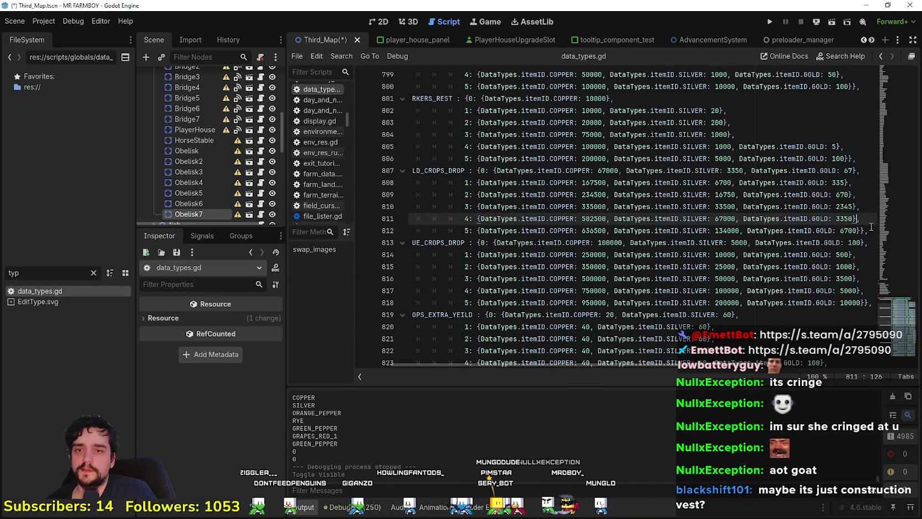
left_click(871, 229)
mouse_move(868, 228)
left_mouse_down()
mouse_move(646, 207)
mouse_move(474, 183)
mouse_move(469, 174)
left_mouse_up()
key("ctrl+c")
scroll(532, 244, "down", 2)
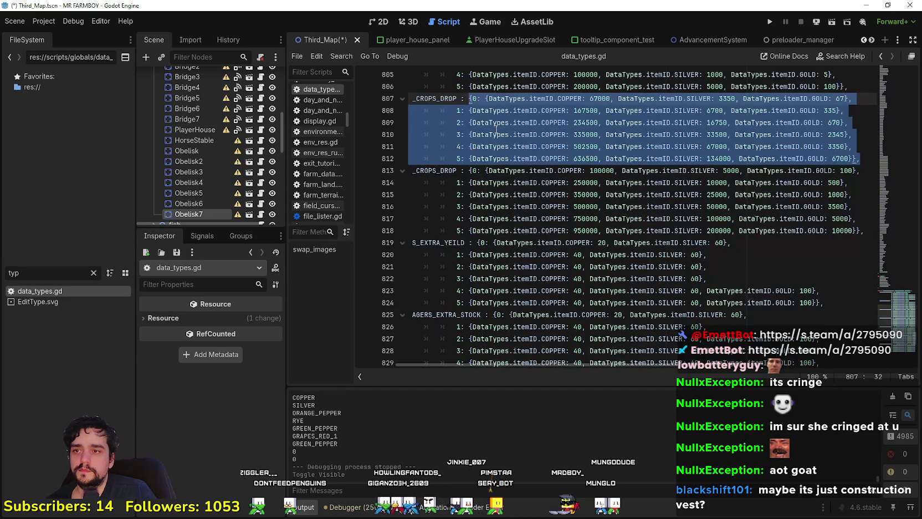
left_click(725, 242)
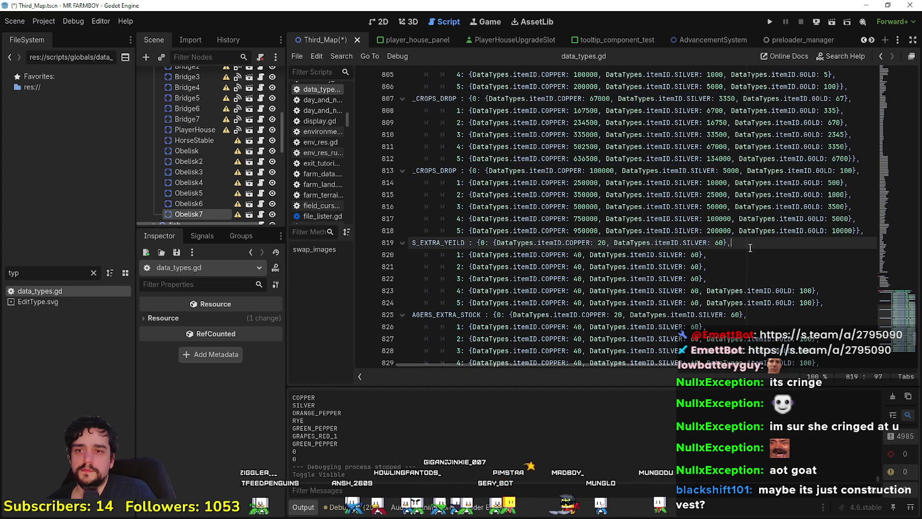
scroll(725, 240, "down", 1)
mouse_move(823, 267)
left_mouse_down()
mouse_move(609, 243)
mouse_move(514, 210)
mouse_move(478, 208)
left_mouse_up()
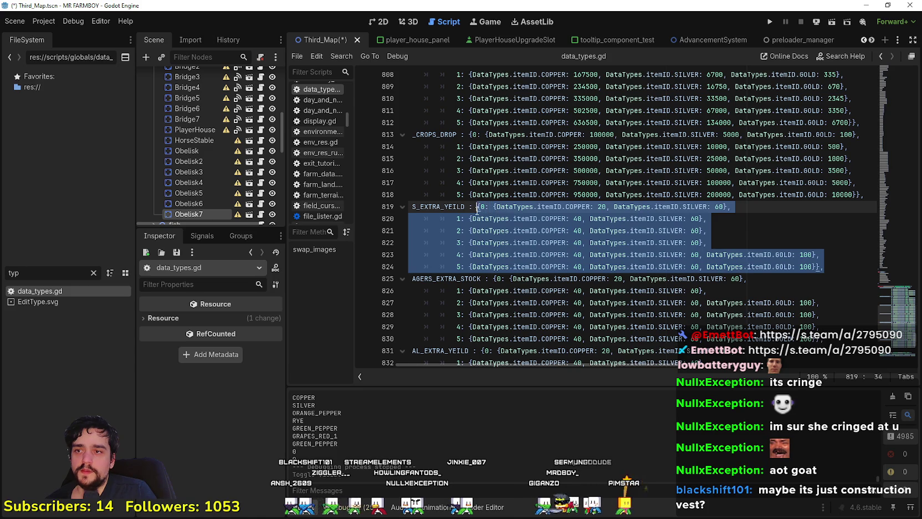
key("ctrl+v")
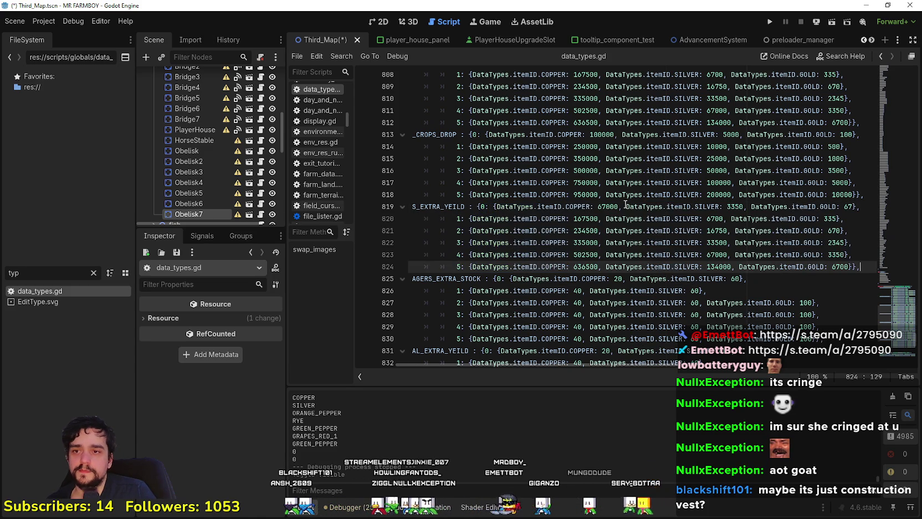
left_click(621, 206)
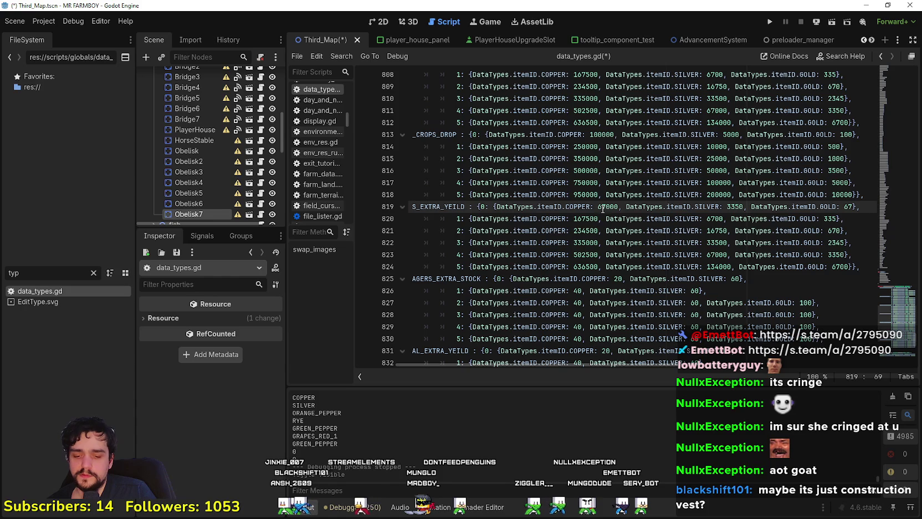
Step: Change line 819's level-0 copper cost from 67000 to 33500
type("*")
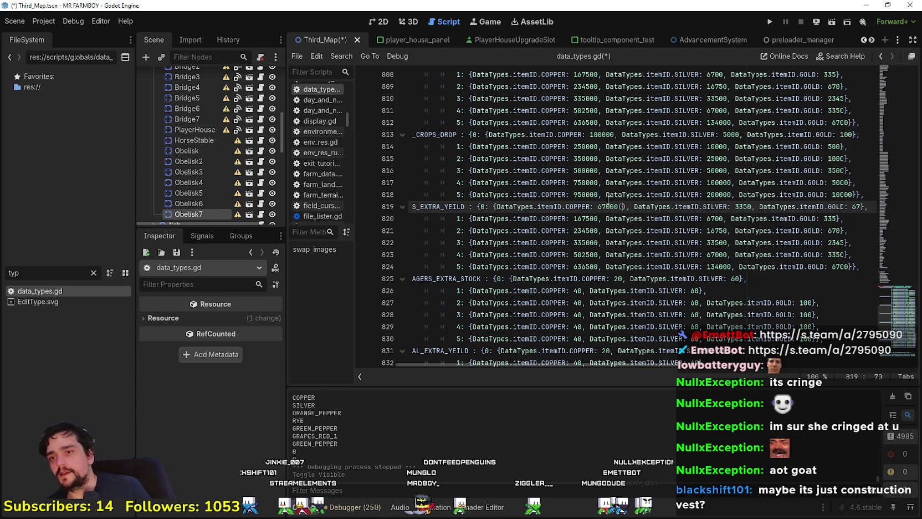
type("0.5")
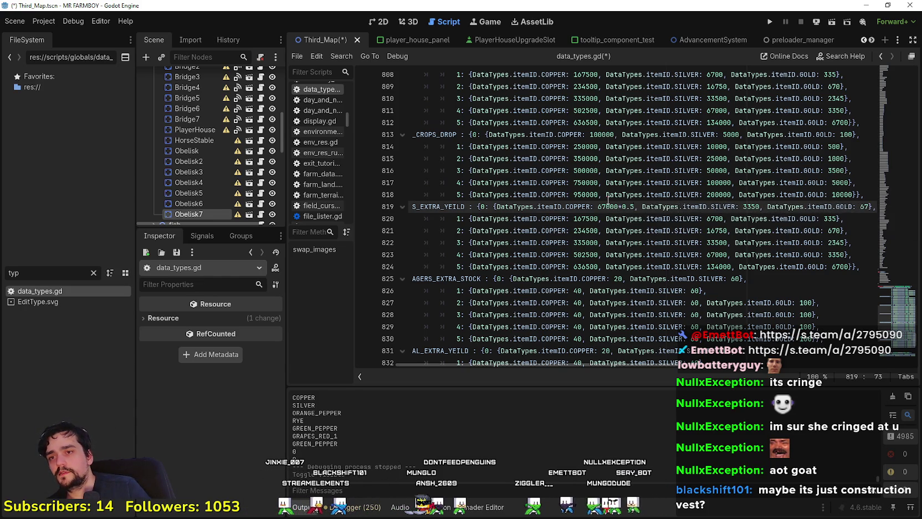
key("Return")
key("ctrl+z")
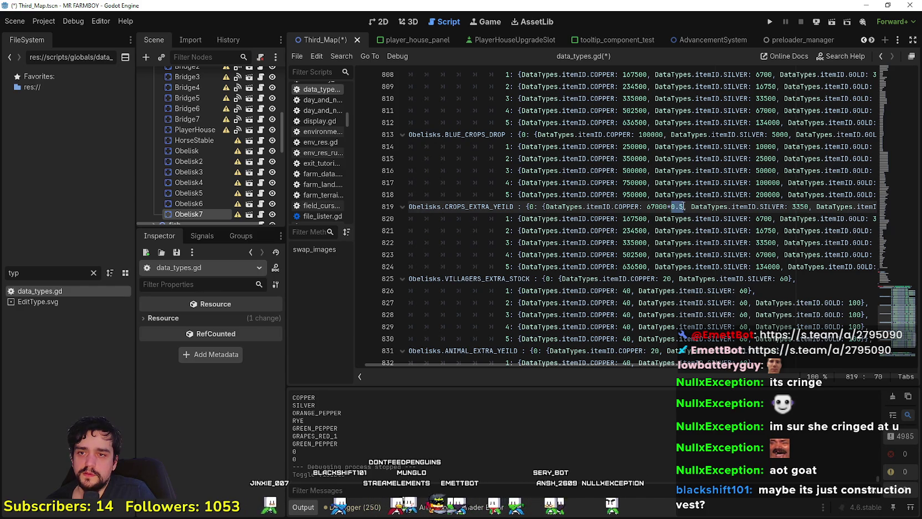
left_click_drag(669, 206, 652, 206)
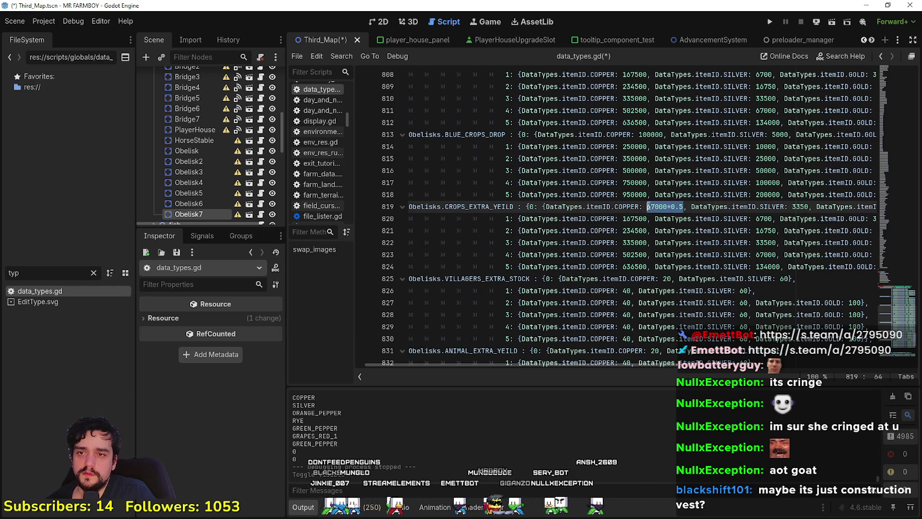
type("33500")
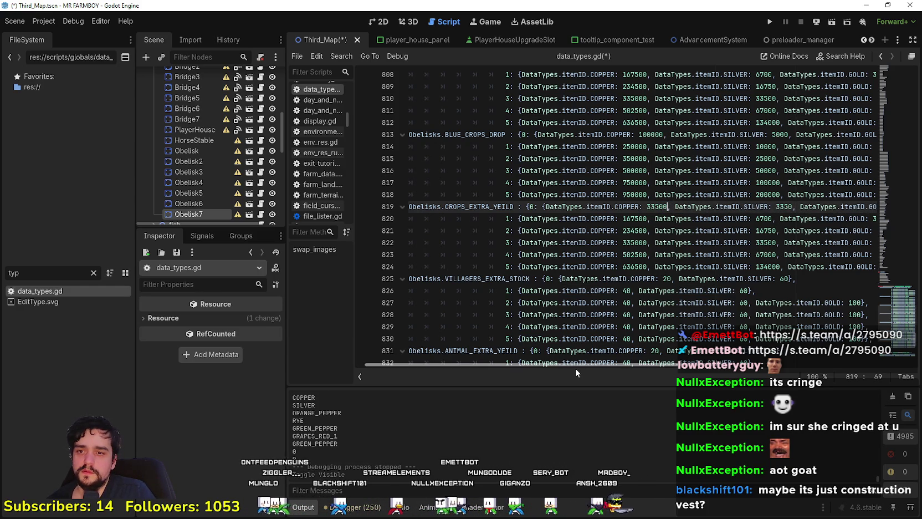
Step: Append *0.5 to line 819's 3350 silver value
scroll(579, 367, "right", 3)
scroll(580, 239, "up", 3)
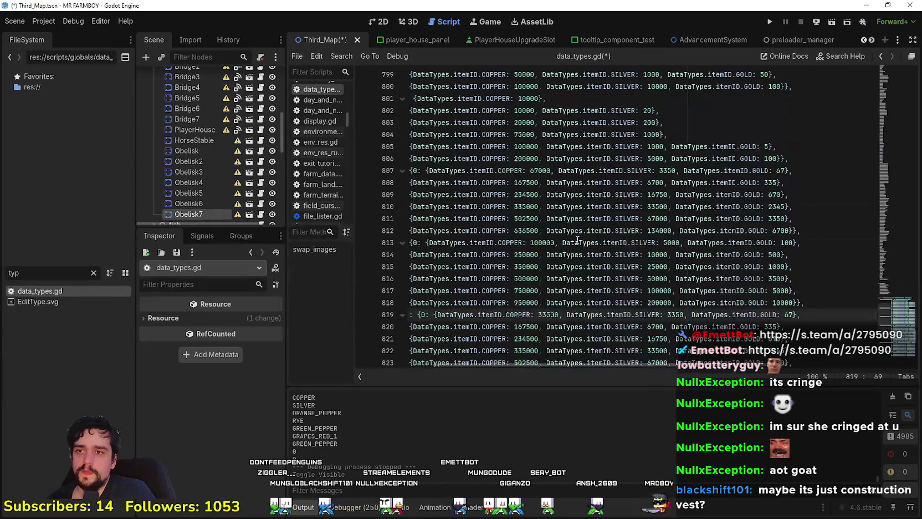
scroll(541, 213, "up", 5)
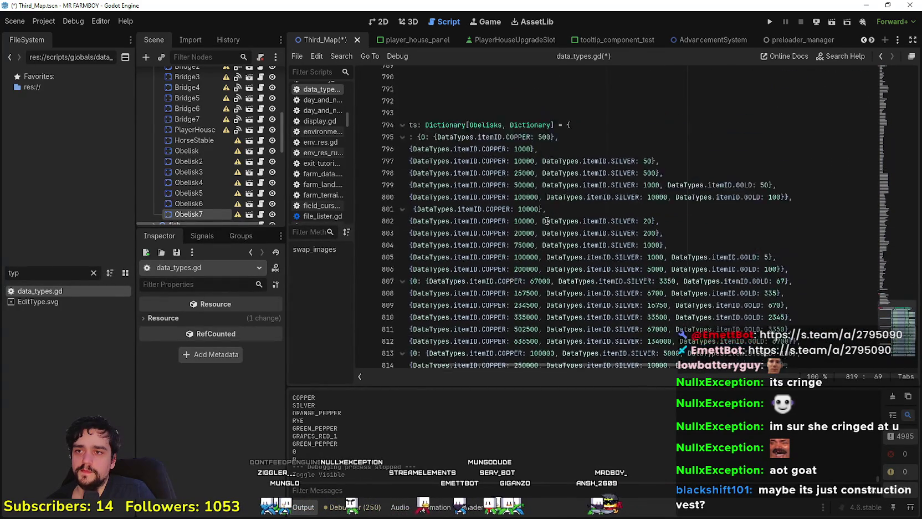
scroll(610, 243, "down", 5)
scroll(609, 244, "down", 7)
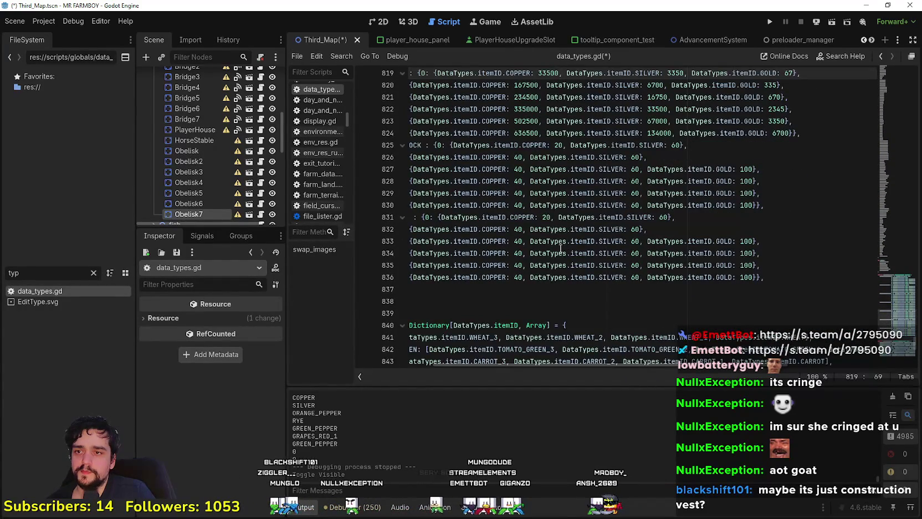
scroll(560, 244, "up", 2)
double_click(548, 145)
left_click(683, 146)
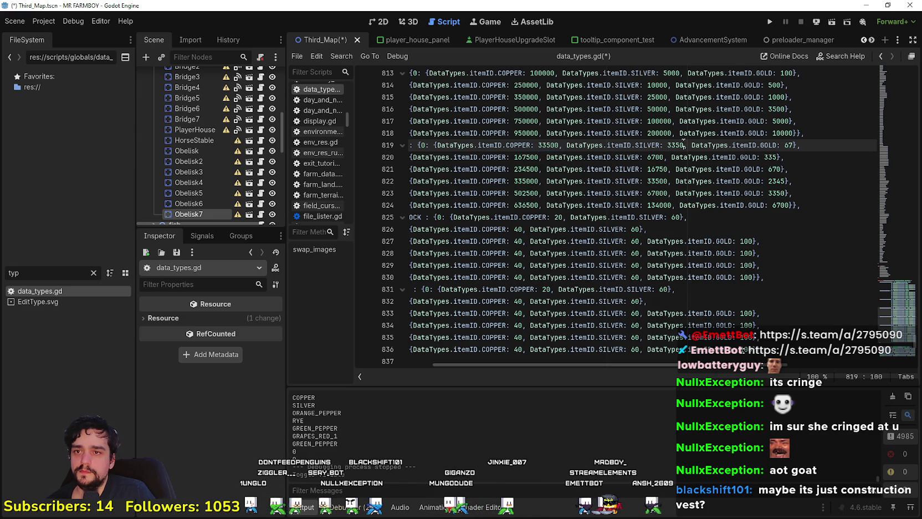
type("*0.5")
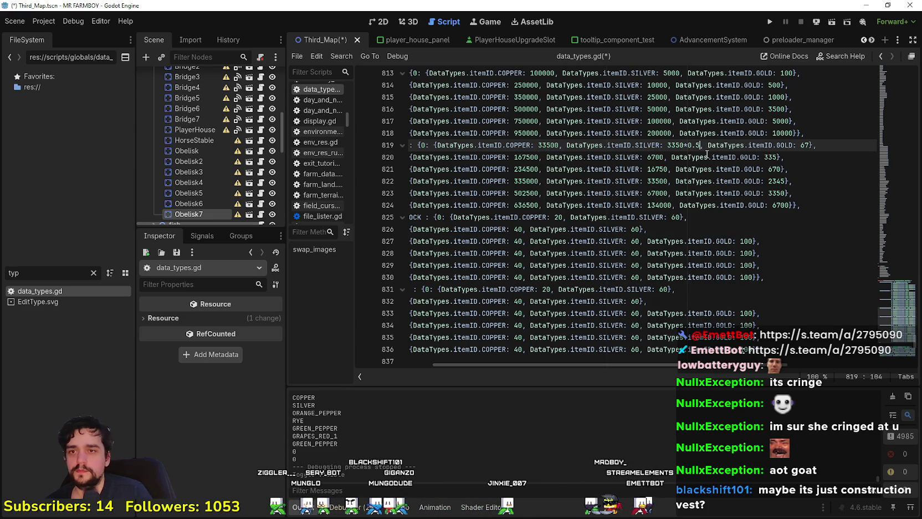
key("shift+Left")
key("shift+Left")
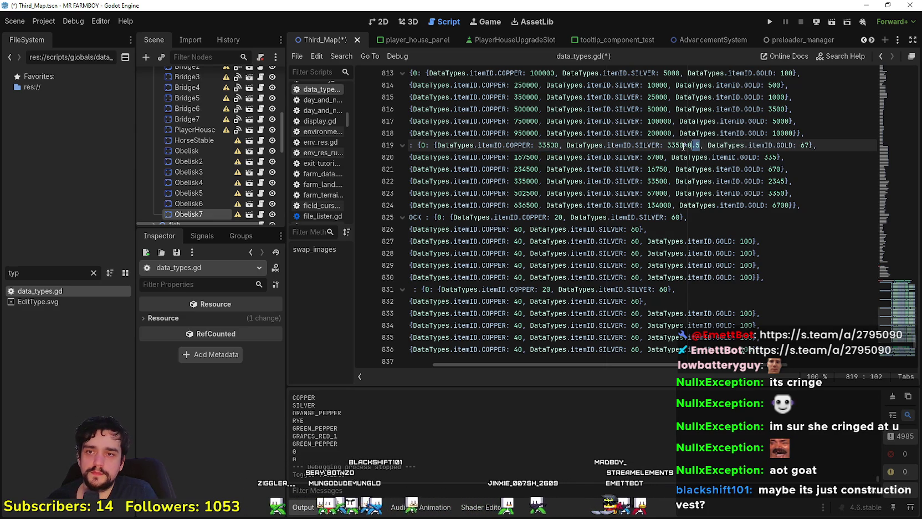
Step: Copy the *0.5 and append it to line 819's gold and line 820's gold, silver and copper costs
key("shift+Left")
key("shift+Left")
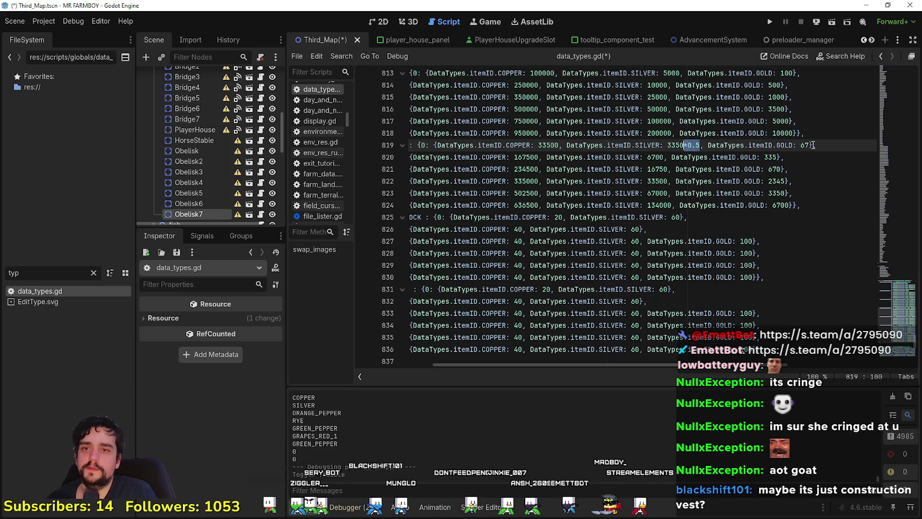
key("ctrl+c")
left_click(810, 145)
key("ctrl+v")
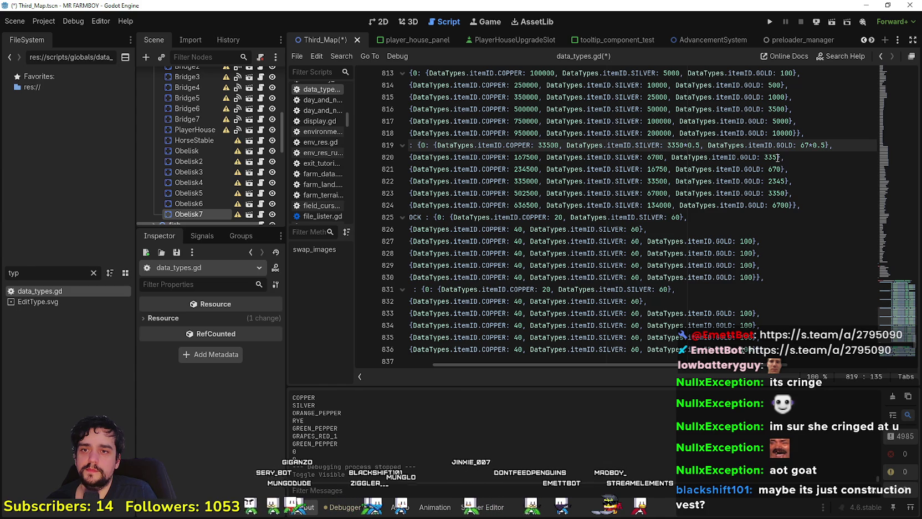
left_click(778, 157)
key("ctrl+v")
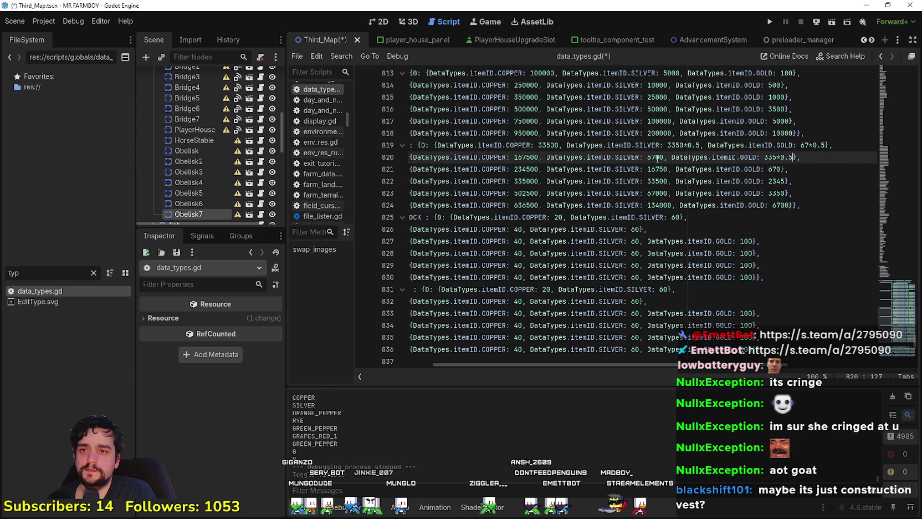
left_click(663, 158)
key("ctrl+v")
left_click(540, 157)
key("ctrl+v")
Step: Append *0.5 to the copper costs on lines 821–824 and line 824's silver and gold
left_click(539, 169)
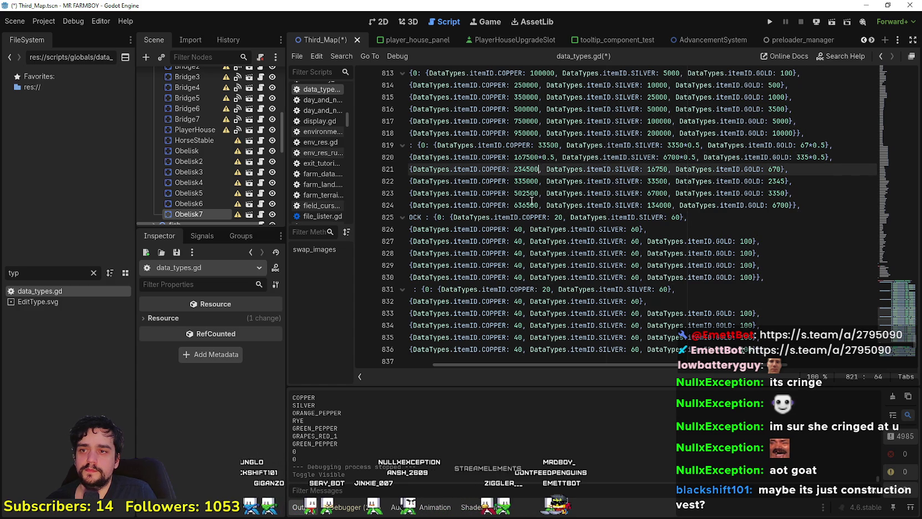
key("ctrl+v")
left_click(538, 182)
key("ctrl+v")
left_click(539, 198)
key("ctrl+v")
left_click(539, 205)
key("ctrl+v")
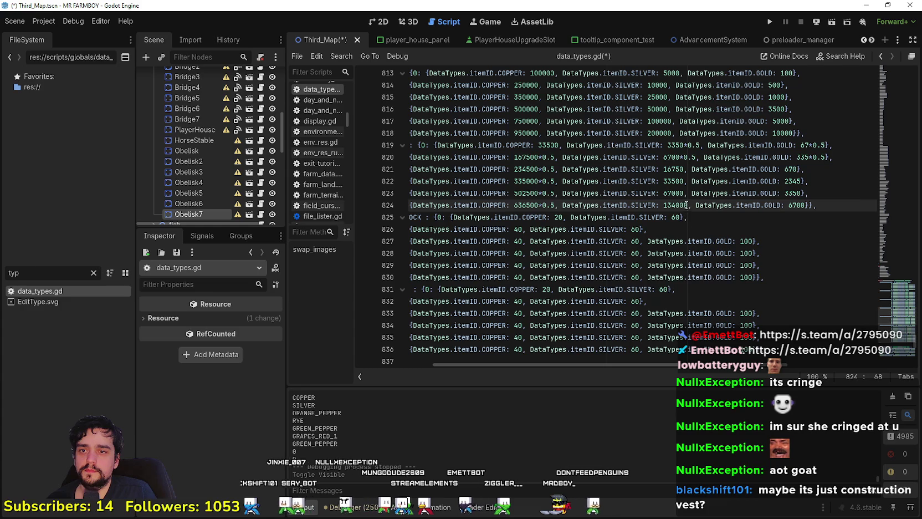
left_click(687, 205)
key("ctrl+v")
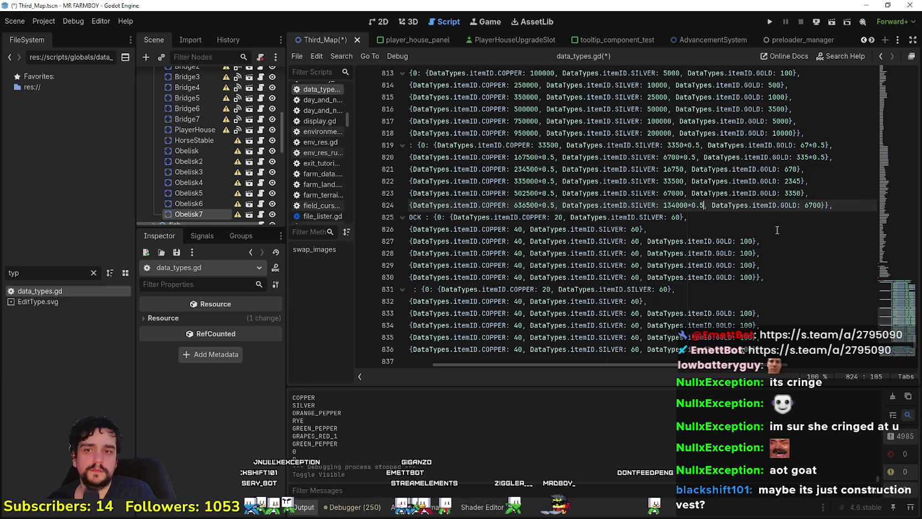
left_click(821, 205)
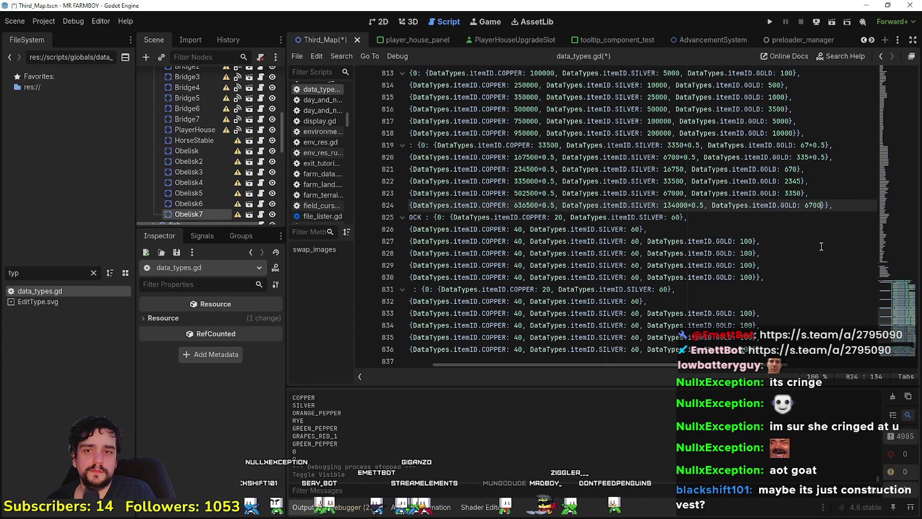
key("ctrl+v")
Step: Append *0.5 to the gold and silver costs on lines 821–823
left_click(802, 193)
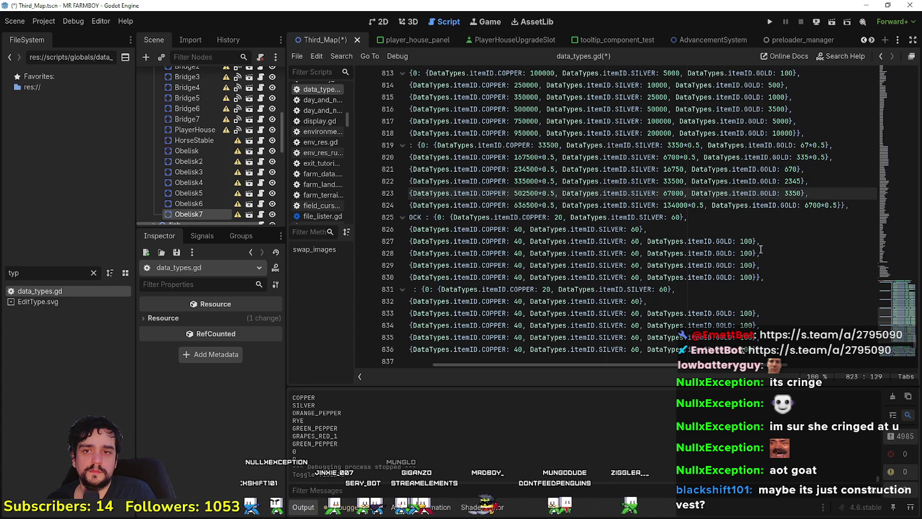
key("ctrl+v")
left_click(801, 182)
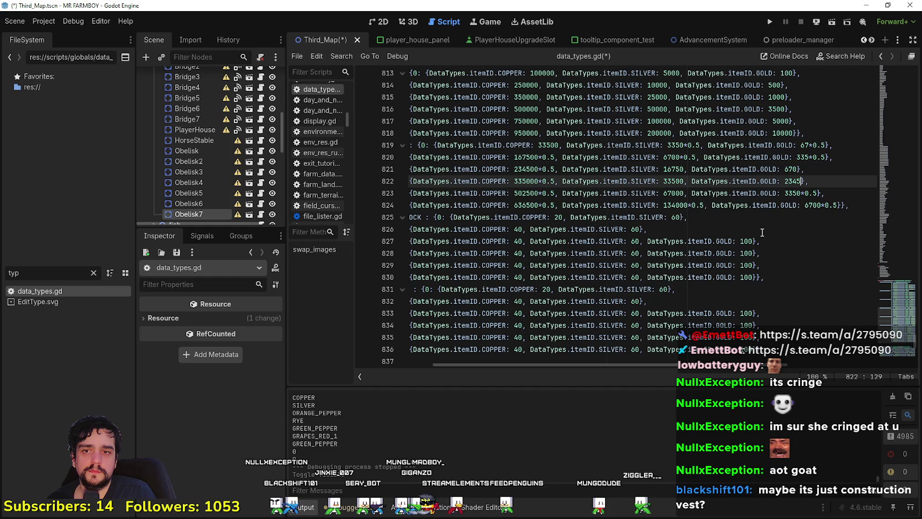
key("ctrl+v")
left_click(798, 169)
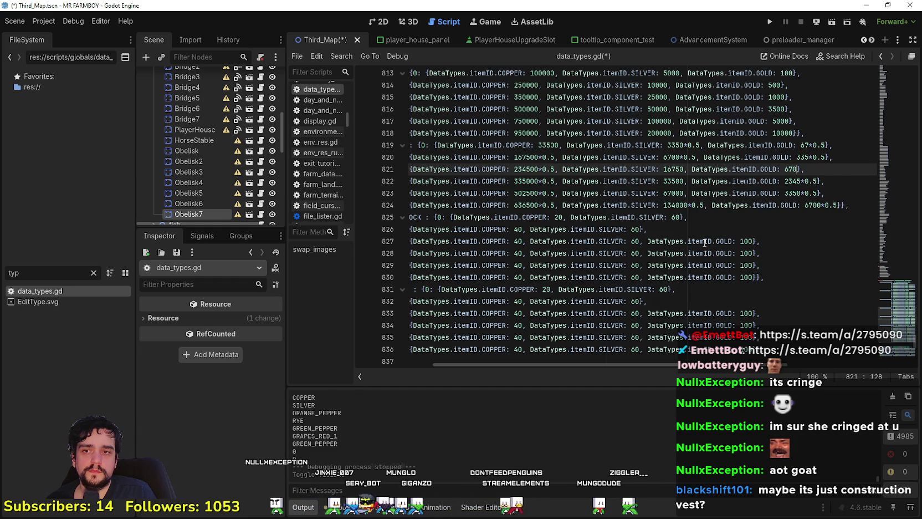
key("ctrl+v")
left_click(688, 193)
key("ctrl+v")
left_click(685, 182)
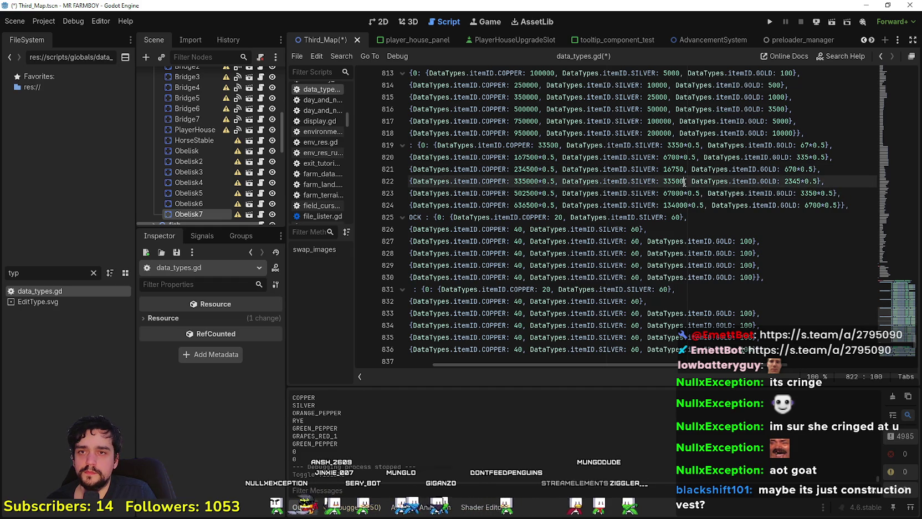
key("ctrl+v")
left_click(685, 169)
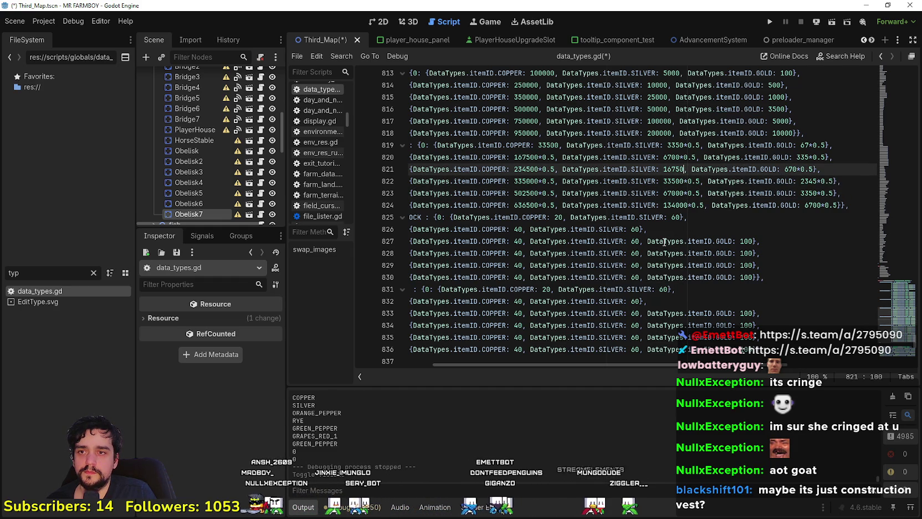
key("ctrl+v")
Step: Replace line 819's gold expression 67*0.5 with 33
left_click(824, 145)
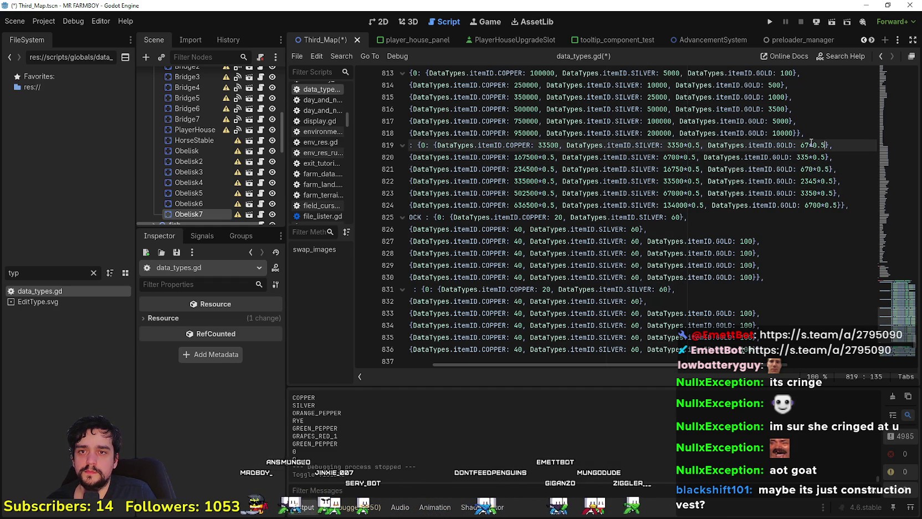
left_click(801, 145, "shift")
type("33.5")
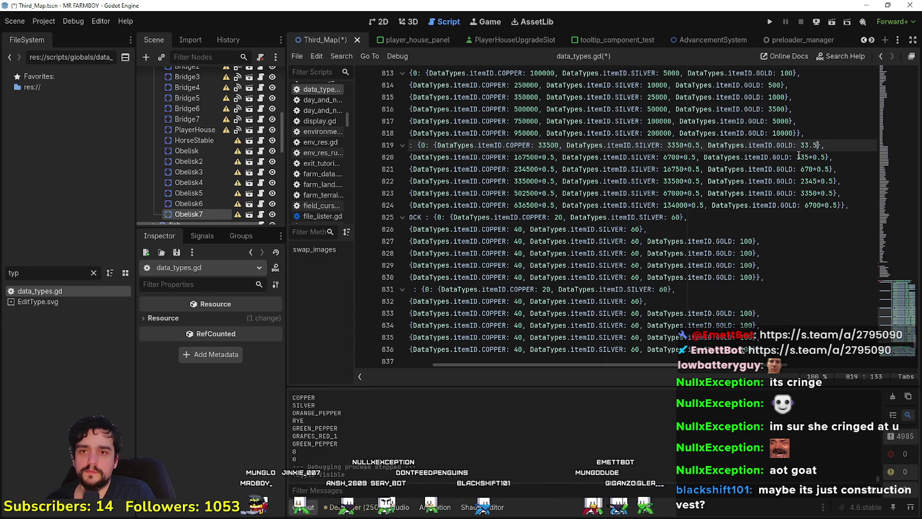
key("BackSpace")
key("BackSpace")
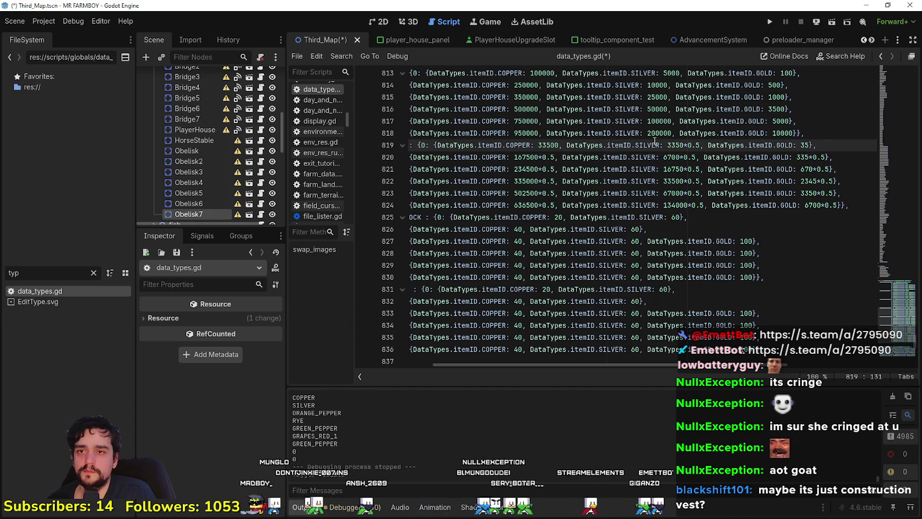
Step: Replace line 819's silver expression 3350*0.5 with 1675
left_click_drag(700, 144, 667, 145)
type("1675")
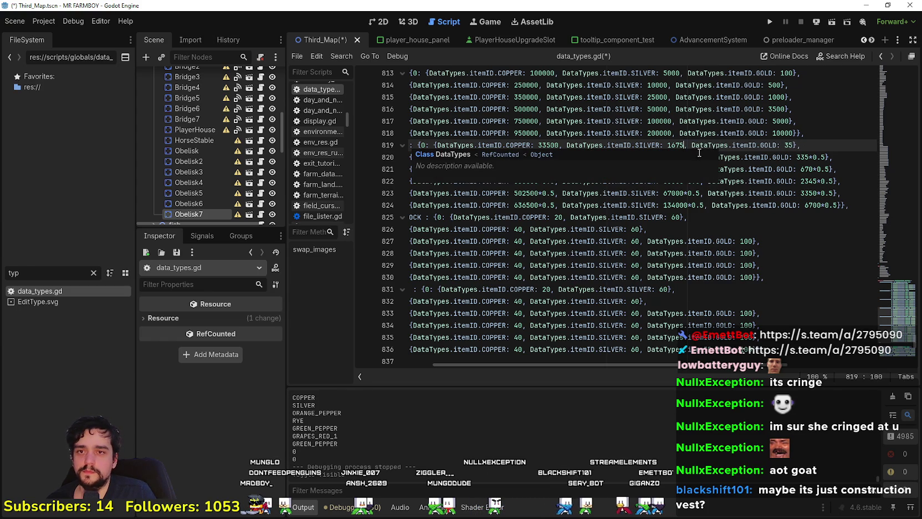
key("Up")
Step: Write line 820's costs as 83750 copper, 3350 silver and 167.5 gold, and save data_types.gd
left_click_drag(555, 157, 514, 157)
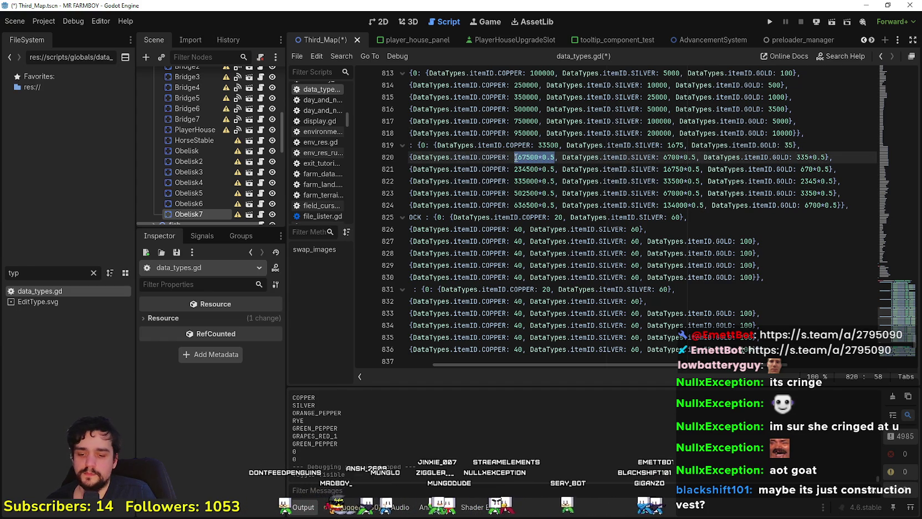
type("83750")
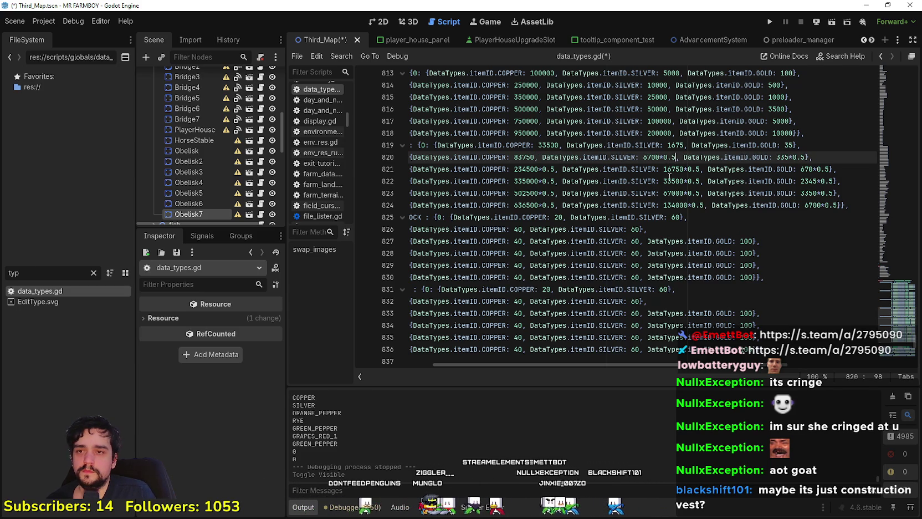
left_click_drag(675, 157, 644, 159)
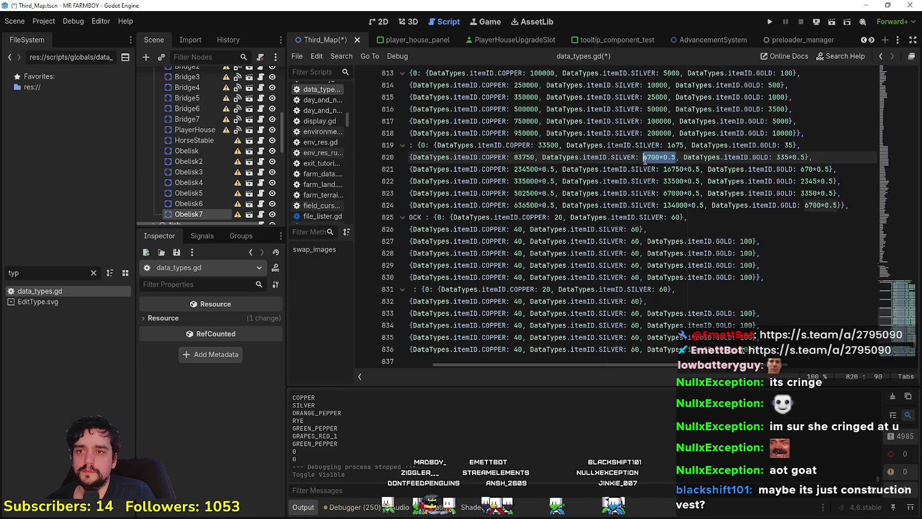
type("3350")
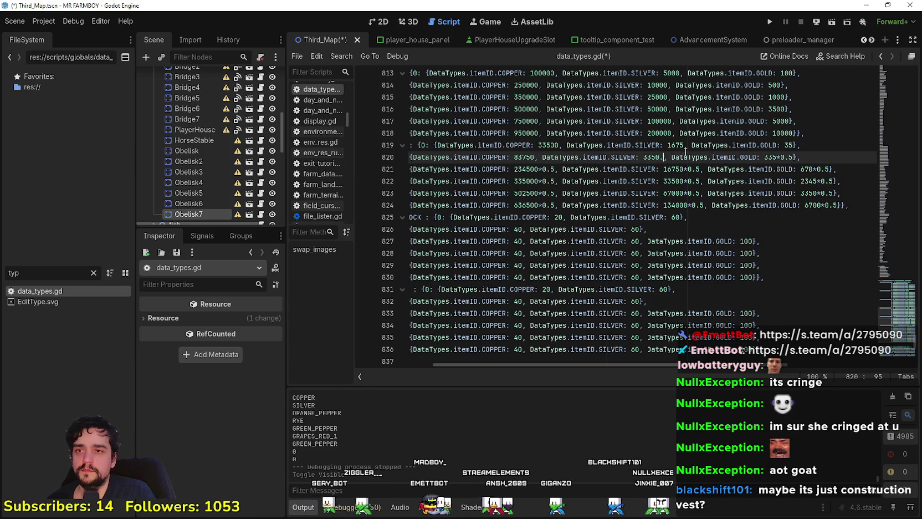
left_click(774, 157)
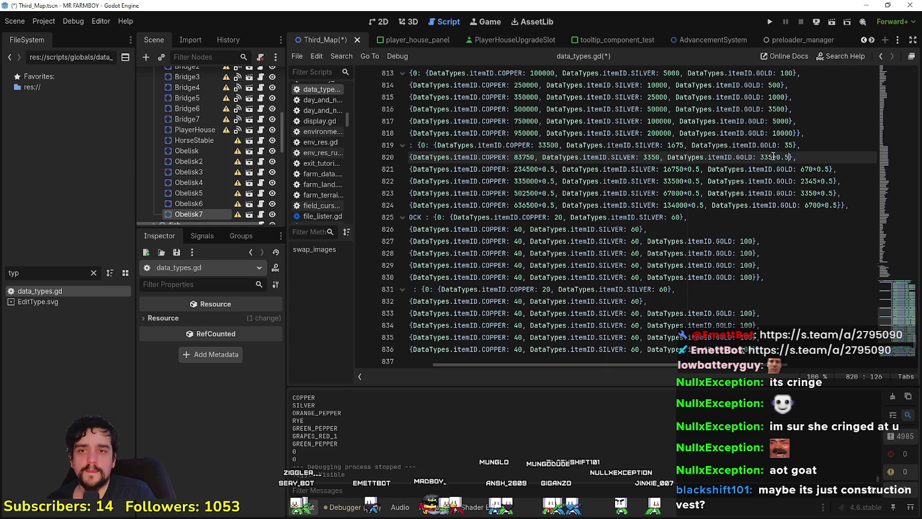
left_click(761, 157, "shift")
type("167.5")
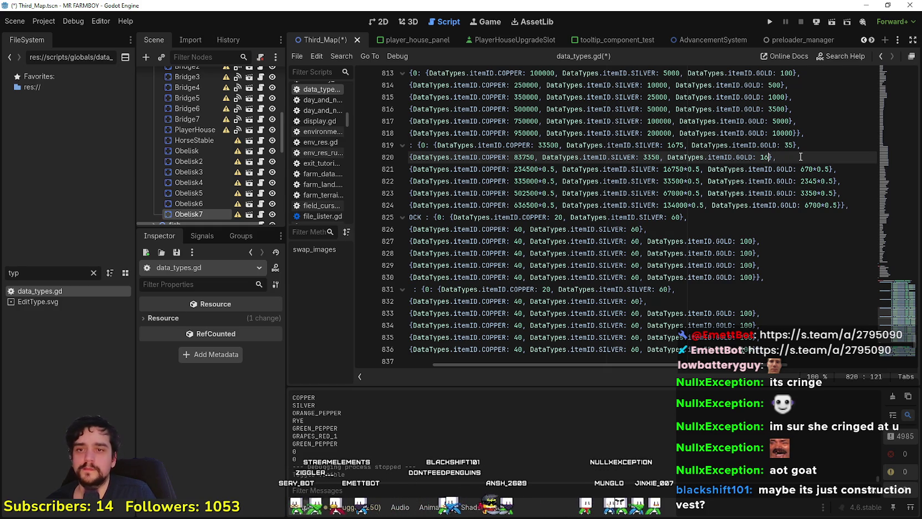
key("ctrl+s")
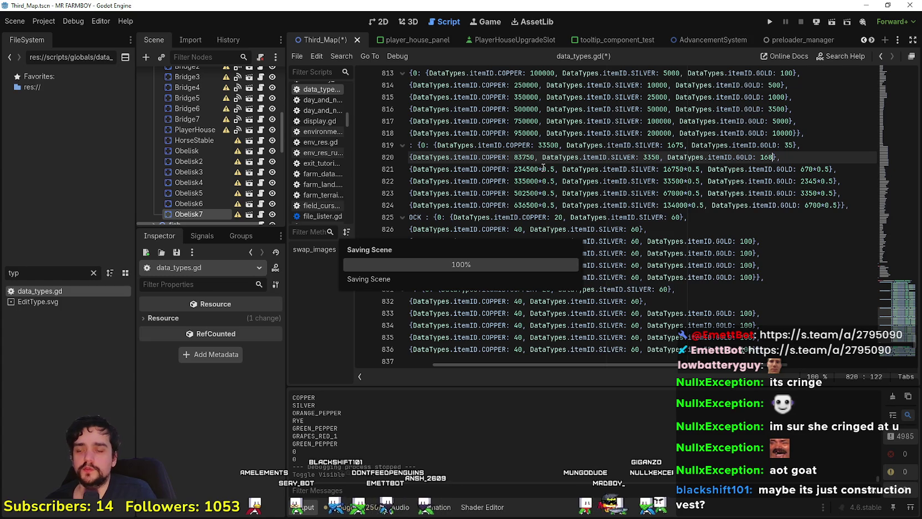
Step: Replace line 821's copper and silver expressions with 117250 and 8375
left_click(553, 169)
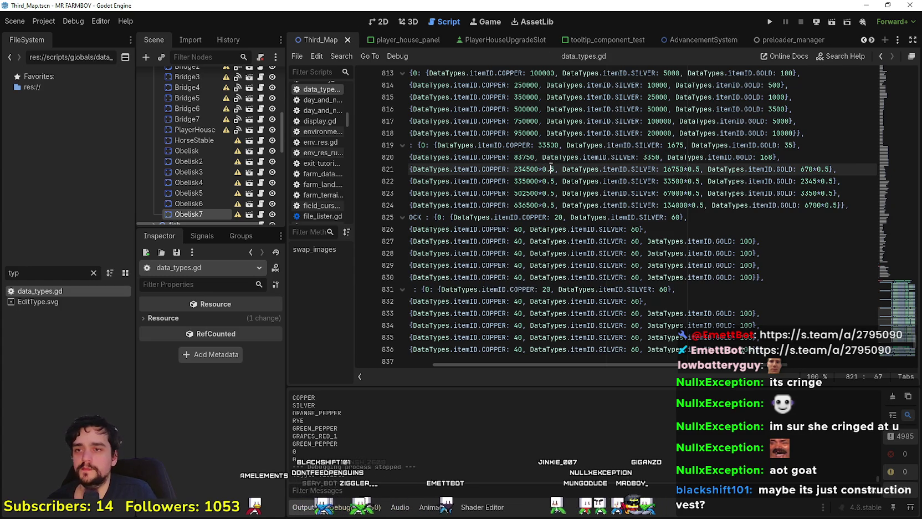
left_click_drag(555, 169, 514, 169)
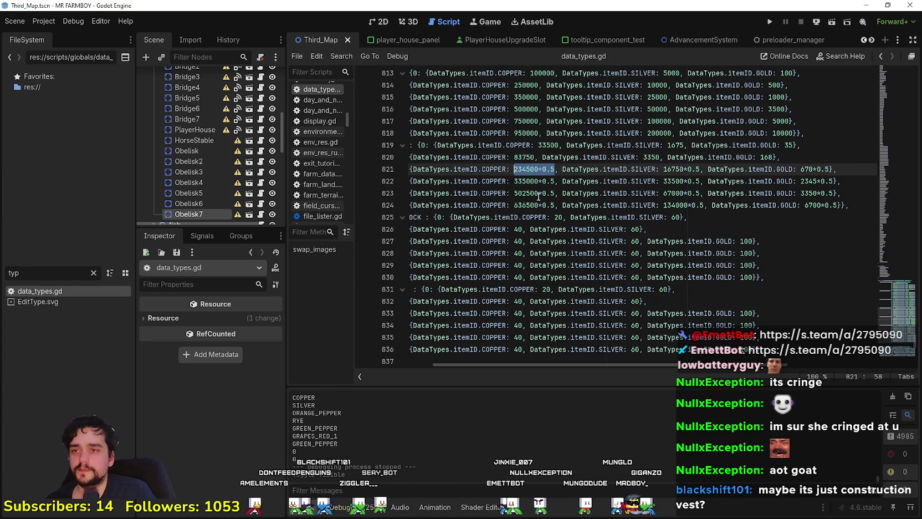
type("117250")
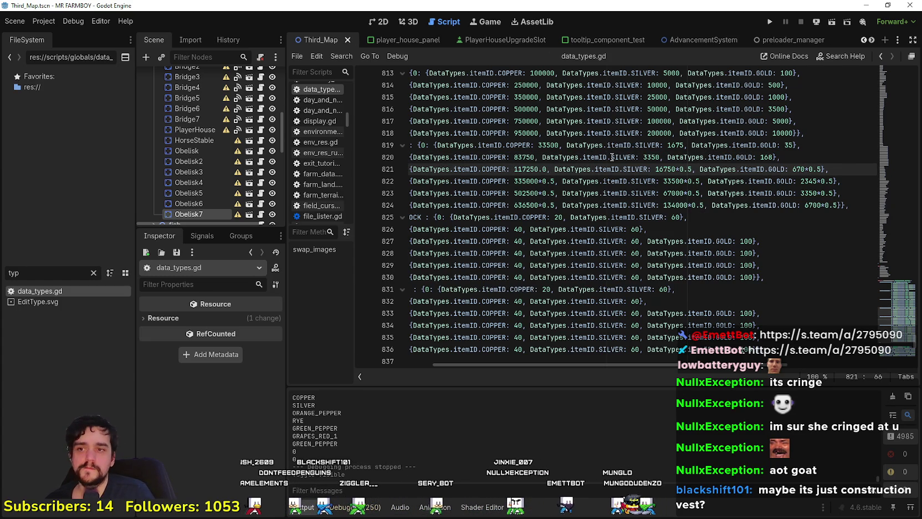
left_click(652, 181)
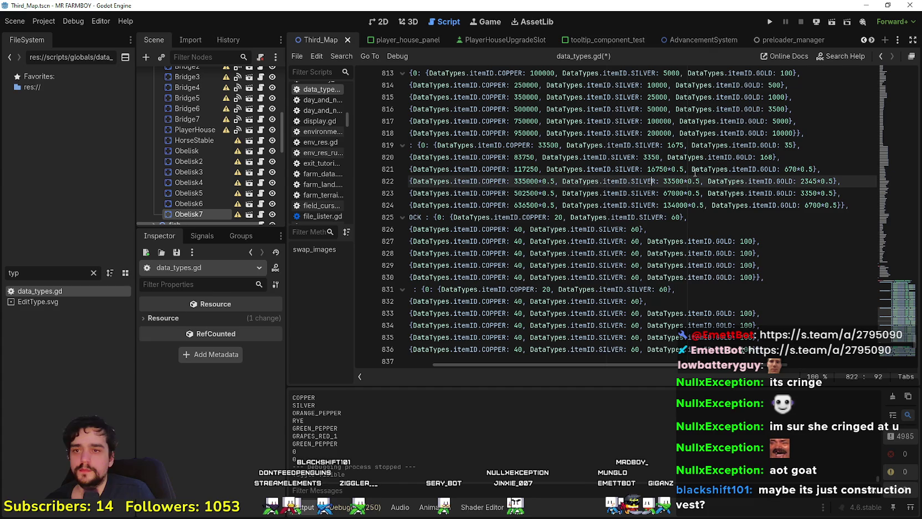
left_click(647, 169)
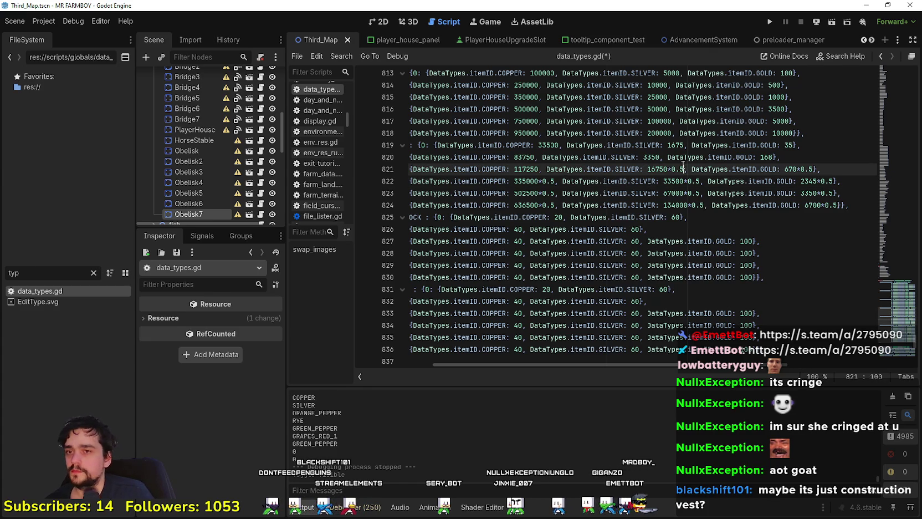
left_click_drag(684, 168, 648, 169)
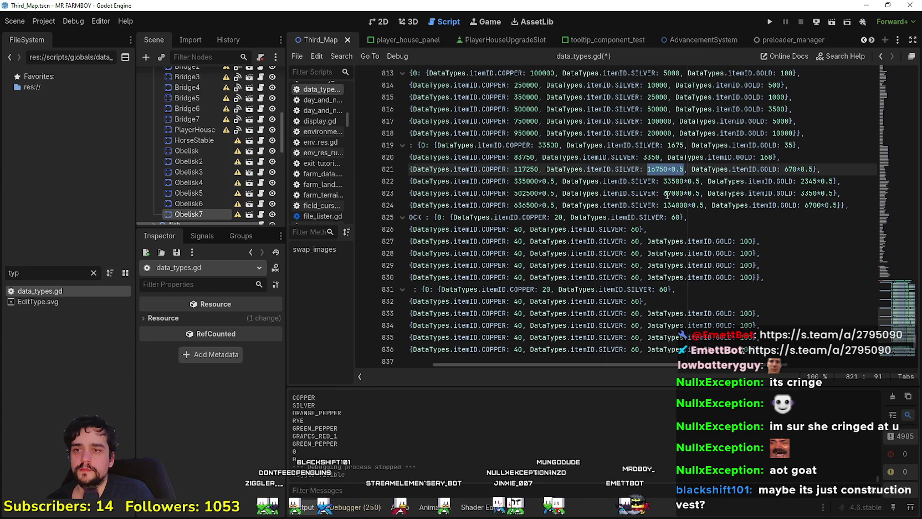
type("8375")
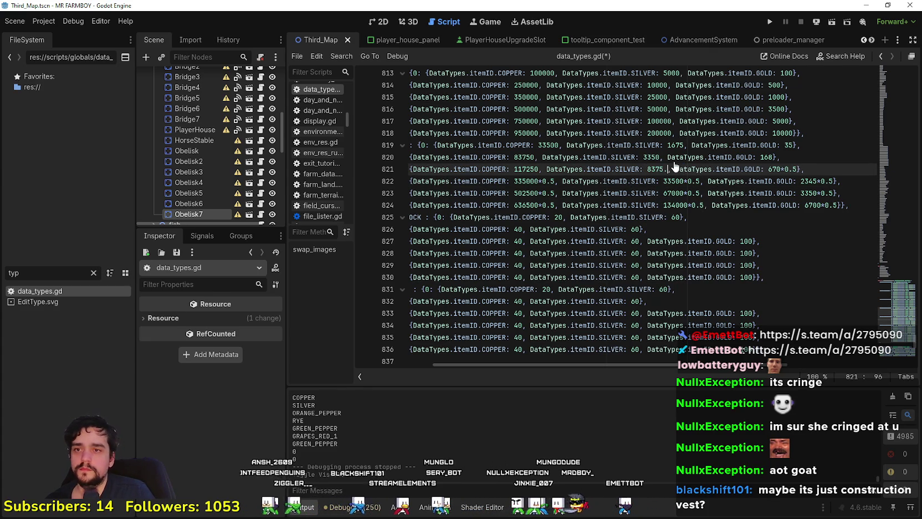
Step: Set line 821's gold cost to 335.0 and save data_types.gd
left_click(809, 170)
left_click(790, 169)
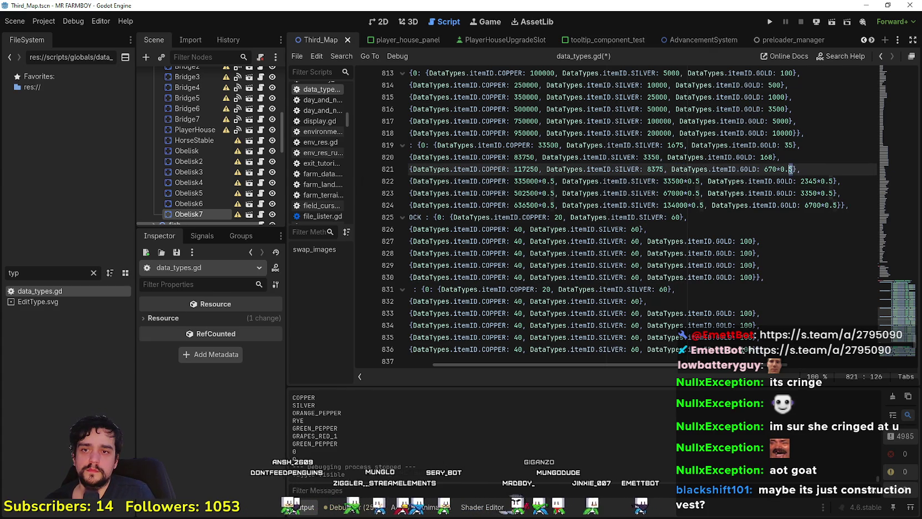
left_click_drag(793, 169, 764, 171)
type("335.0")
key("ctrl+s")
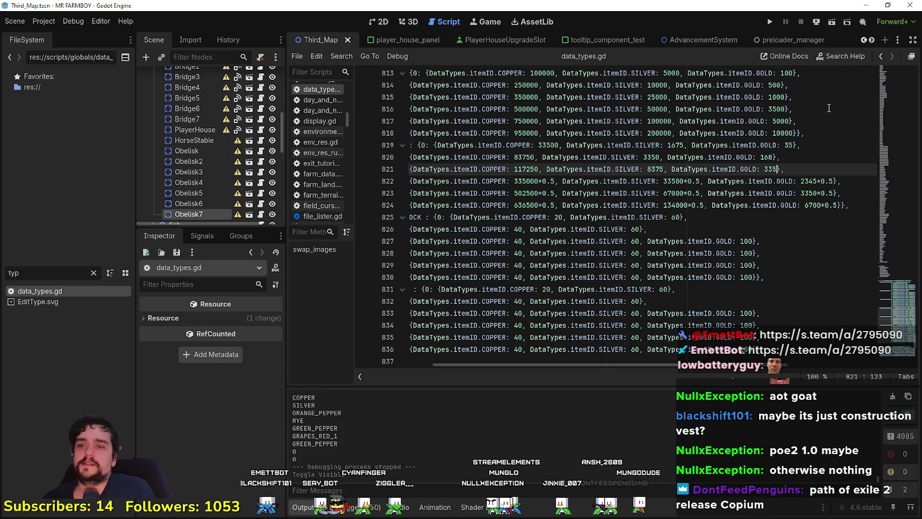
left_click_drag(555, 182, 515, 181)
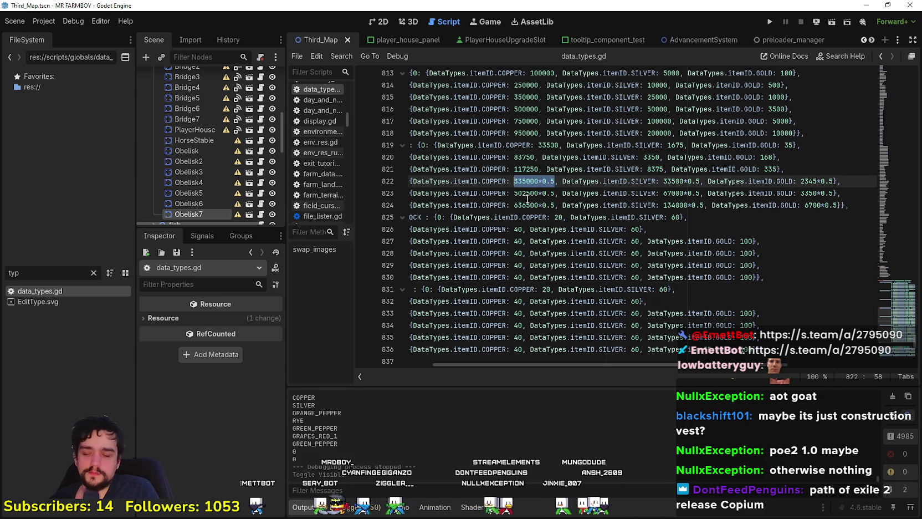
Step: Write line 822's costs as 167500 copper, 16750 silver and 1172.5 gold
type("167500")
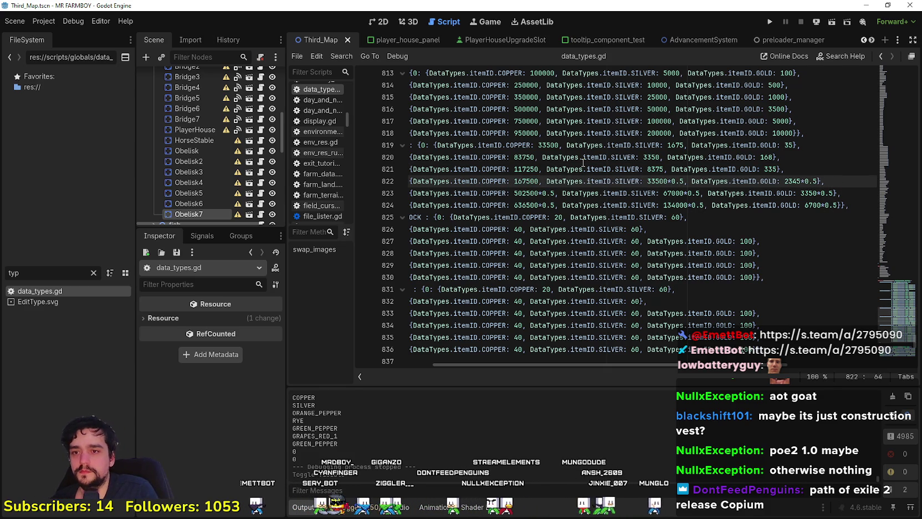
left_click(685, 182)
left_click_drag(684, 181, 652, 181)
left_click_drag(651, 181, 647, 182)
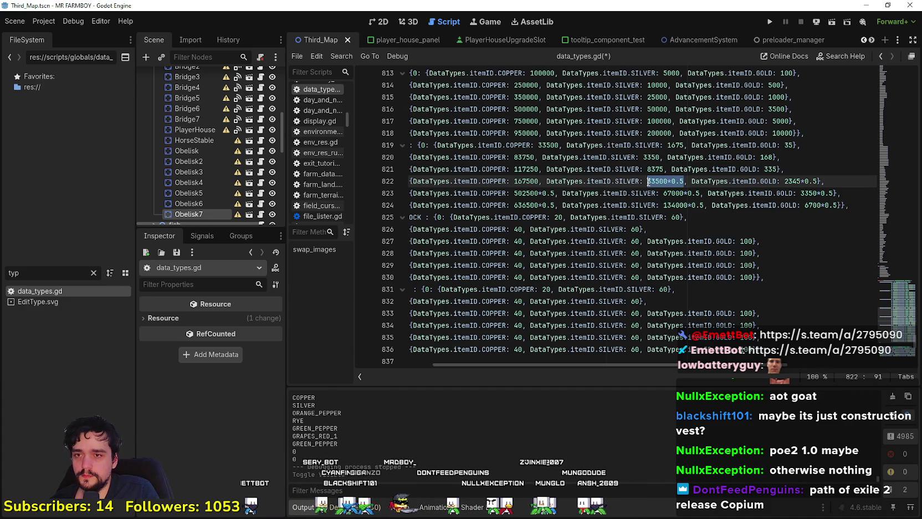
type("16750")
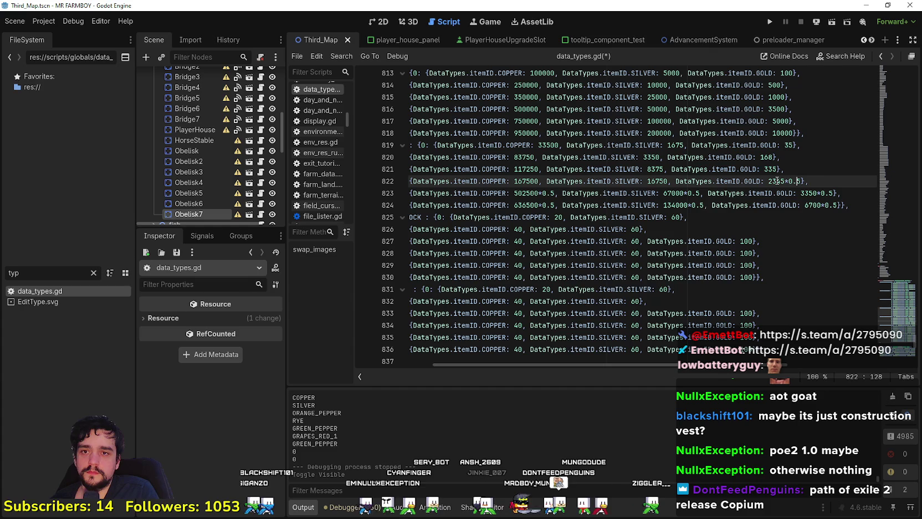
left_click_drag(802, 180, 773, 181)
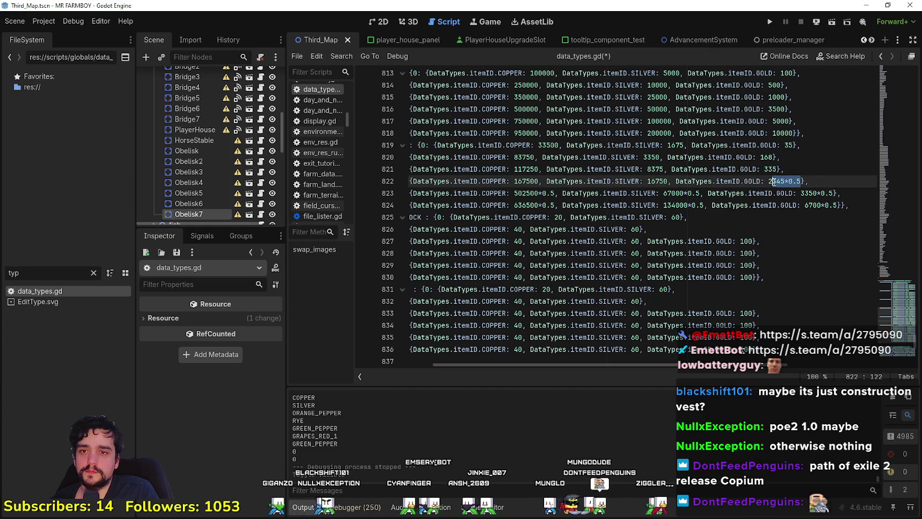
type("1172.5")
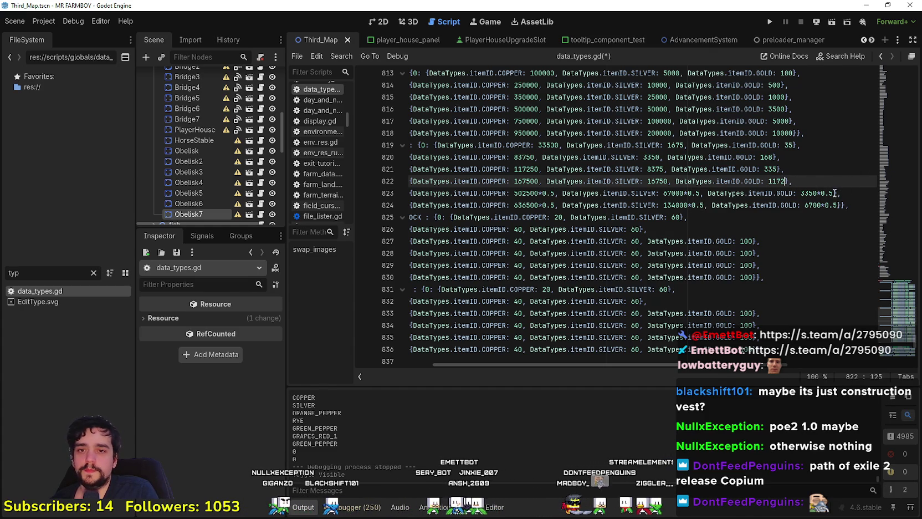
Step: Write line 823's costs as 251250 copper, 33500 silver and 1675.0 gold
left_click(515, 181)
left_click_drag(555, 195, 514, 197)
type("251250")
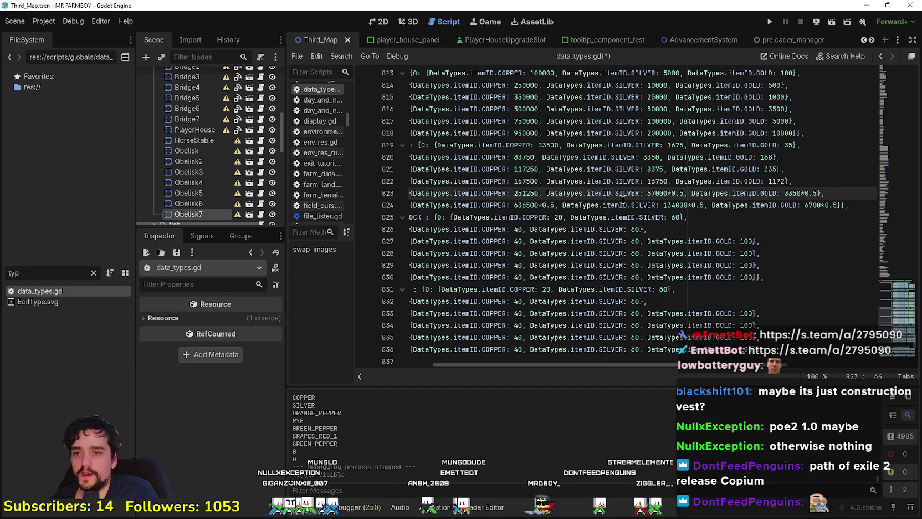
left_click(669, 193)
left_click_drag(684, 193, 647, 194)
type("33500")
left_click(794, 193)
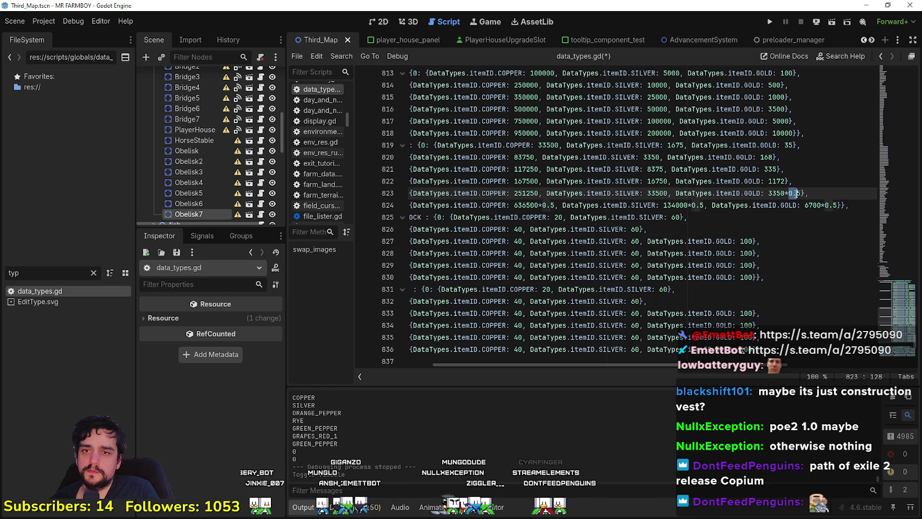
left_click_drag(802, 193, 769, 192)
type("1675.0")
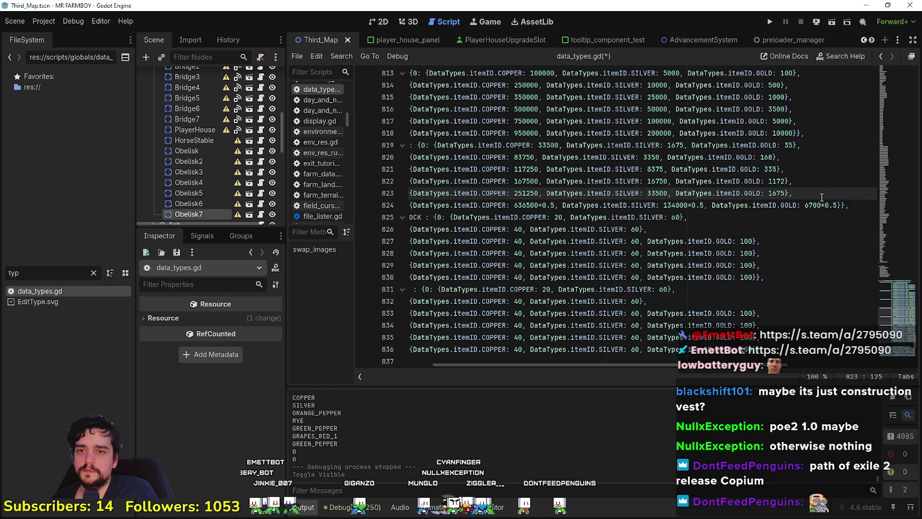
Step: Write line 824's costs as 318250 copper, 67000 silver and 3350.0 gold
left_click(821, 205)
left_click_drag(554, 205, 514, 205)
type("318250.")
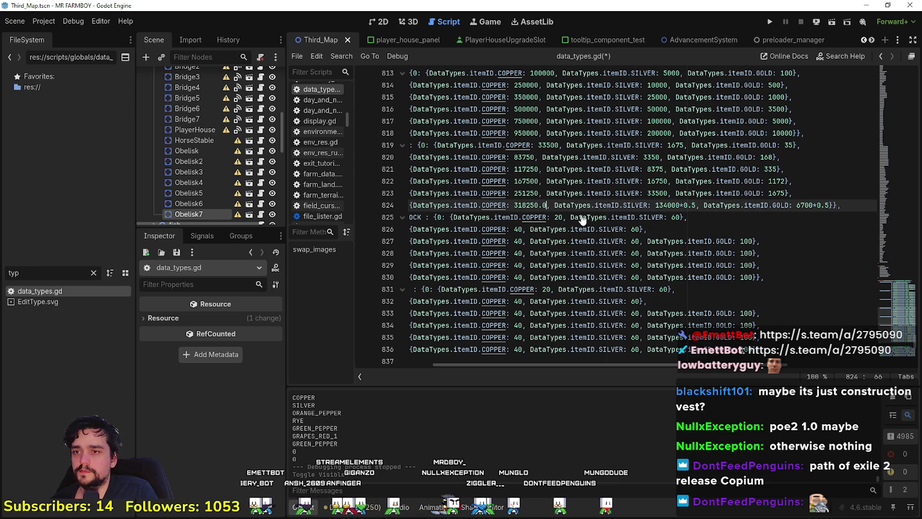
left_click(687, 205)
key("shift+Left")
key("shift+Left")
key("shift+Left")
type("67000.0")
key("BackSpace")
key("BackSpace")
left_click(785, 205)
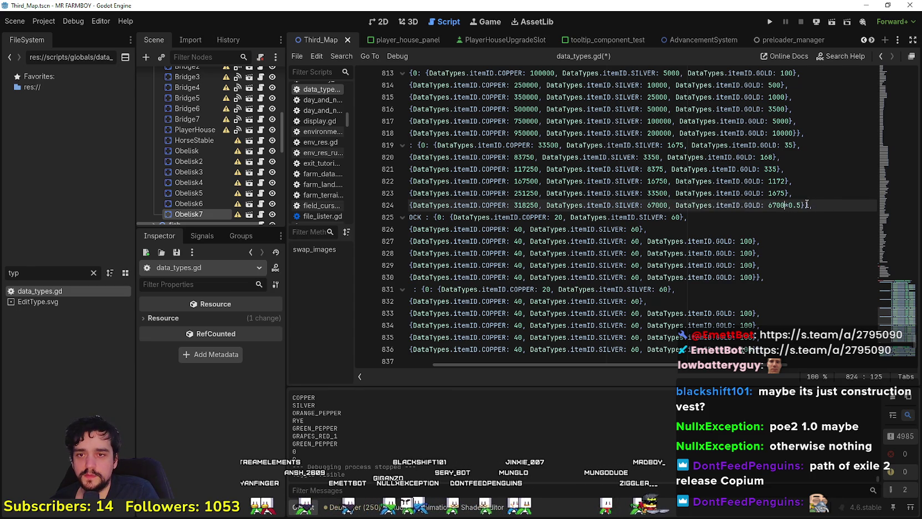
left_click_drag(806, 205, 768, 205)
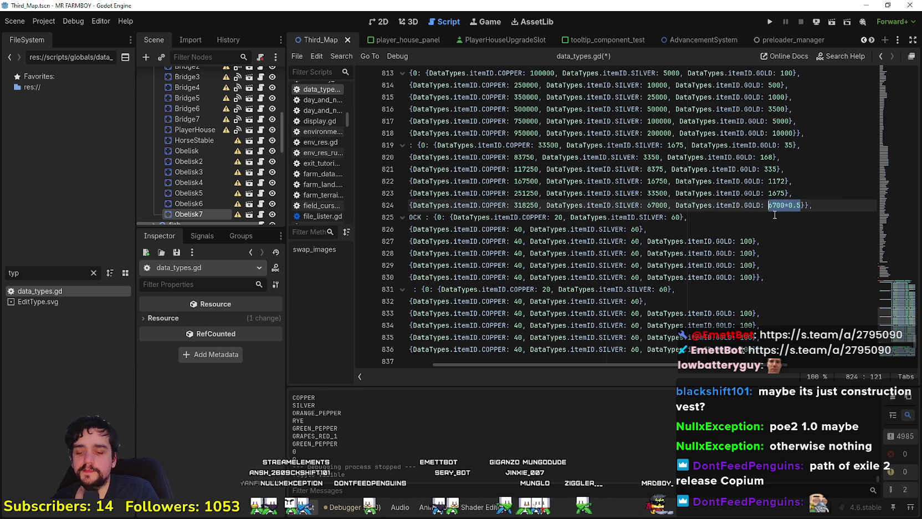
type("3350.0")
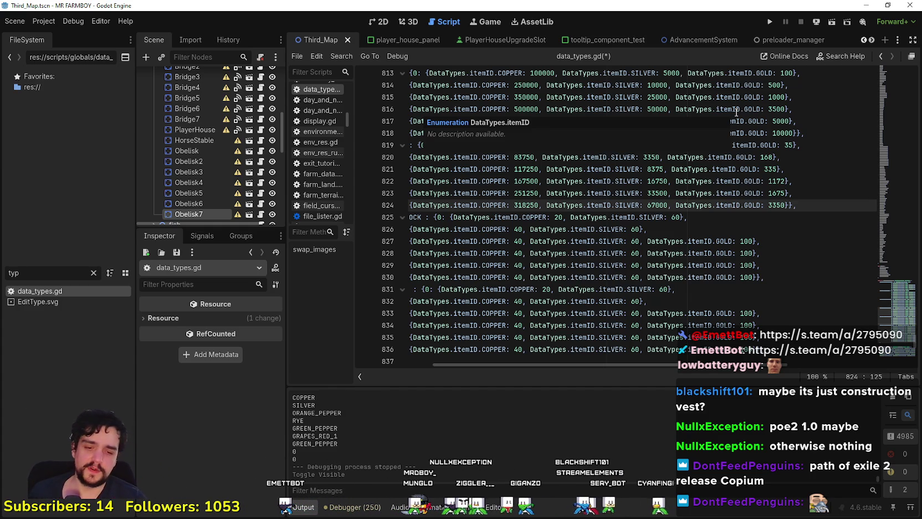
Step: Scroll between the edited cost lines and the villagers extra stock entries to check them
left_click(715, 229)
scroll(754, 199, "down", 2)
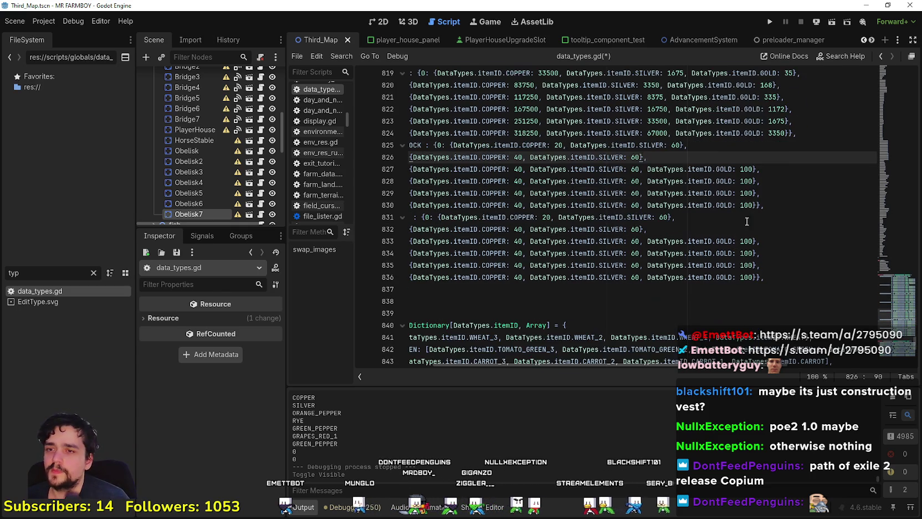
left_click(753, 144)
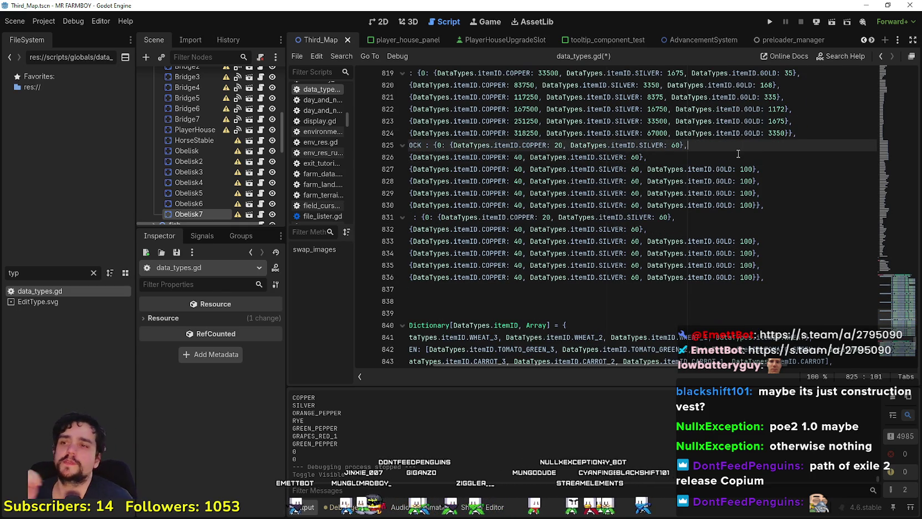
scroll(736, 155, "up", 1)
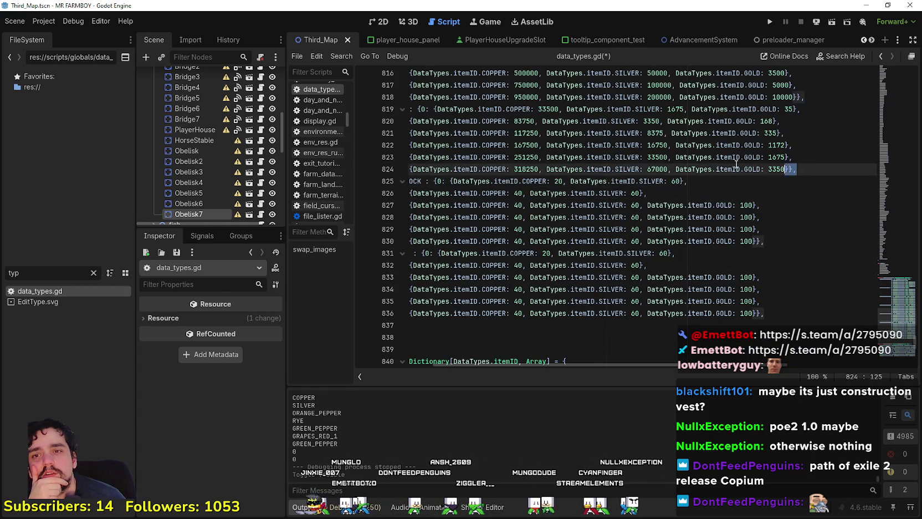
left_click(394, 176)
left_click_drag(394, 176, 902, 174)
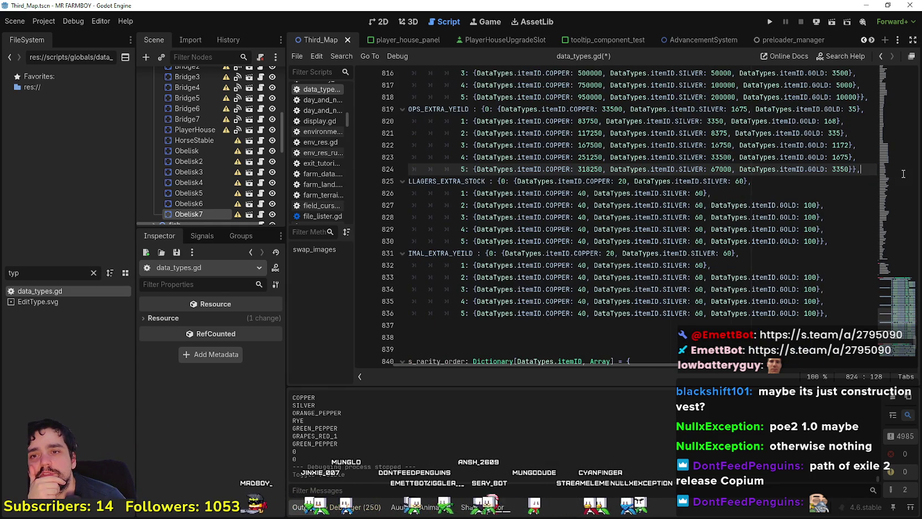
left_click(781, 159)
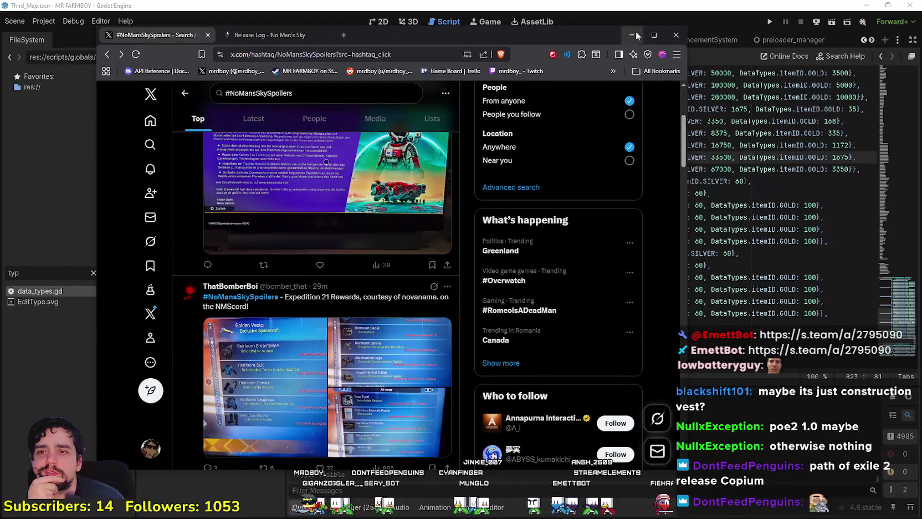
Step: Maximize the browser and reload the #NoMansSkySpoilers results, scrolling through them
left_click(651, 35)
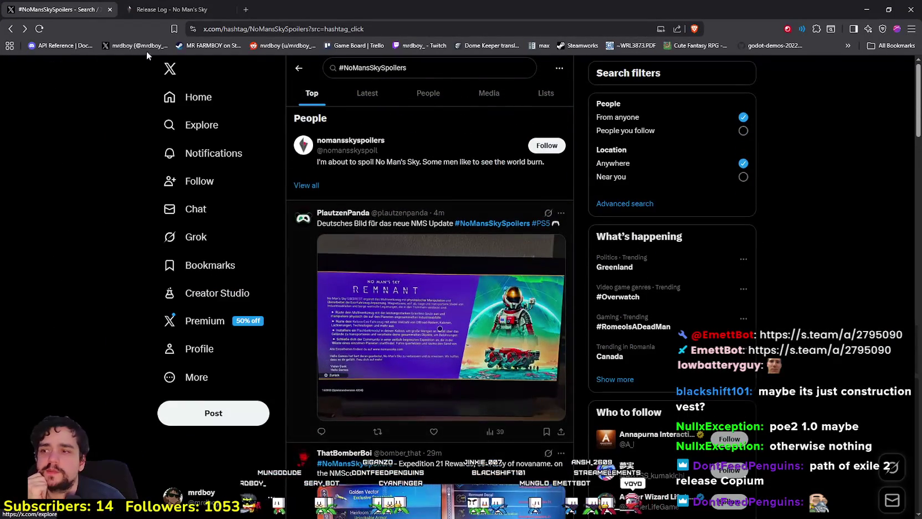
left_click(39, 30)
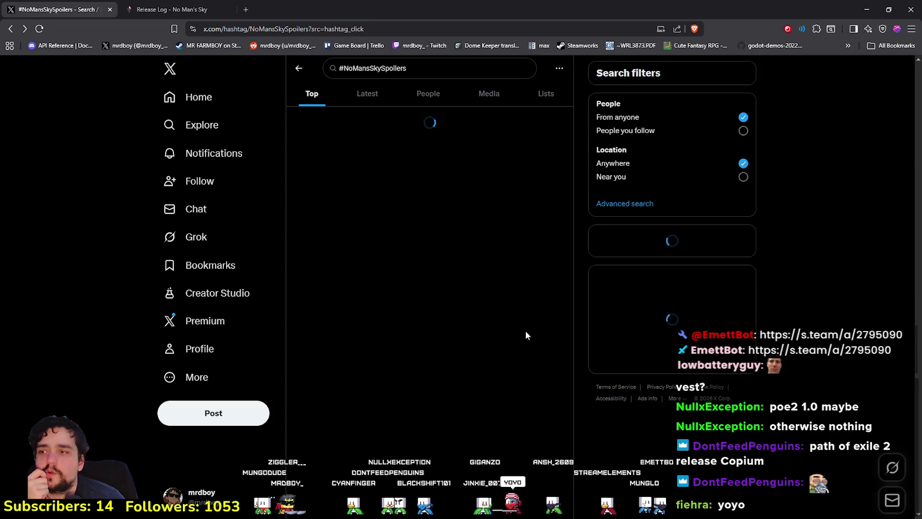
scroll(531, 410, "down", 9)
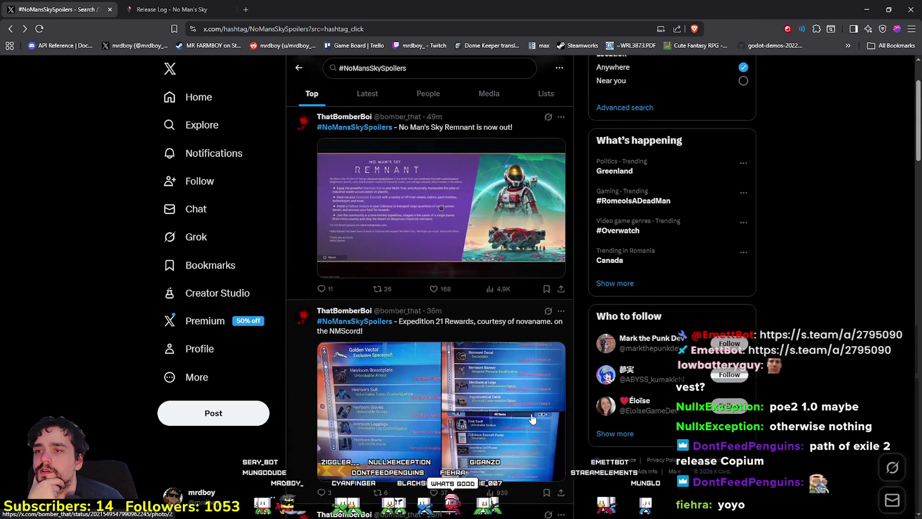
scroll(532, 413, "down", 3)
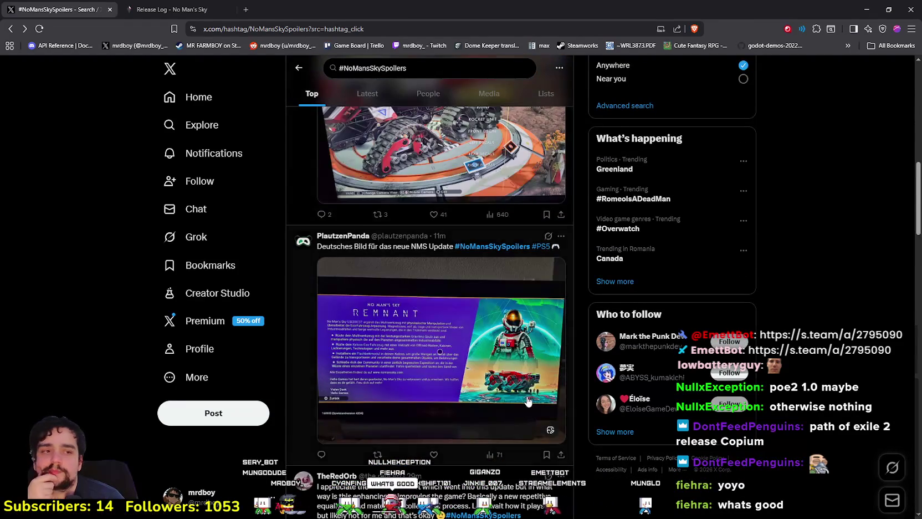
scroll(526, 401, "up", 6)
scroll(527, 398, "up", 4)
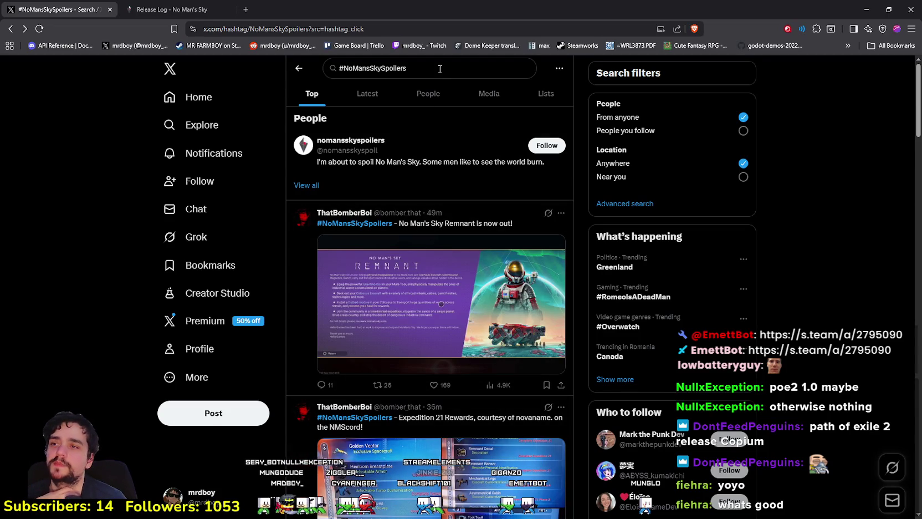
Step: Open the No Man's Sky account profile from recent searches and scroll its posts
left_click(196, 96)
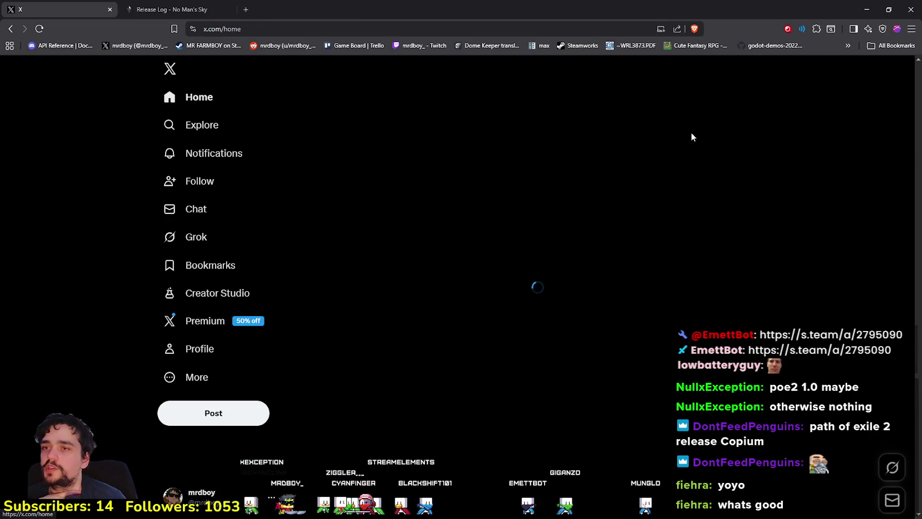
left_click(651, 69)
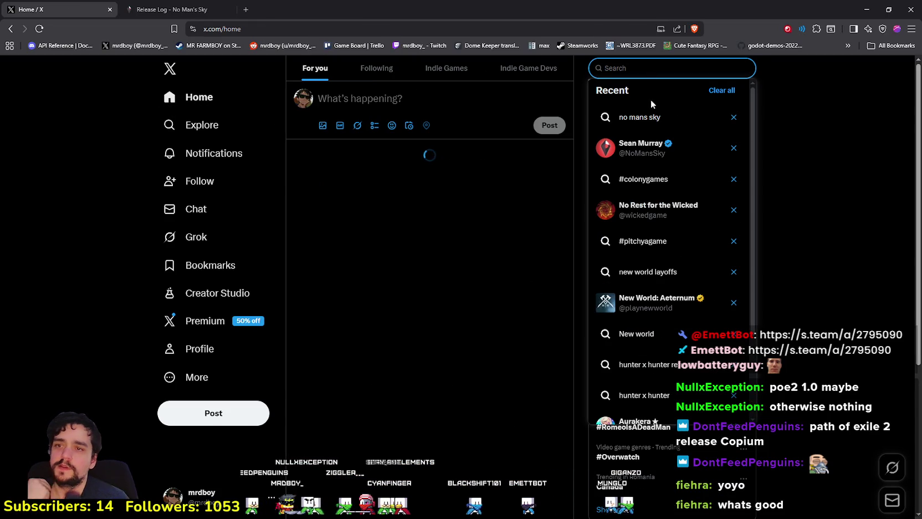
left_click(632, 152)
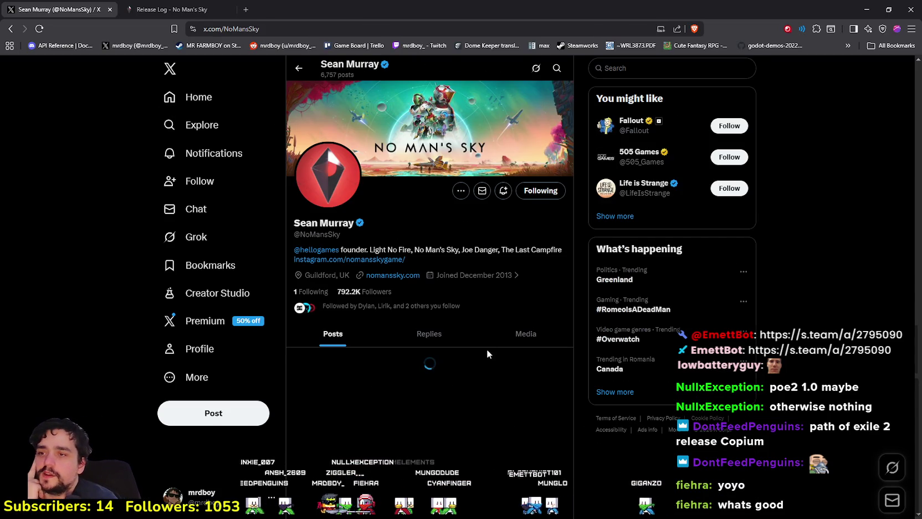
scroll(477, 349, "down", 7)
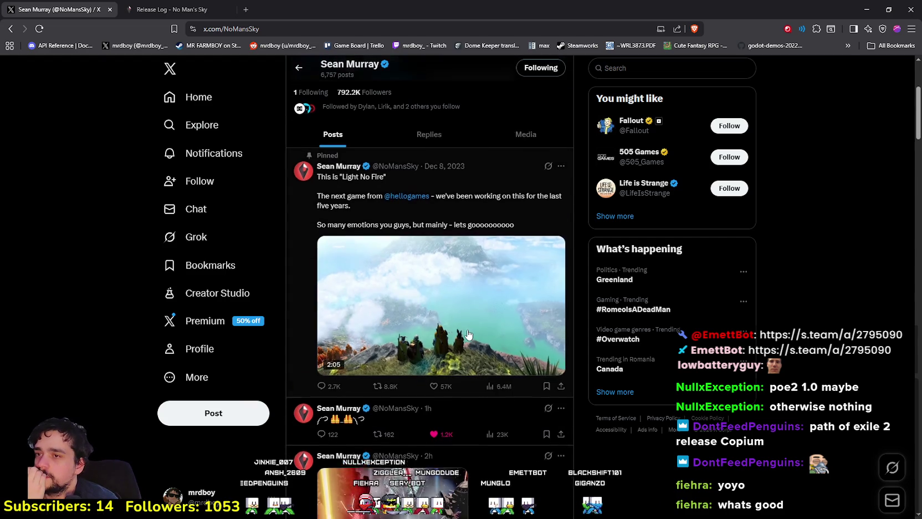
scroll(468, 332, "down", 10)
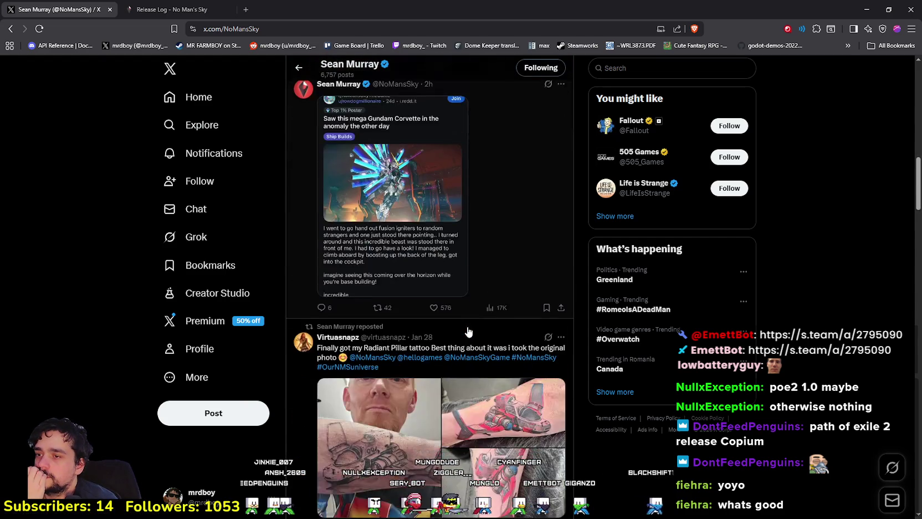
scroll(468, 331, "down", 3)
scroll(468, 330, "up", 15)
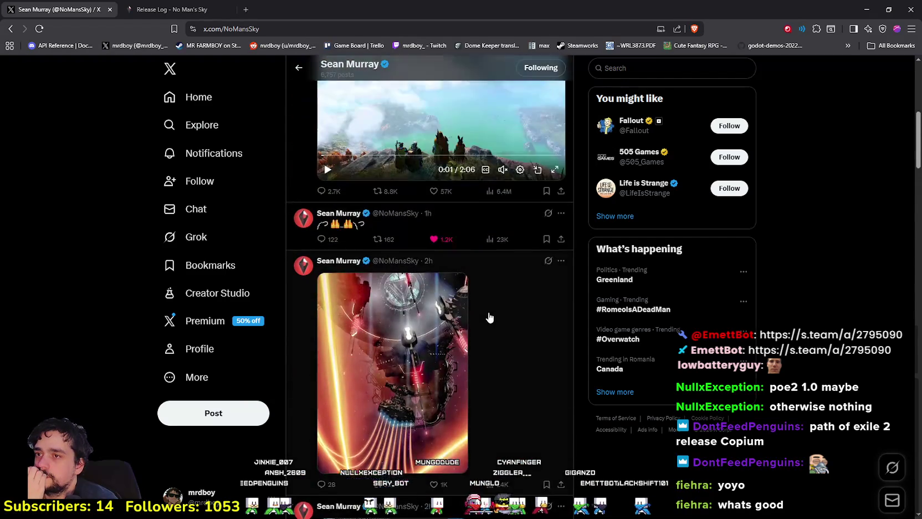
Step: Read the emoji post and its replies, then minimize the browser back to Godot
left_click(483, 232)
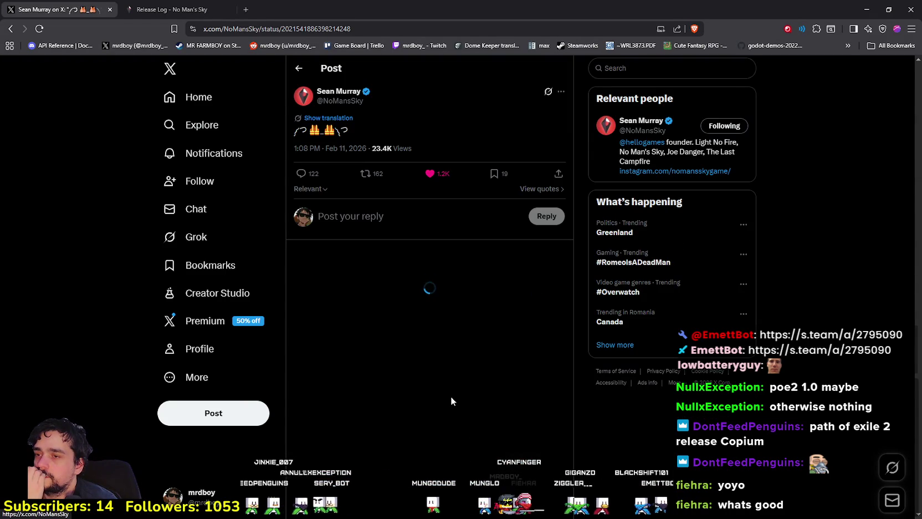
scroll(450, 391, "down", 8)
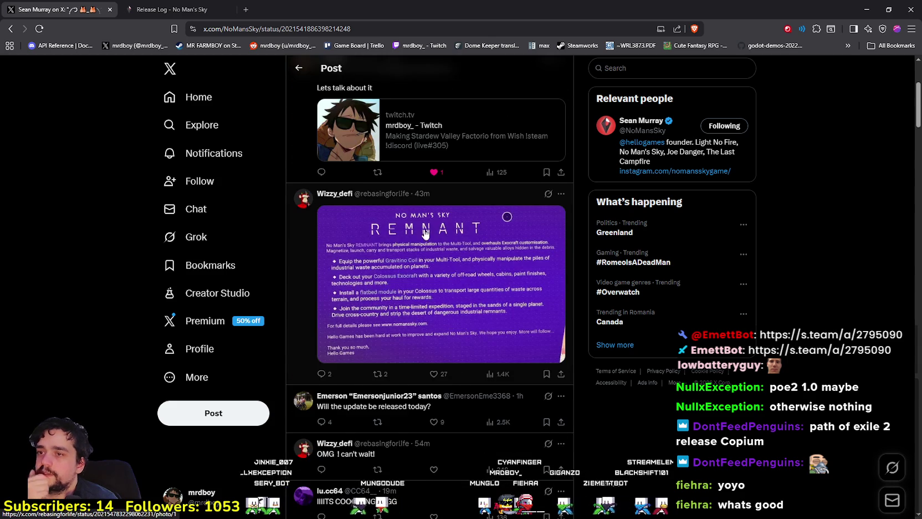
scroll(387, 189, "down", 8)
scroll(535, 377, "up", 3)
scroll(535, 377, "up", 5)
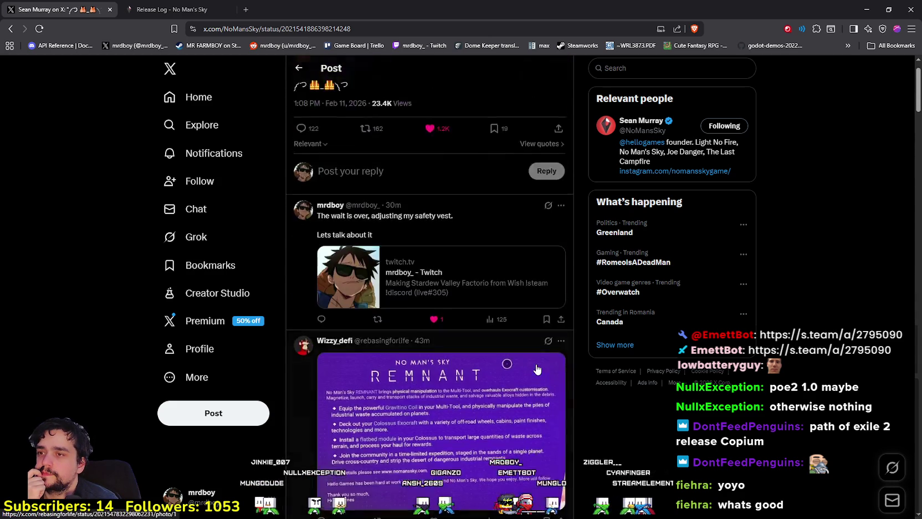
scroll(569, 336, "up", 2)
scroll(570, 337, "down", 5)
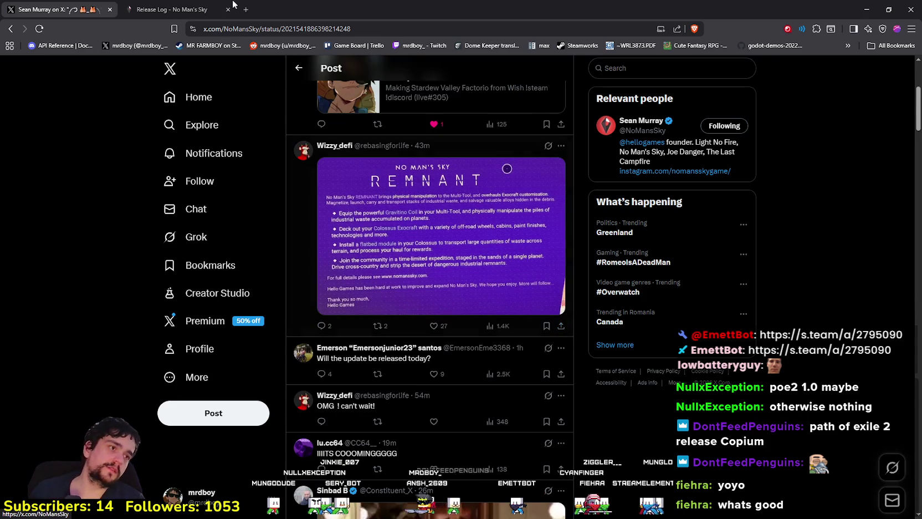
left_click(865, 9)
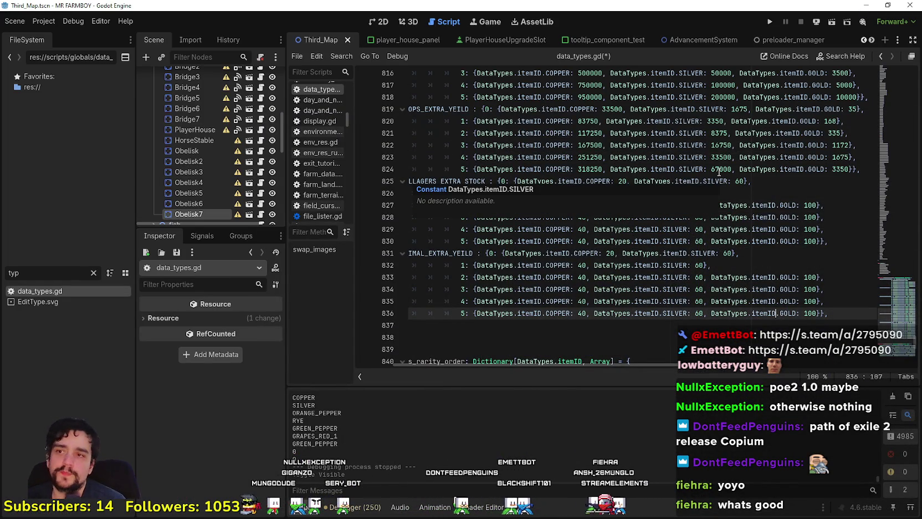
left_click(692, 156)
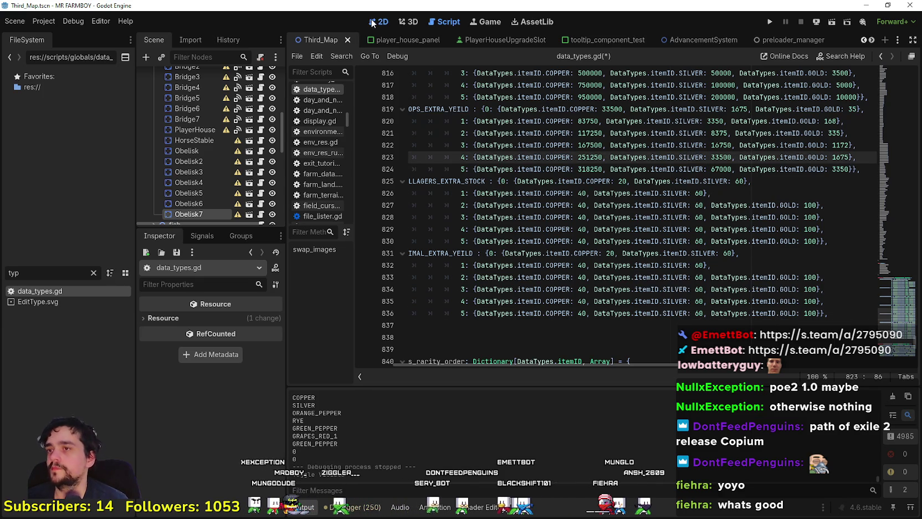
left_click(373, 22)
scroll(665, 213, "right", 5)
scroll(664, 213, "up", 3)
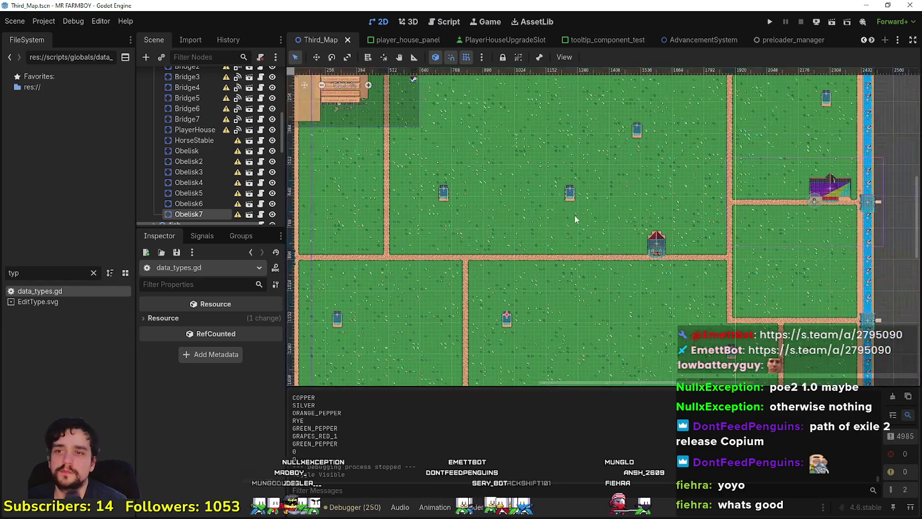
left_click(569, 194)
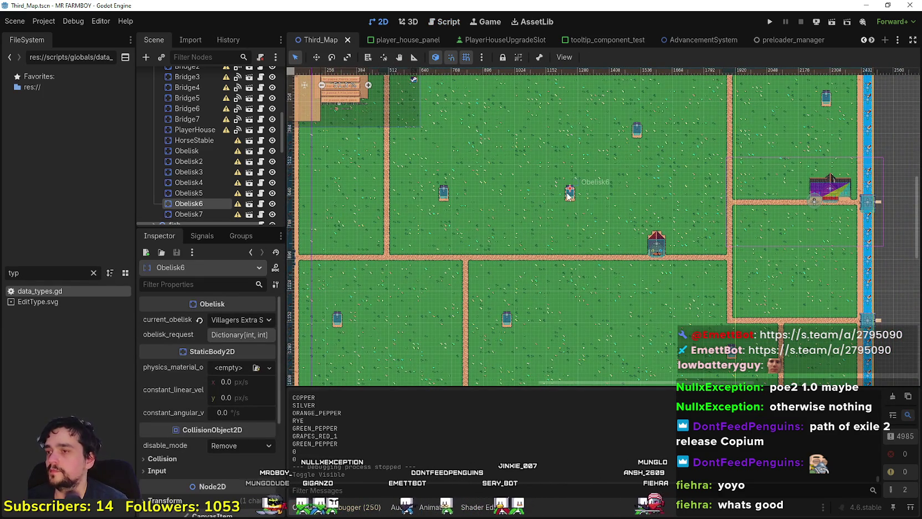
double_click(63, 290)
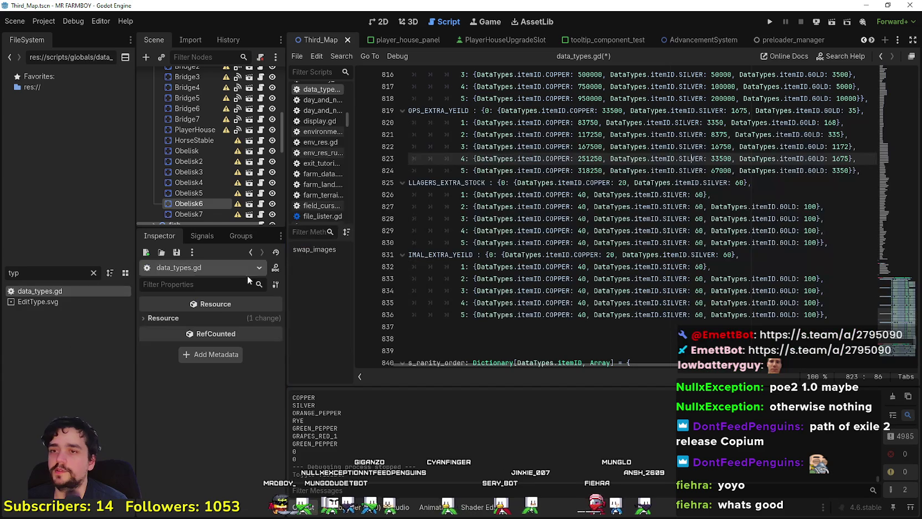
left_click(781, 178)
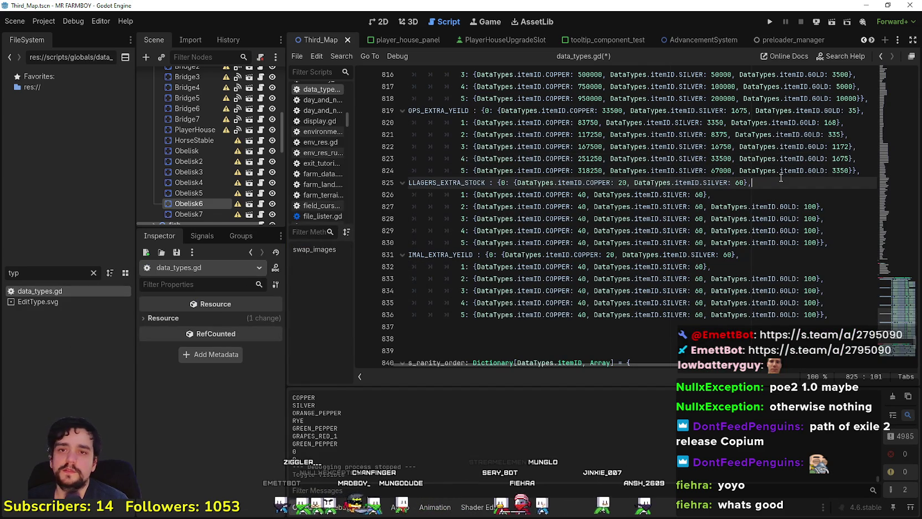
left_click(867, 171)
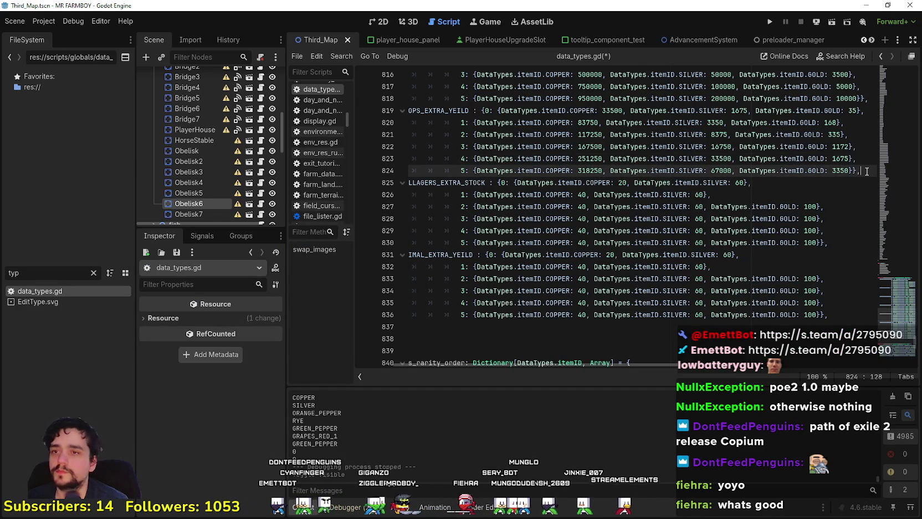
scroll(843, 183, "up", 3)
scroll(844, 182, "up", 2)
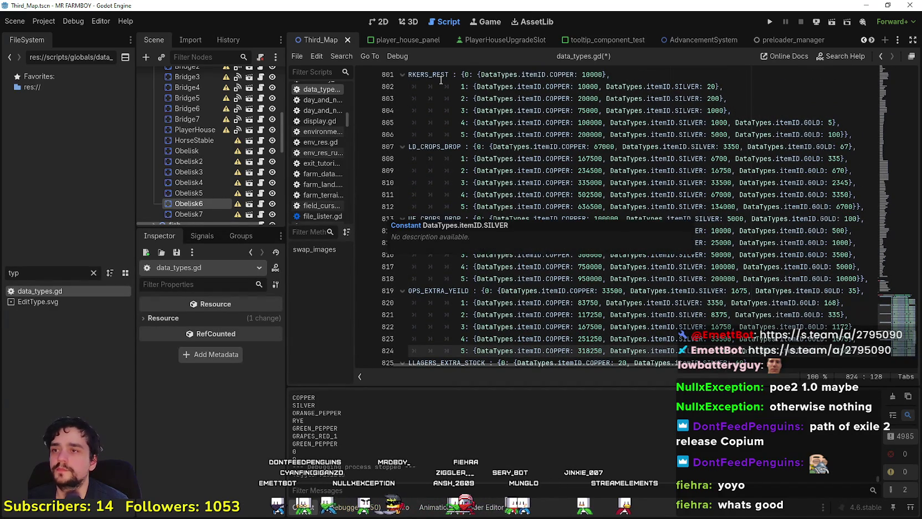
left_click(379, 24)
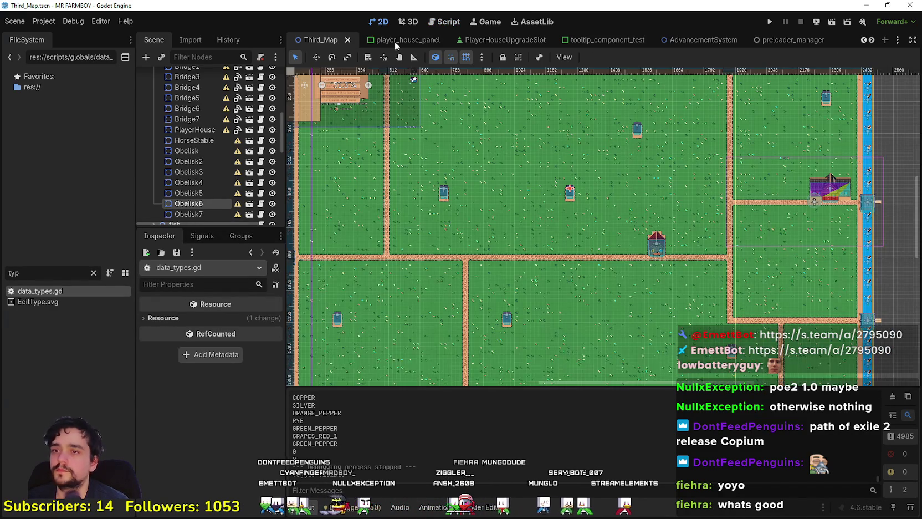
scroll(598, 219, "down", 1)
left_click(632, 147)
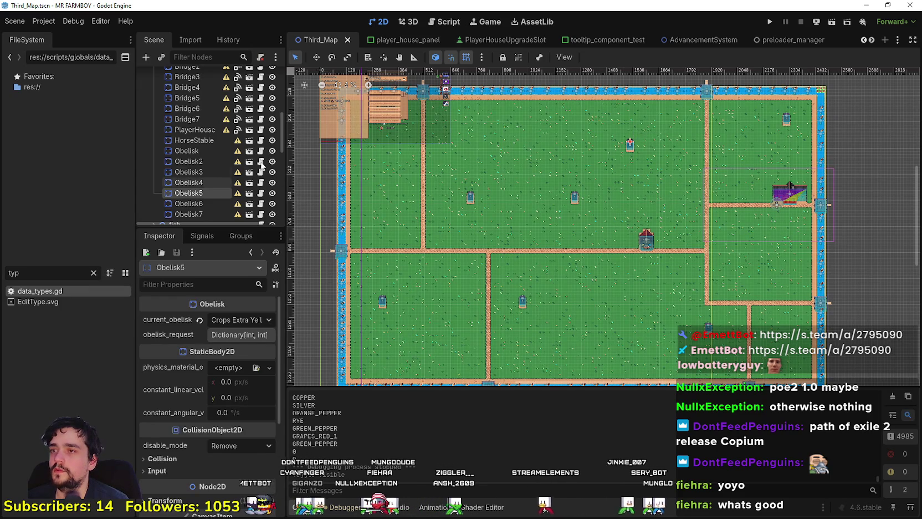
double_click(81, 291)
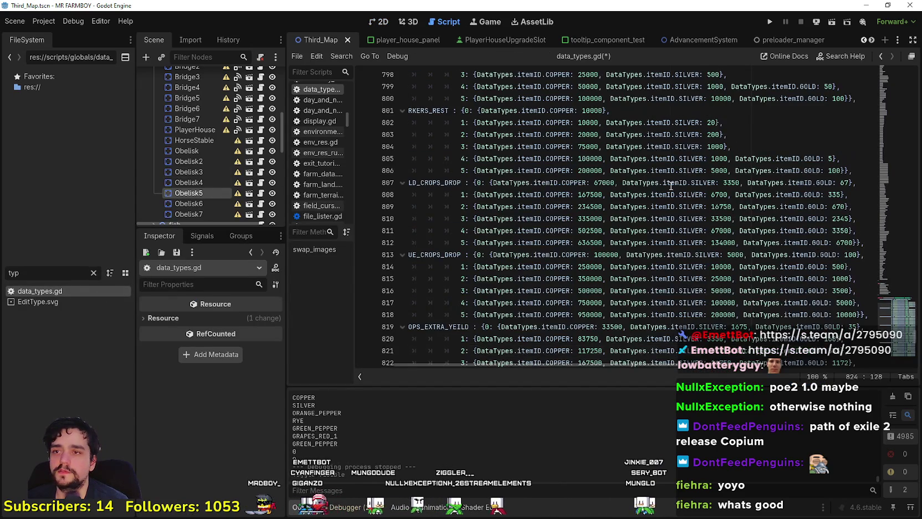
Step: Browse the Obelisks cost tables, including the WORKERS_REST entries, in data_types.gd
left_click_drag(609, 218, 566, 206)
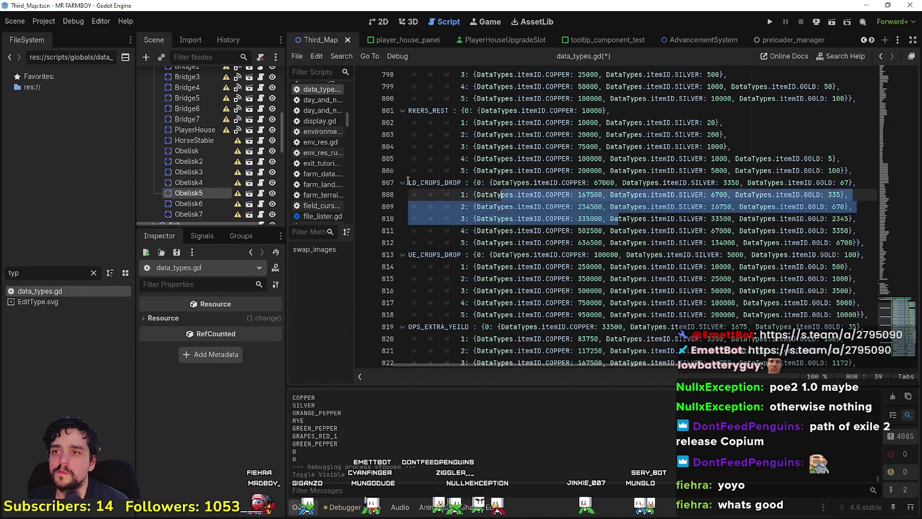
left_click_drag(437, 183, 427, 183)
left_click(792, 170)
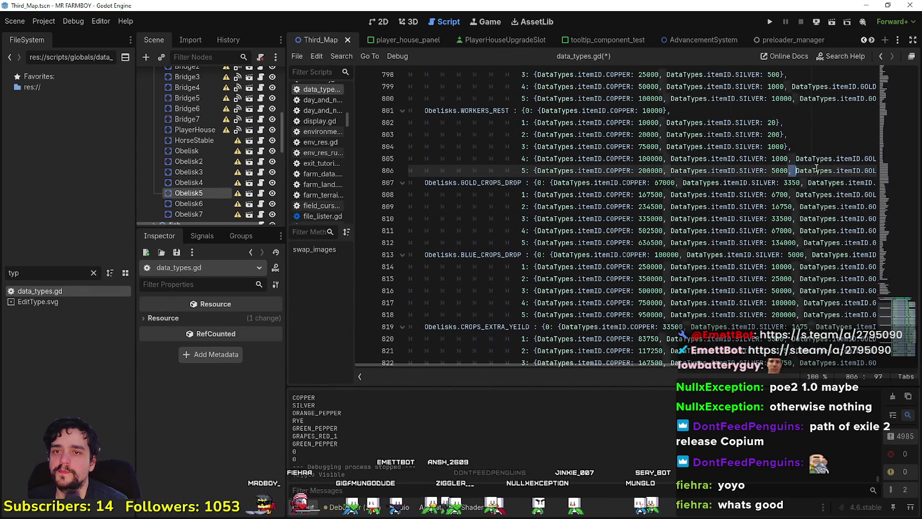
key("End")
scroll(831, 155, "up", 20)
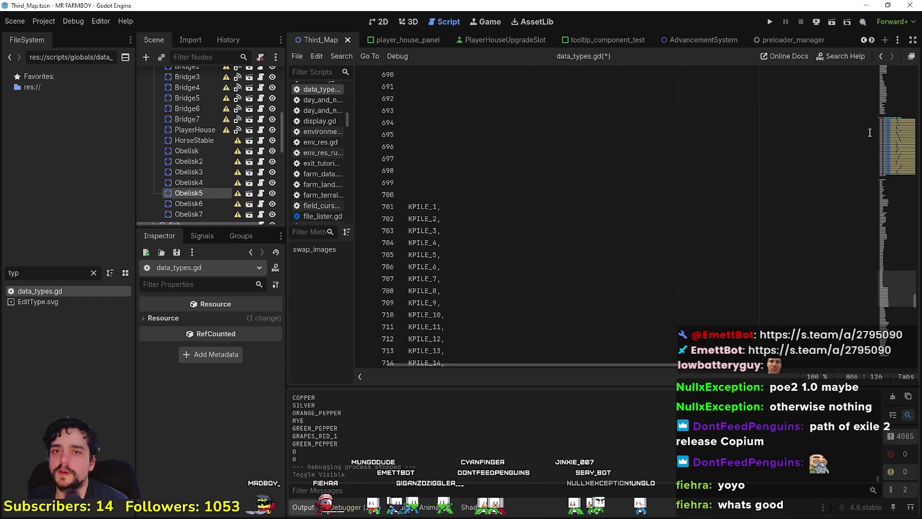
left_click(892, 244)
left_click_drag(890, 102, 898, 299)
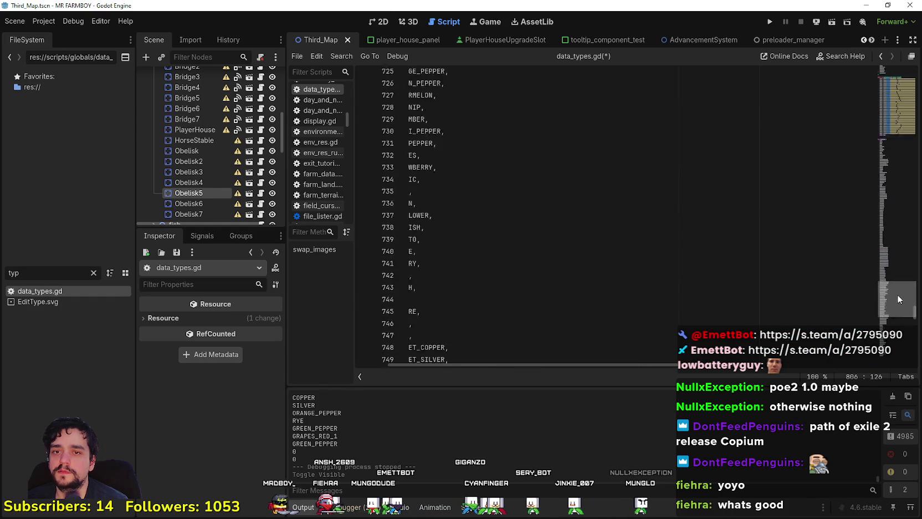
scroll(898, 299, "down", 15)
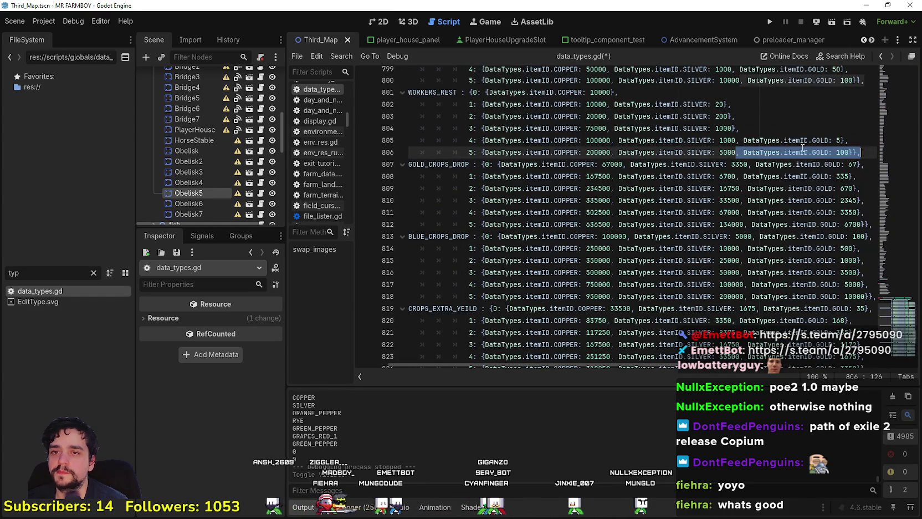
left_click(801, 151)
mouse_move(862, 158)
left_mouse_down()
mouse_move(665, 117)
mouse_move(470, 96)
left_mouse_up()
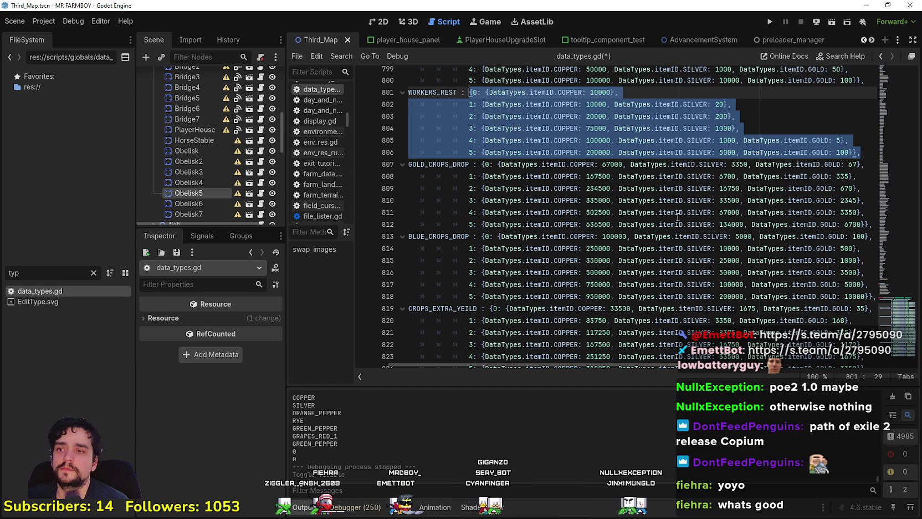
scroll(554, 233, "down", 3)
Step: Add a closing brace at the end of line 824
left_click(557, 236)
mouse_move(713, 236)
left_mouse_down()
mouse_move(720, 225)
mouse_move(859, 244)
mouse_move(904, 237)
left_mouse_up()
left_click(784, 248)
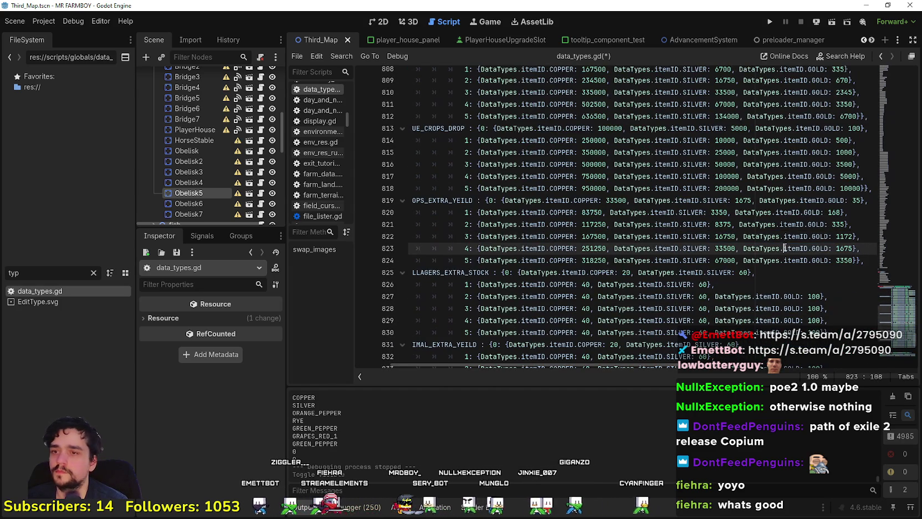
left_click(857, 259)
type("}")
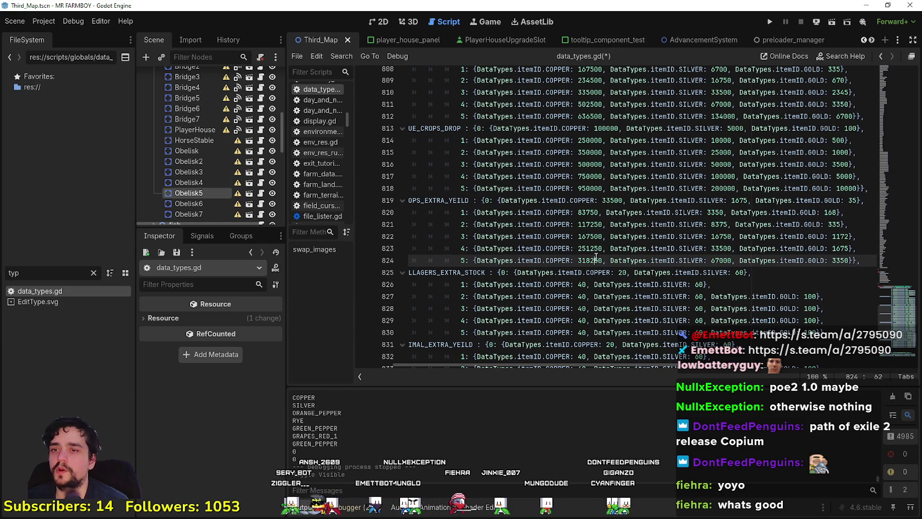
key("Up")
key("Up")
key("ctrl+d")
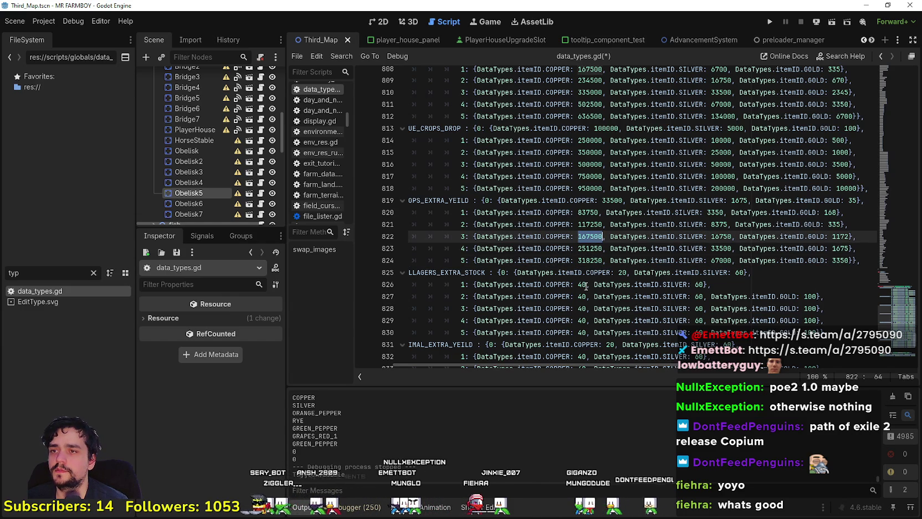
Step: Select the CROPS_EXTRA_YEILD cost block on lines 819-824 for copying
left_click(664, 224)
left_click_drag(663, 221, 808, 216)
scroll(613, 246, "down", 2)
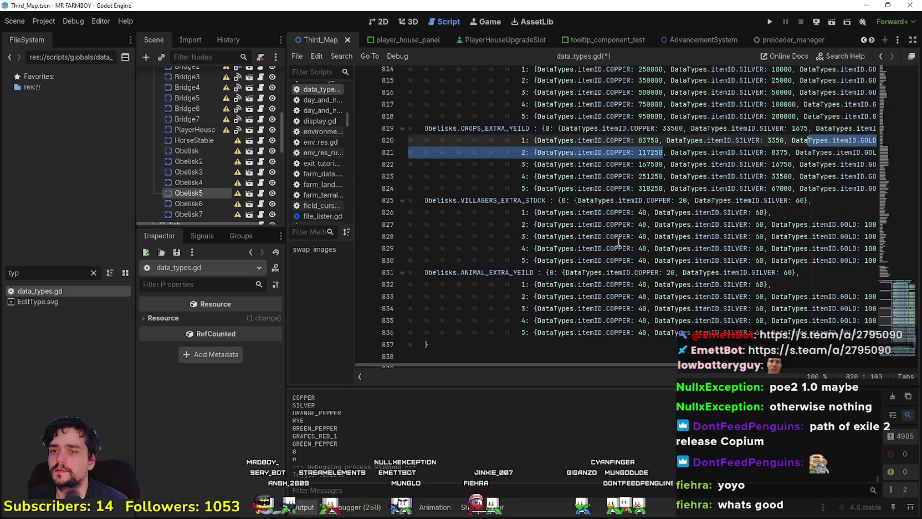
left_click(606, 176)
scroll(661, 190, "down", 1)
mouse_move(651, 140)
left_mouse_down()
mouse_move(874, 134)
mouse_move(864, 143)
mouse_move(664, 128)
mouse_move(481, 92)
left_mouse_up()
key("ctrl+c")
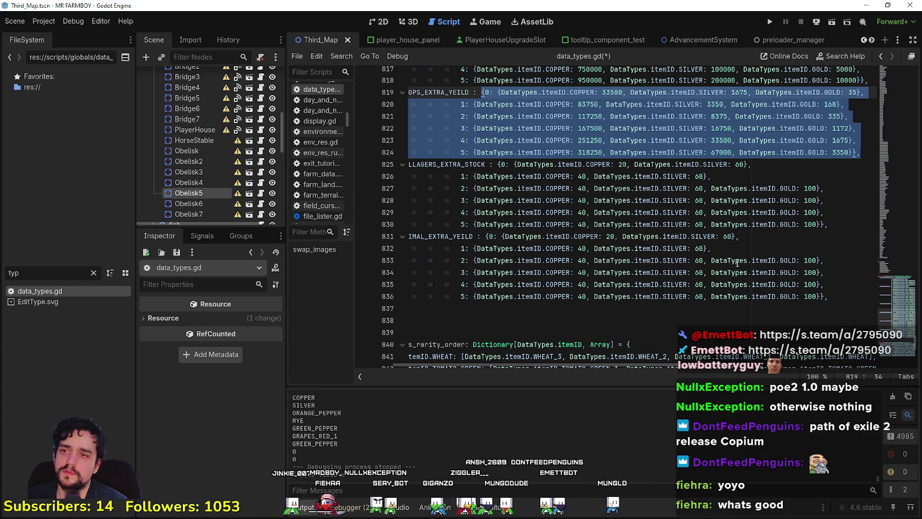
Step: Paste the CROPS_EXTRA_YEILD costs over the ANIMAL_EXTRA_YEILD entries
mouse_move(831, 296)
left_mouse_down()
mouse_move(554, 266)
mouse_move(483, 244)
mouse_move(485, 236)
left_mouse_up()
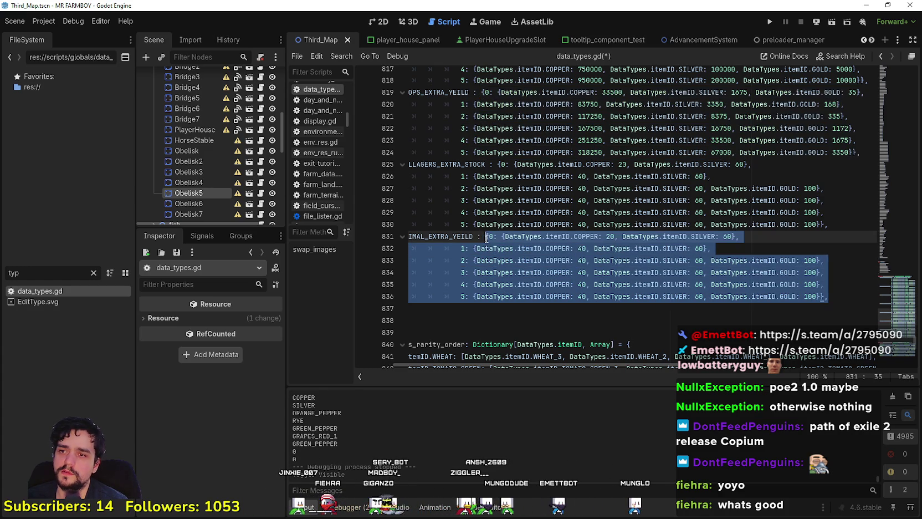
key("ctrl+v")
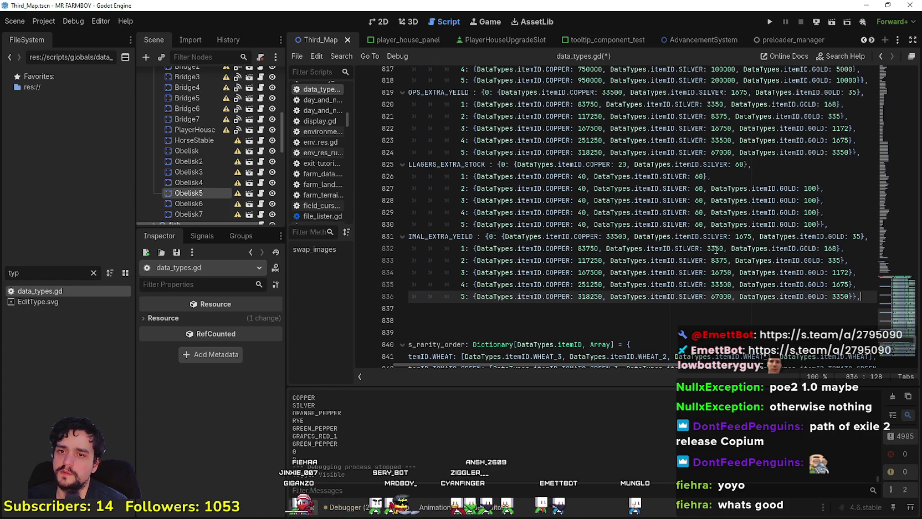
left_click(690, 238)
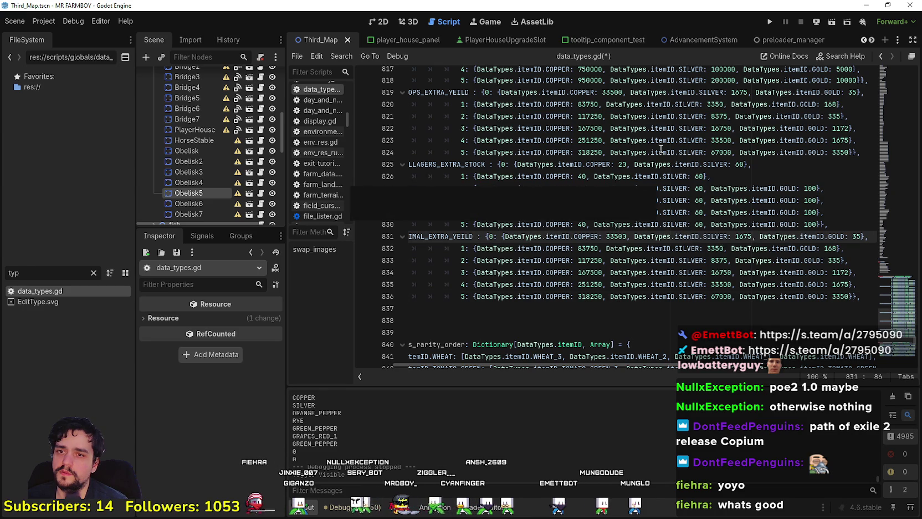
key("Up")
key("Up")
key("Up")
Step: Review crop cost lines 818-824 and move to the end of VILLAGERS_EXTRA_STOCK
left_click(590, 152)
scroll(590, 152, "up", 1)
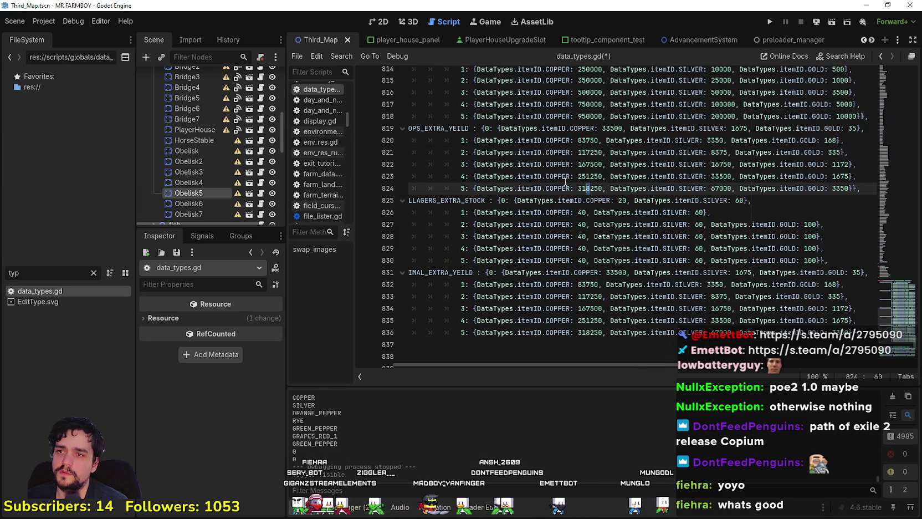
key("shift+Up")
key("shift+Up")
key("shift+Home")
left_click(744, 159)
double_click(853, 128)
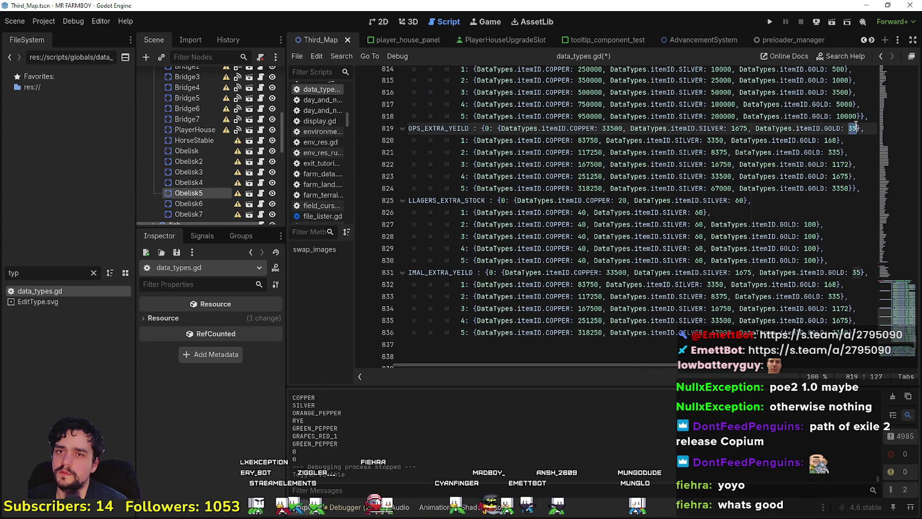
left_click(428, 177)
scroll(429, 179, "up", 2)
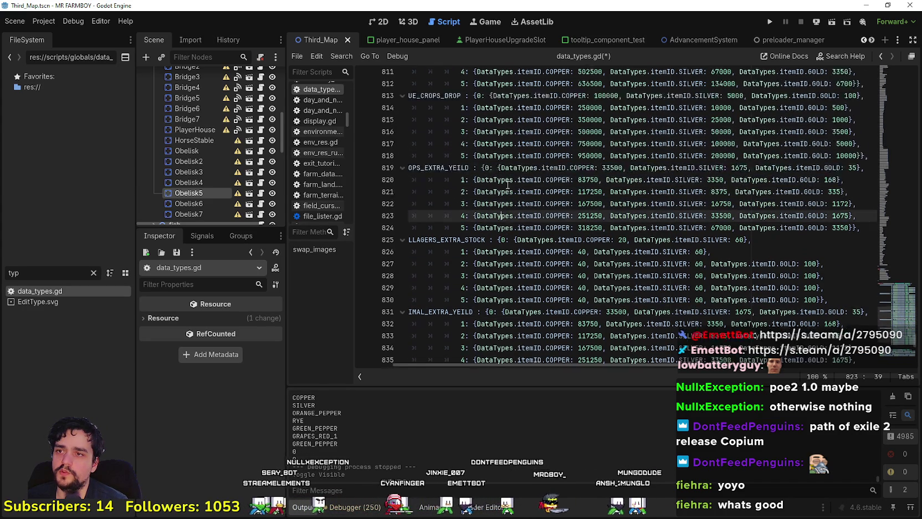
left_click_drag(538, 189, 502, 189)
scroll(428, 179, "down", 2)
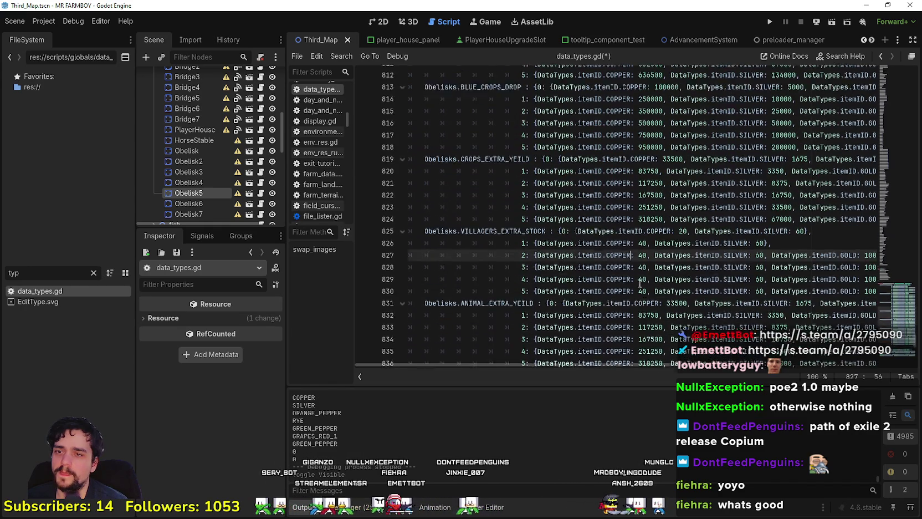
mouse_move(771, 249)
left_mouse_down()
mouse_move(895, 259)
mouse_move(535, 205)
left_mouse_up()
left_click(867, 260)
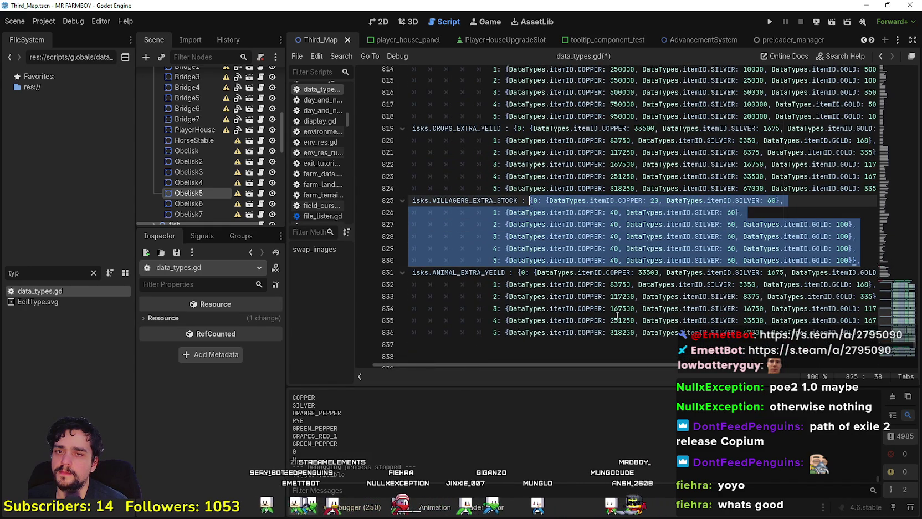
key("ctrl+c")
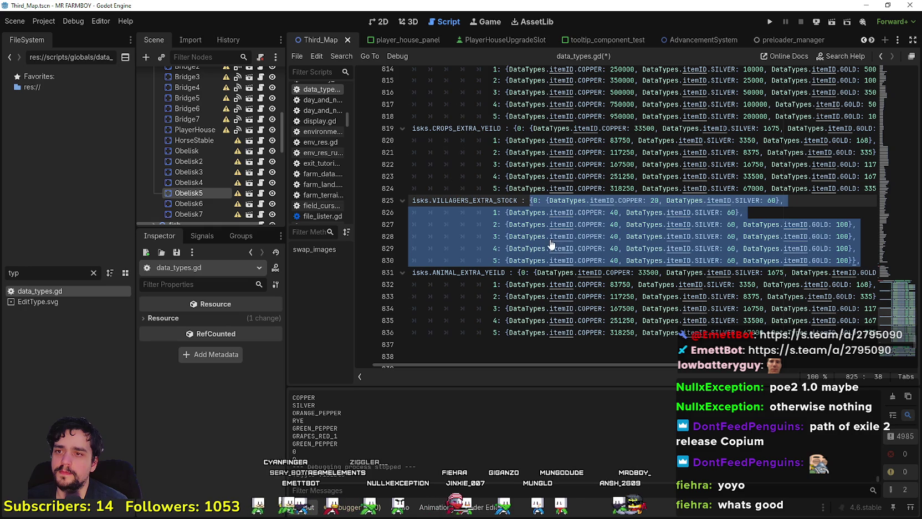
key("ctrl+v")
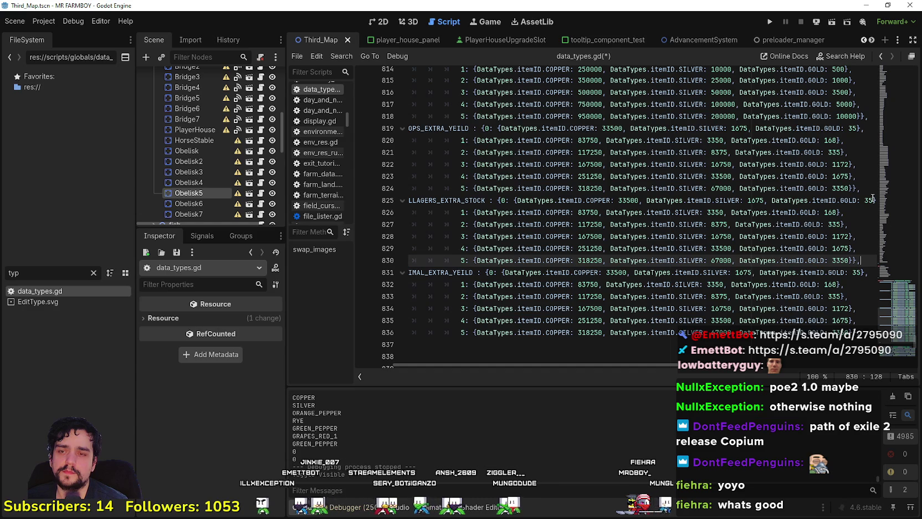
scroll(835, 206, "up", 1)
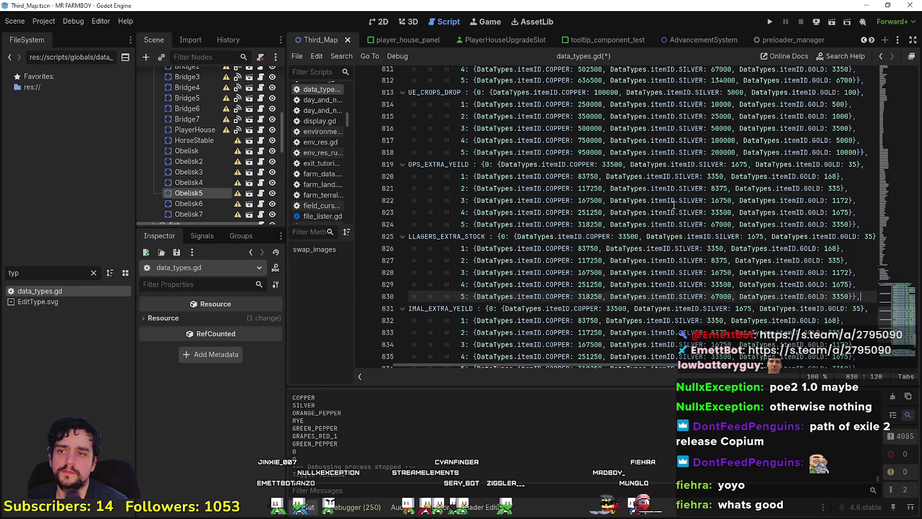
left_click_drag(681, 204, 698, 176)
left_click(719, 224)
scroll(696, 235, "down", 2)
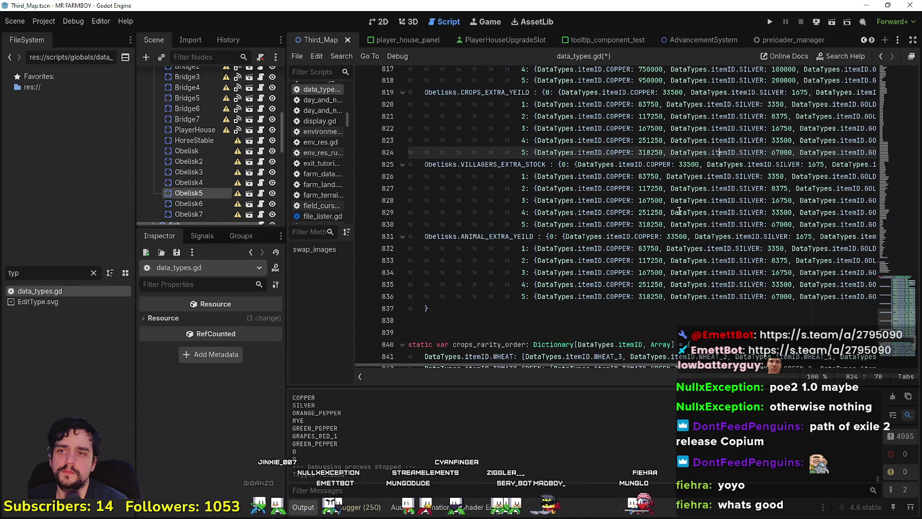
left_click(673, 201)
double_click(510, 164)
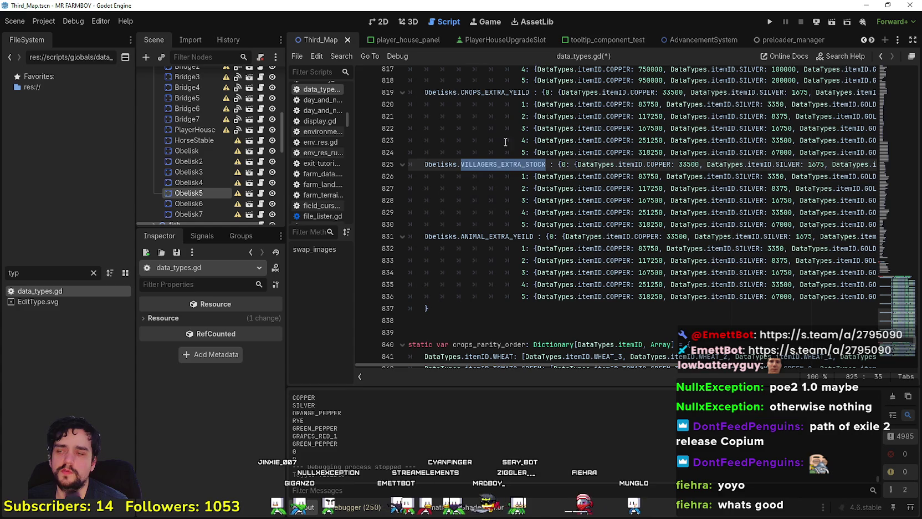
left_click(377, 20)
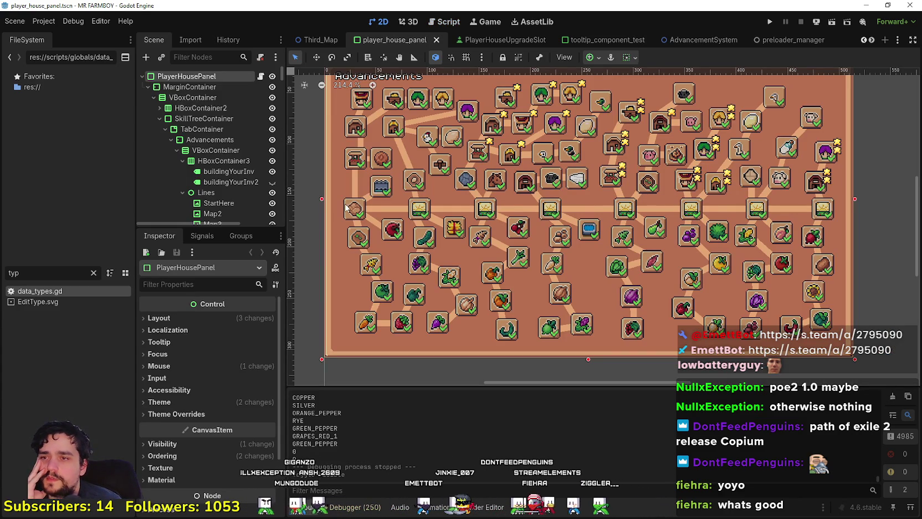
left_click(625, 210)
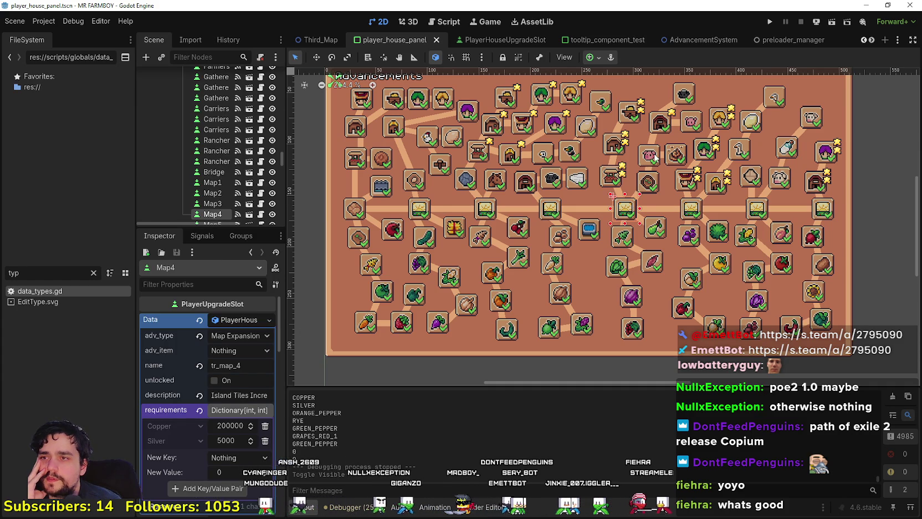
left_click(318, 39)
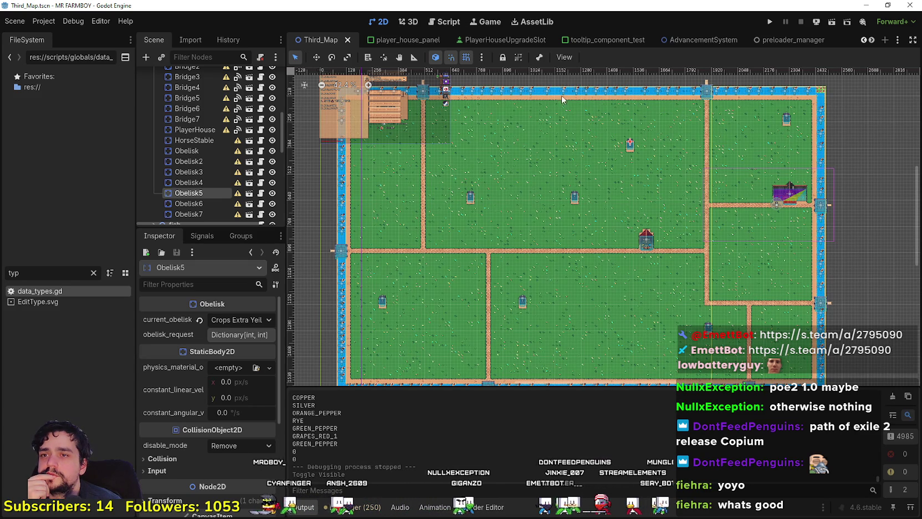
left_click(522, 302)
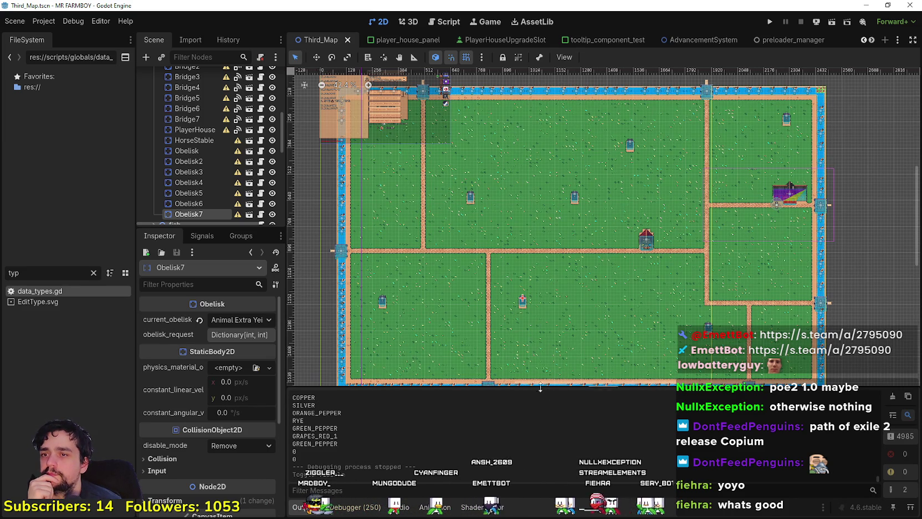
left_click(576, 200)
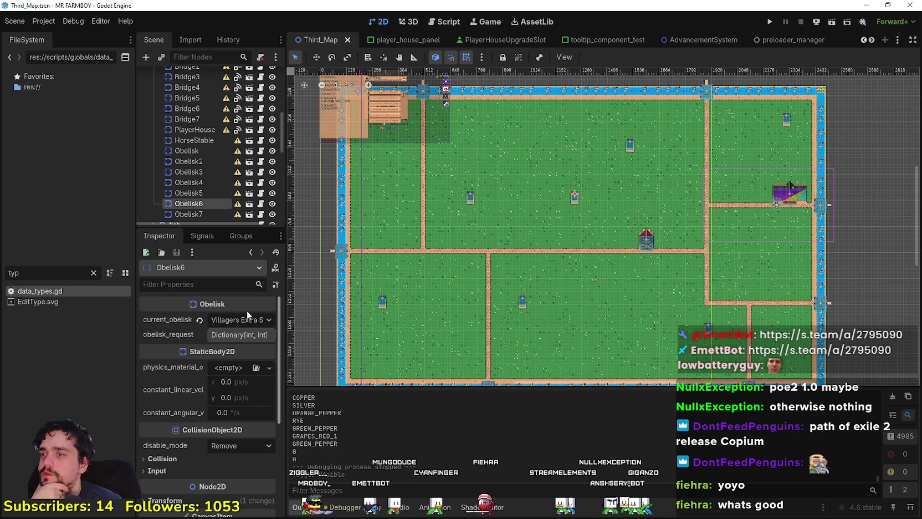
double_click(77, 294)
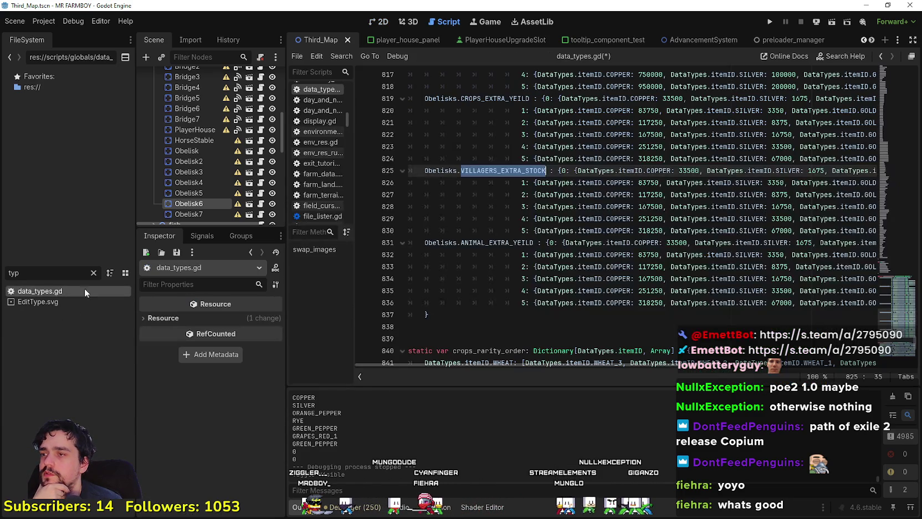
Step: Delete the GOLD cost entries from VILLAGERS_EXTRA_STOCK tiers 0, 1 and 2
left_click(798, 171)
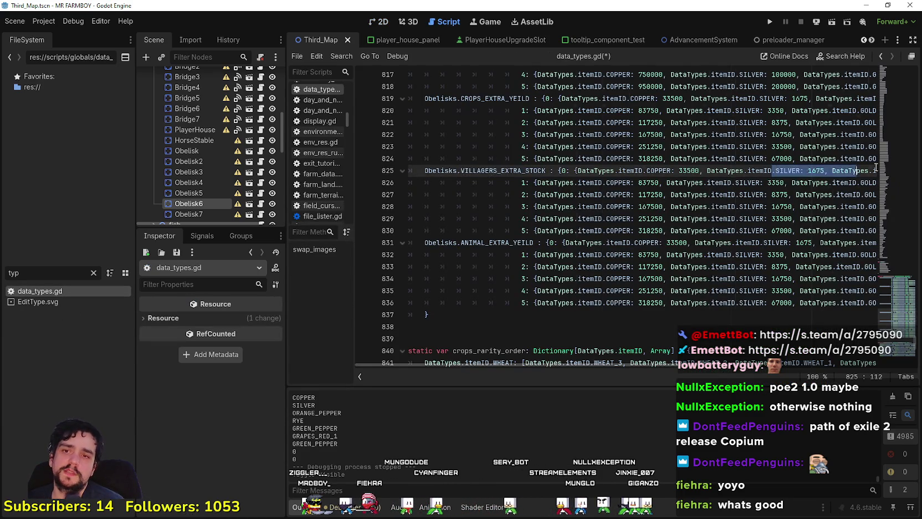
scroll(820, 171, "right", 3)
left_click(851, 172)
left_click_drag(850, 172, 744, 172)
key("BackSpace")
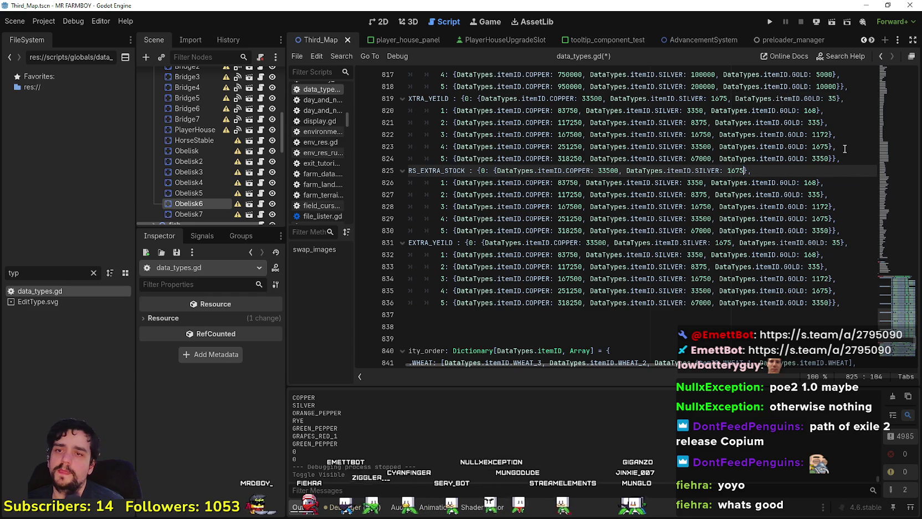
left_click(811, 184)
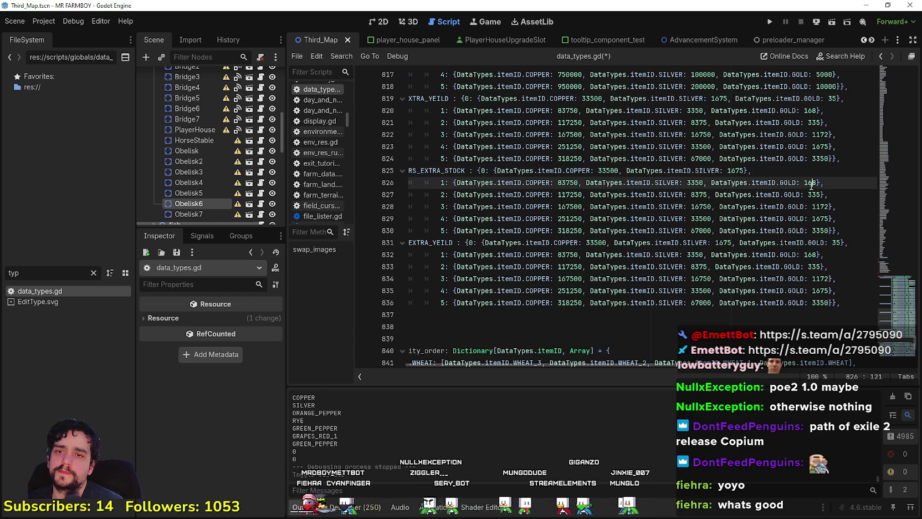
mouse_move(811, 184)
left_mouse_down()
mouse_move(853, 185)
mouse_move(760, 183)
left_mouse_up()
left_click(847, 185)
key("BackSpace")
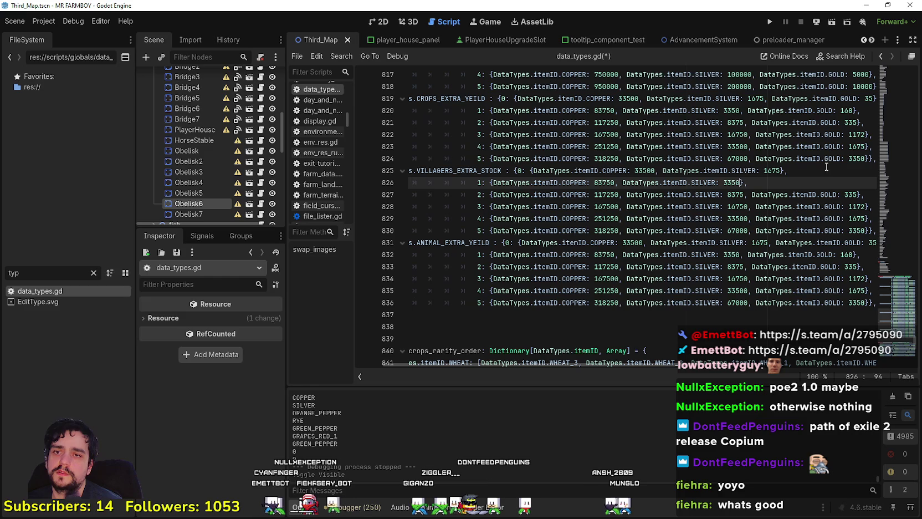
left_click_drag(857, 195, 760, 193)
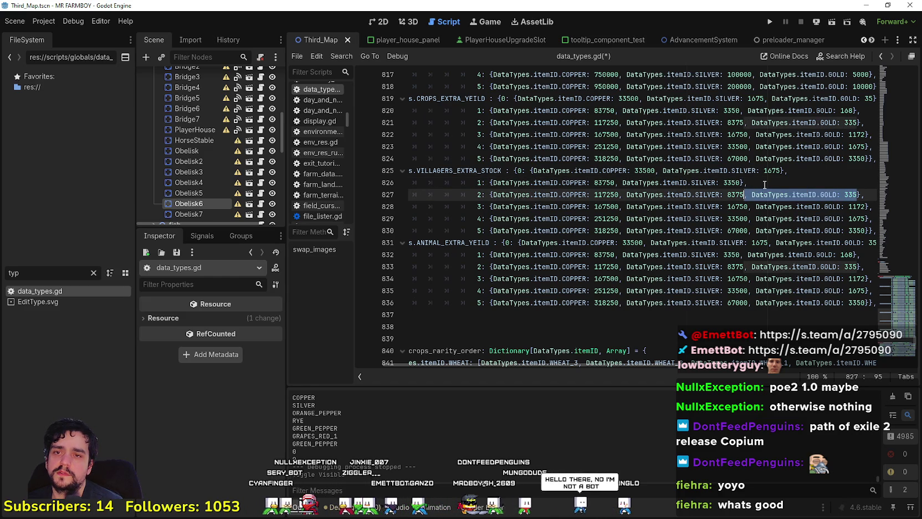
key("BackSpace")
Step: Change the tier 3–5 gold costs to 500, 1000 and 3000, then save data_types.gd
left_click(856, 204)
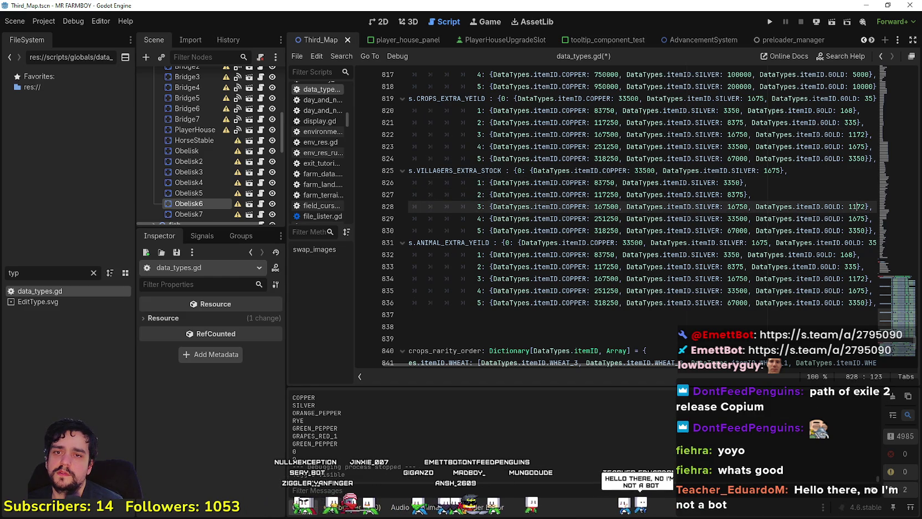
double_click(858, 205)
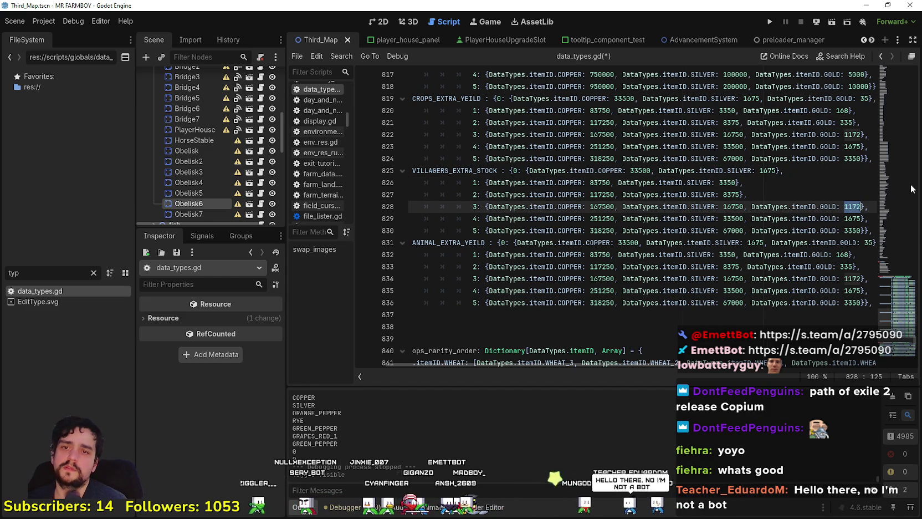
type("500")
left_click(857, 218)
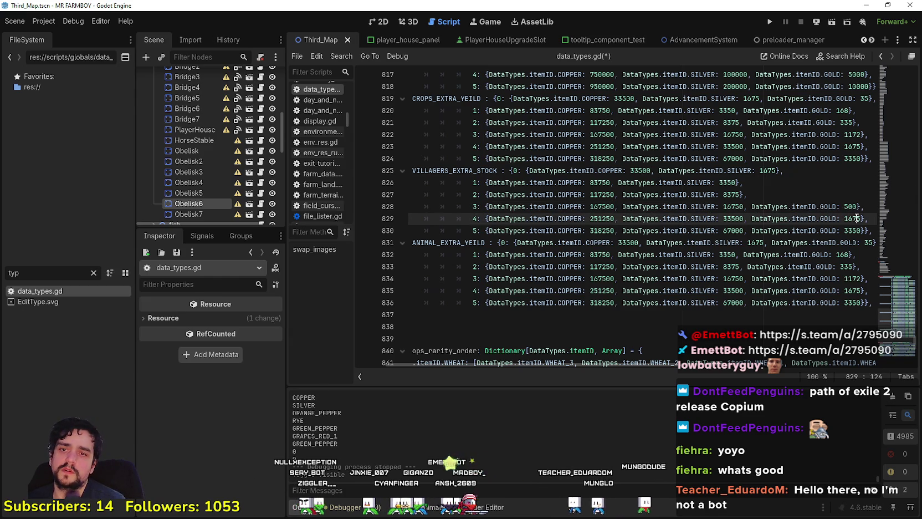
key("BackSpace")
key("BackSpace")
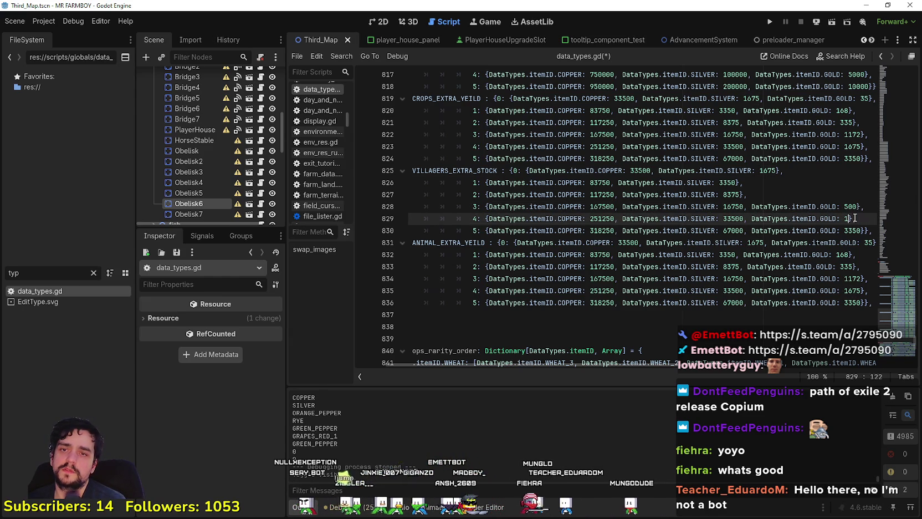
type("000")
left_click(854, 231)
key("BackSpace")
key("BackSpace")
key("BackSpace")
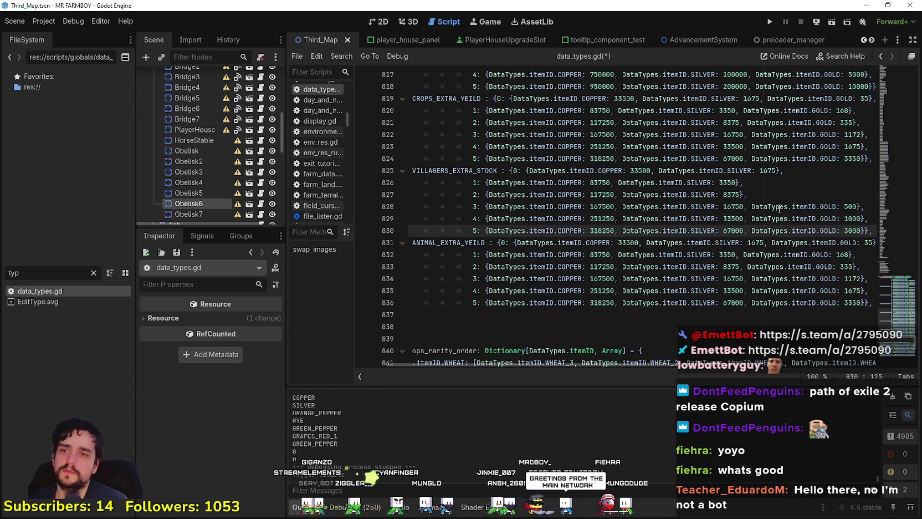
left_click(780, 207)
key("ctrl+s")
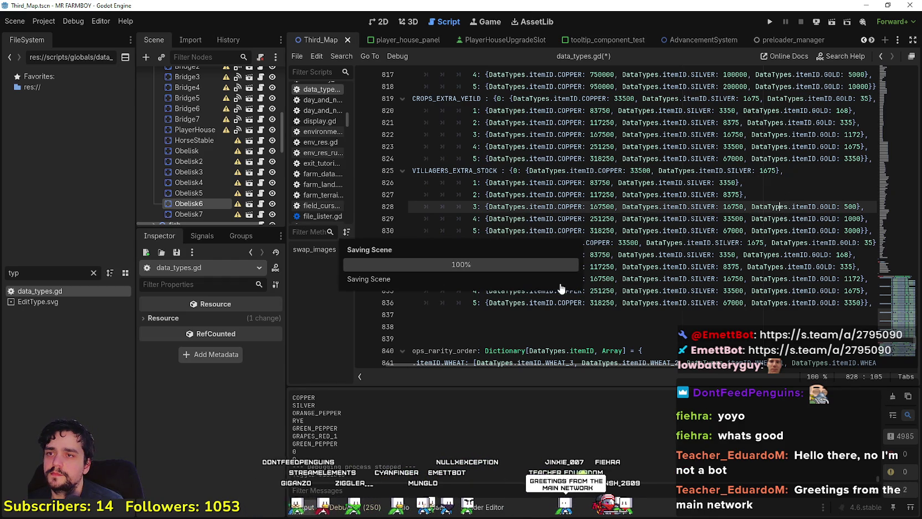
Step: Remove the extra blank line after the cost tables and save the script again
scroll(573, 249, "up", 3)
left_click(557, 169)
scroll(553, 227, "up", 1)
scroll(552, 227, "up", 4)
scroll(564, 212, "down", 10)
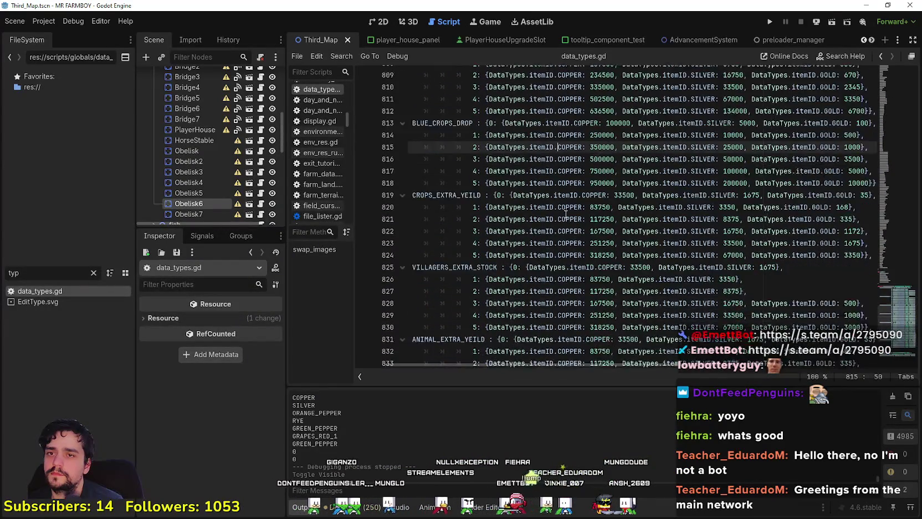
scroll(564, 212, "down", 1)
left_click_drag(411, 193, 427, 190)
left_click(427, 190)
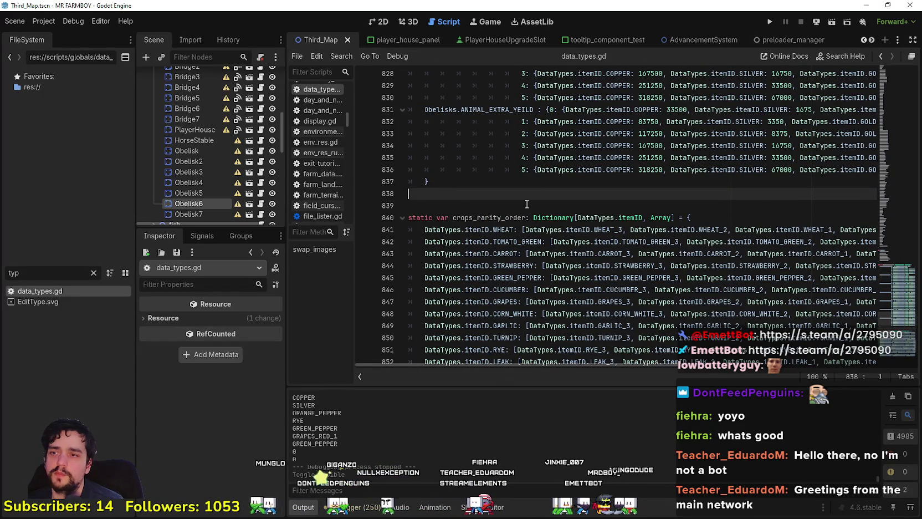
key("BackSpace")
key("ctrl+s")
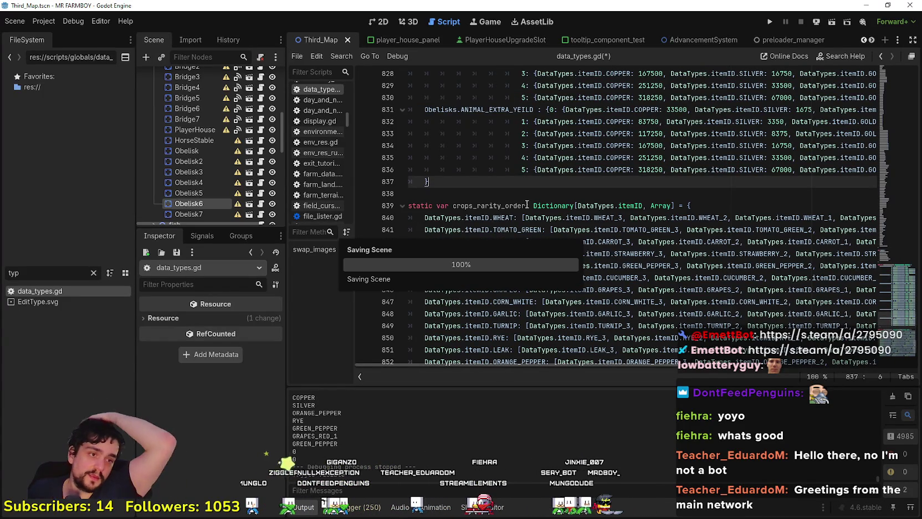
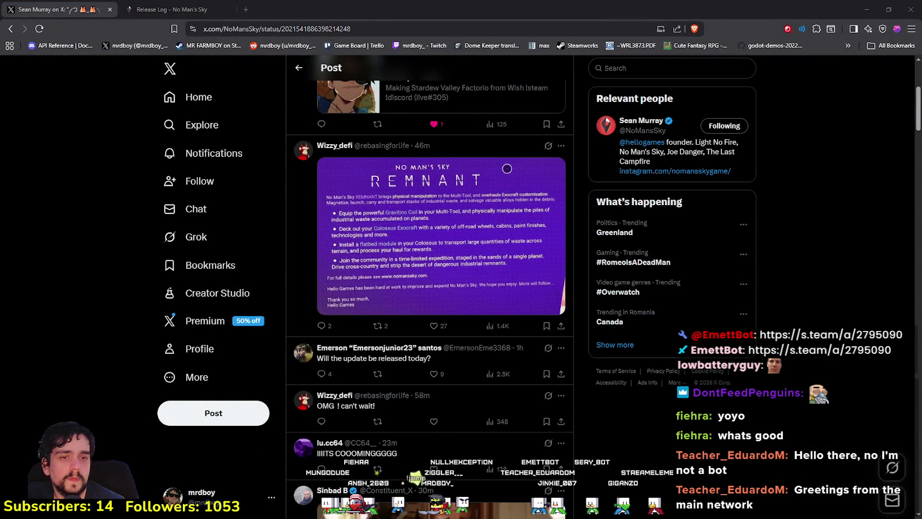
Step: Reload the No Man's Sky announcement post on X and open the safety-vest reply
scroll(310, 352, "up", 4)
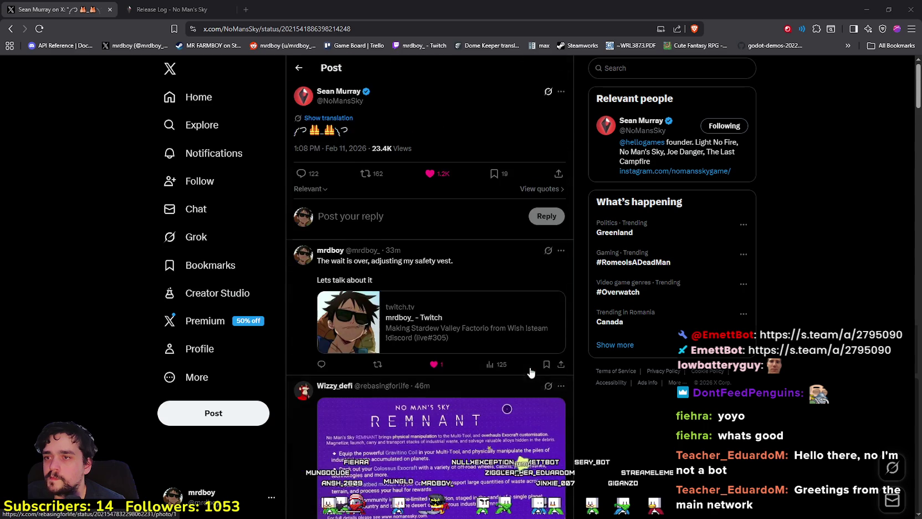
right_click(846, 323)
left_click(809, 323)
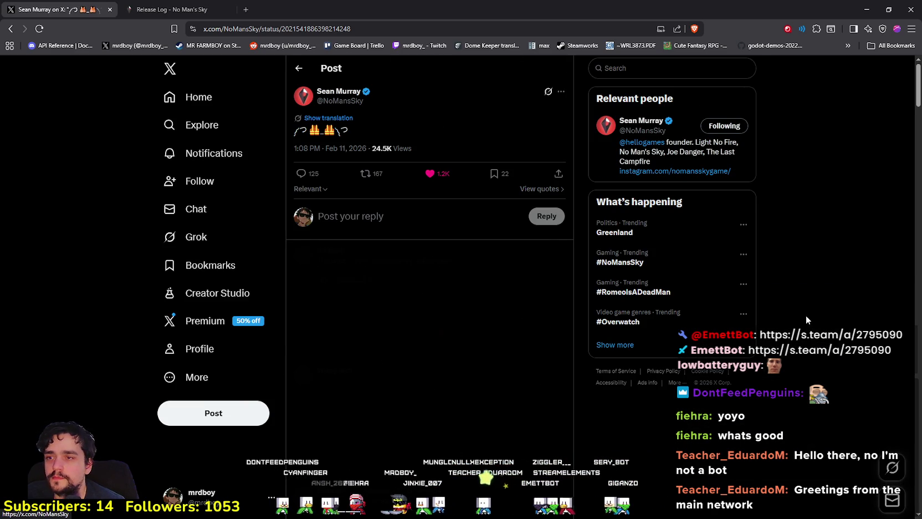
left_click(464, 251)
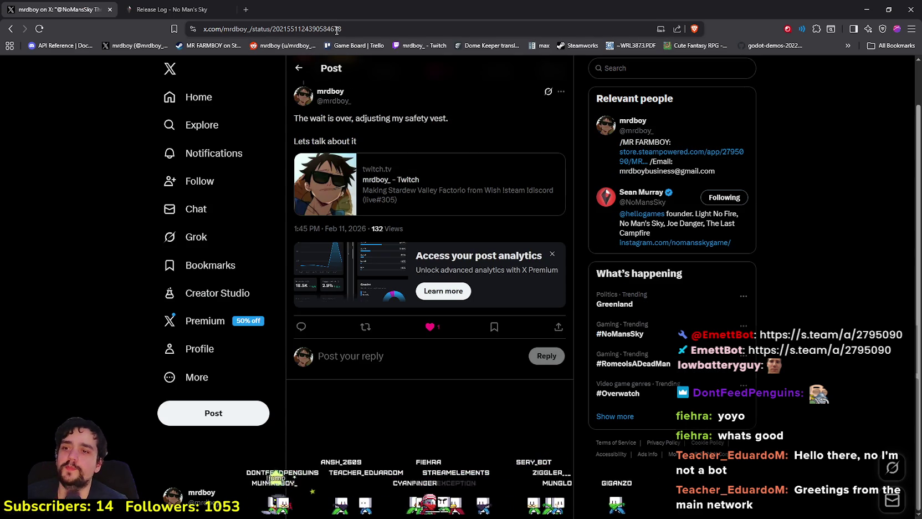
Step: Copy the reply post's web address and return to the original announcement post
left_click(356, 29)
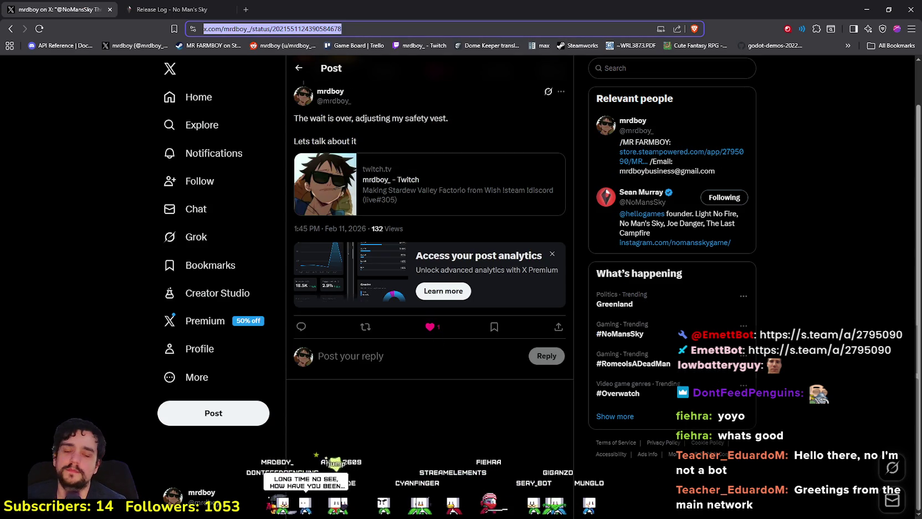
key("alt+Tab")
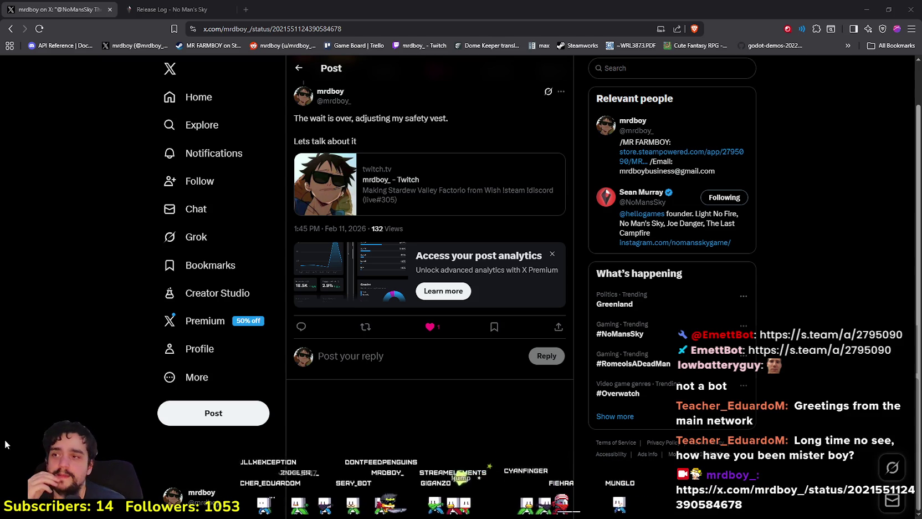
left_click(11, 29)
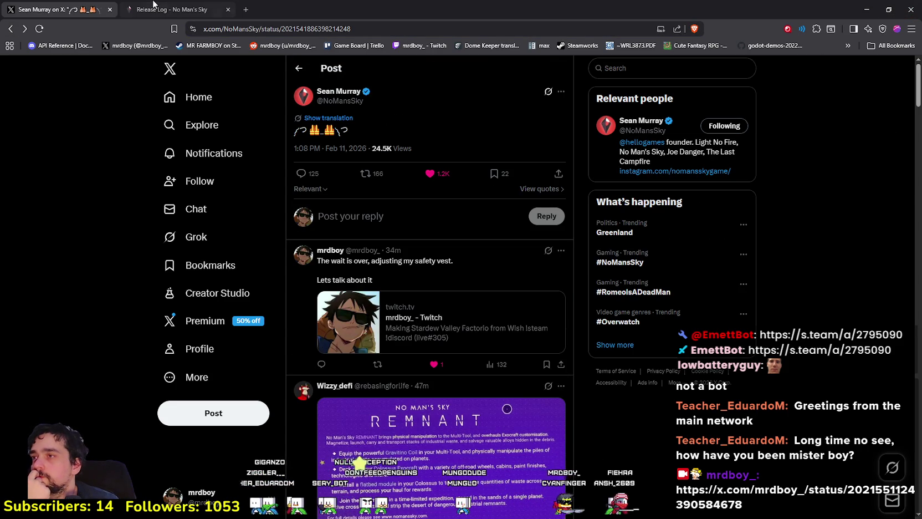
Step: Go to the No Man's Sky home page and look through the Release Log
left_click(151, 5)
left_click(87, 73)
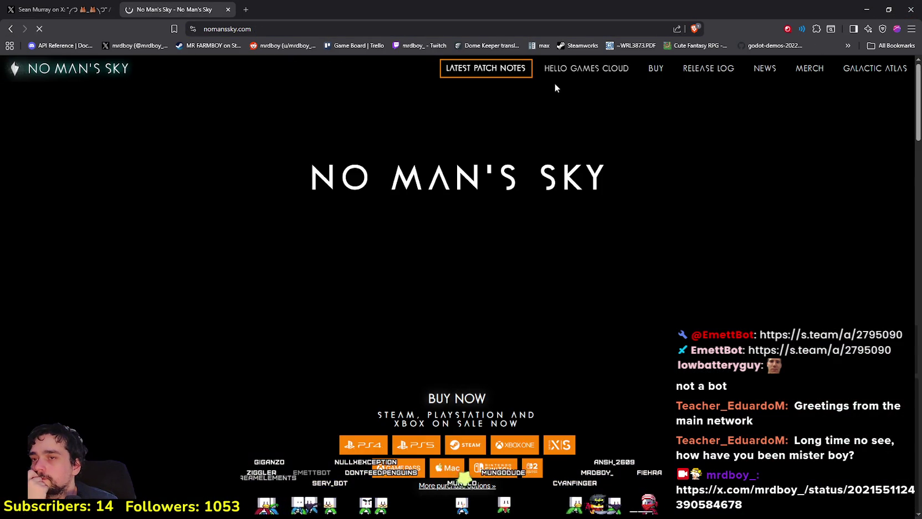
mouse_move(564, 65)
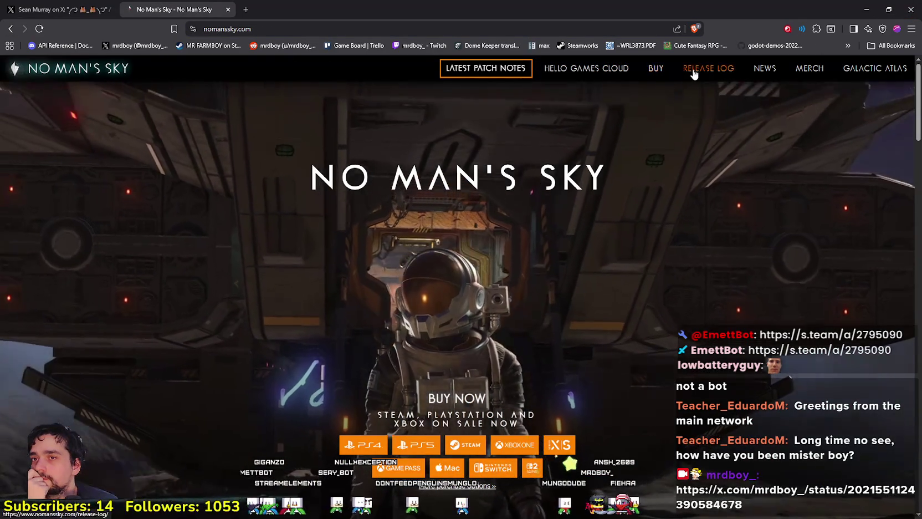
left_click(699, 68)
scroll(703, 290, "down", 3)
scroll(699, 283, "up", 2)
scroll(697, 278, "down", 4)
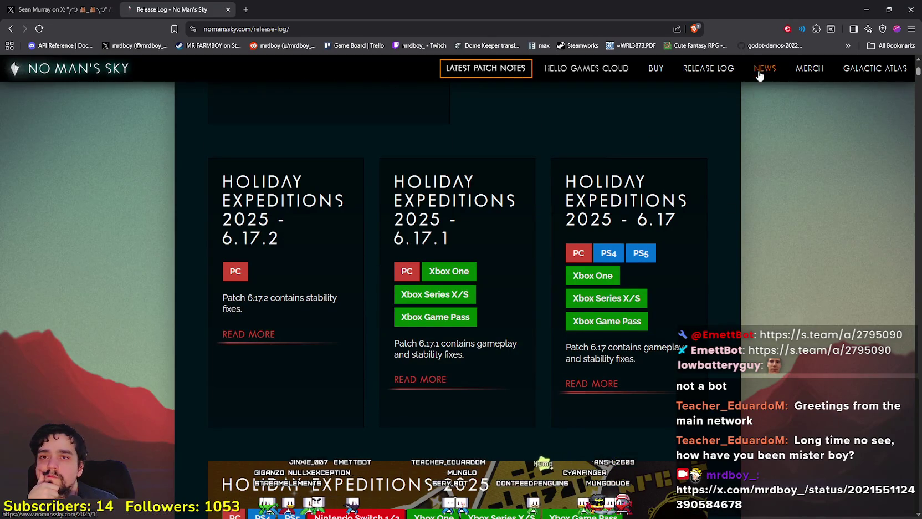
Step: Browse the News posts and the latest patch notes, then return home
left_click(760, 70)
right_click(729, 224)
key("Escape")
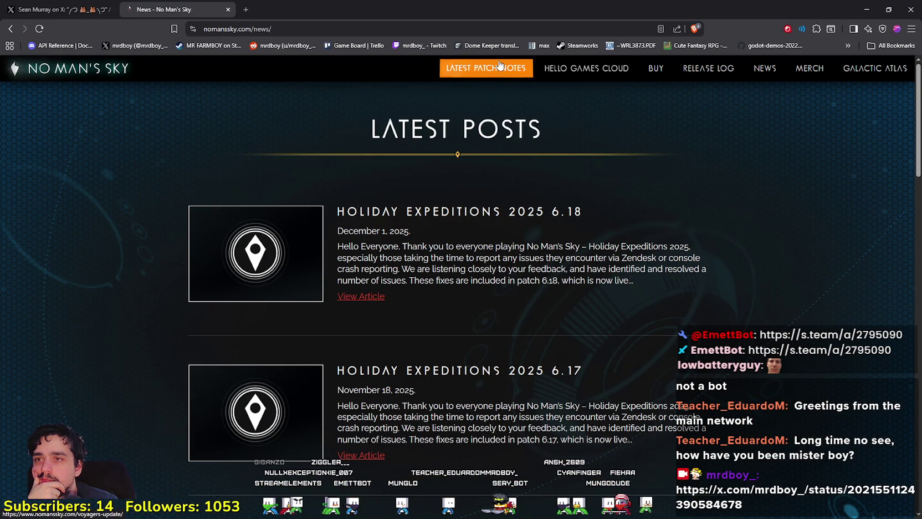
left_click(454, 70)
right_click(78, 81)
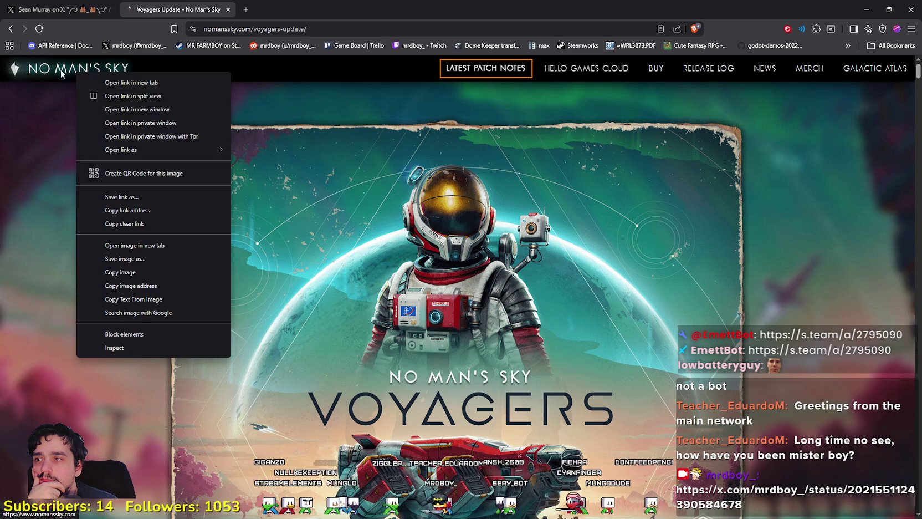
left_click(85, 76)
Step: Revisit the Voyagers Update page several times and glance at the X post
left_click(525, 76)
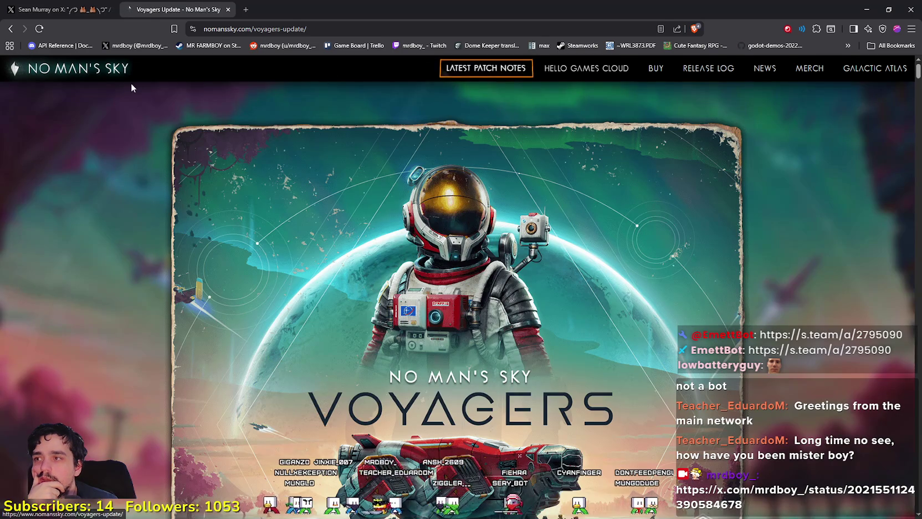
left_click(115, 76)
left_click(486, 66)
left_click(77, 72)
left_click(482, 67)
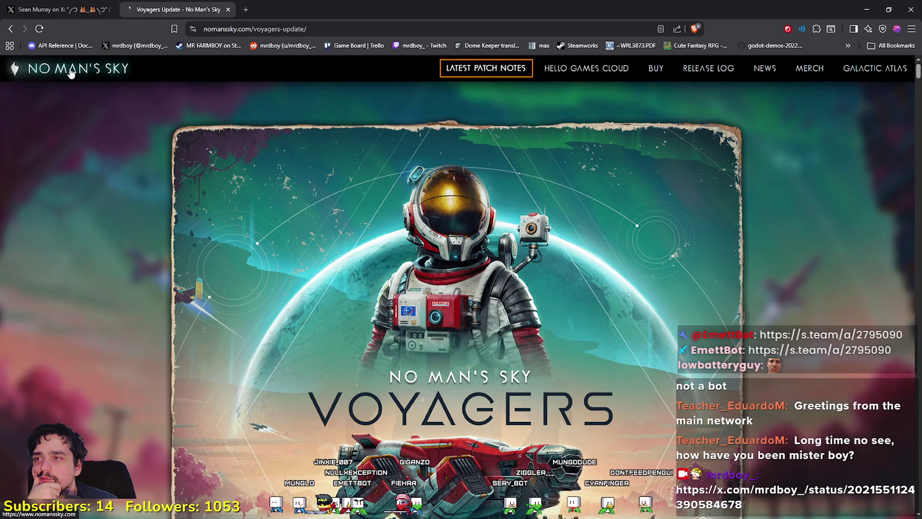
left_click(69, 72)
left_click(484, 69)
left_click(61, 9)
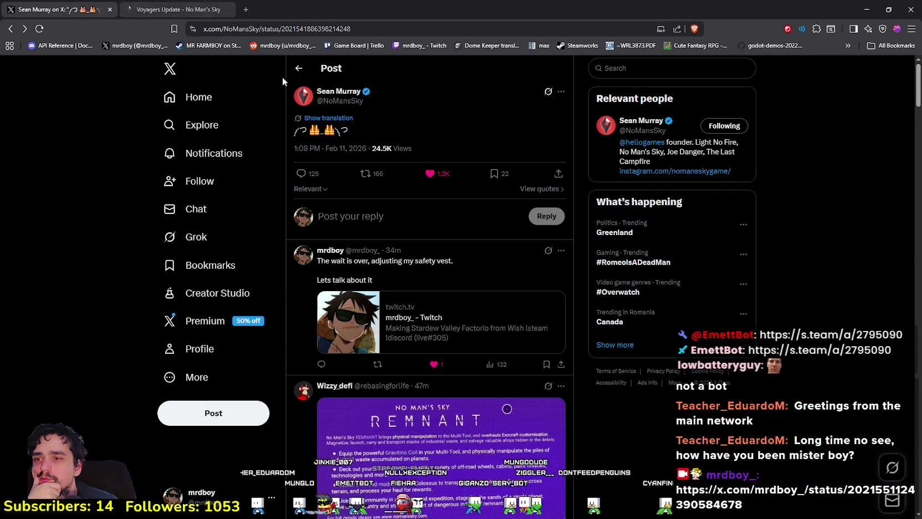
scroll(445, 423, "down", 1)
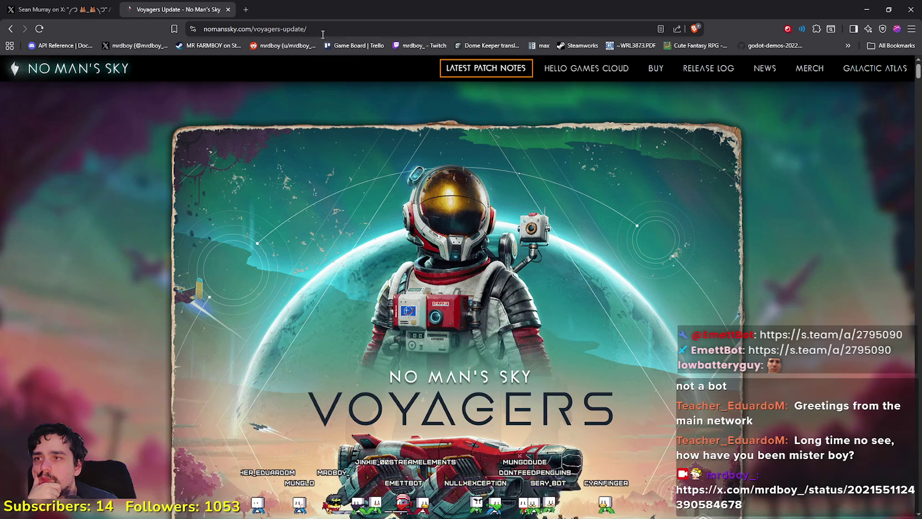
Step: Replace 'voyagers' with 'remnant' in the update page URL and load it
left_click(173, 10)
double_click(258, 30)
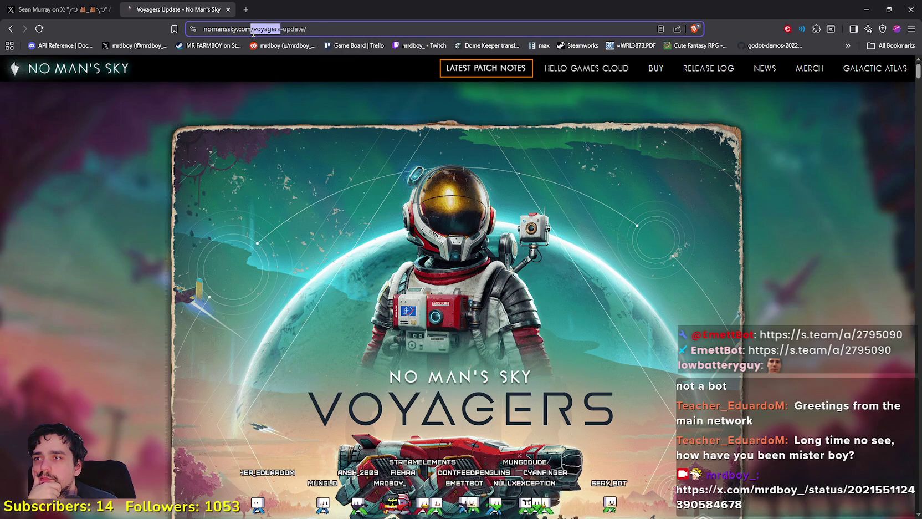
left_click(312, 29)
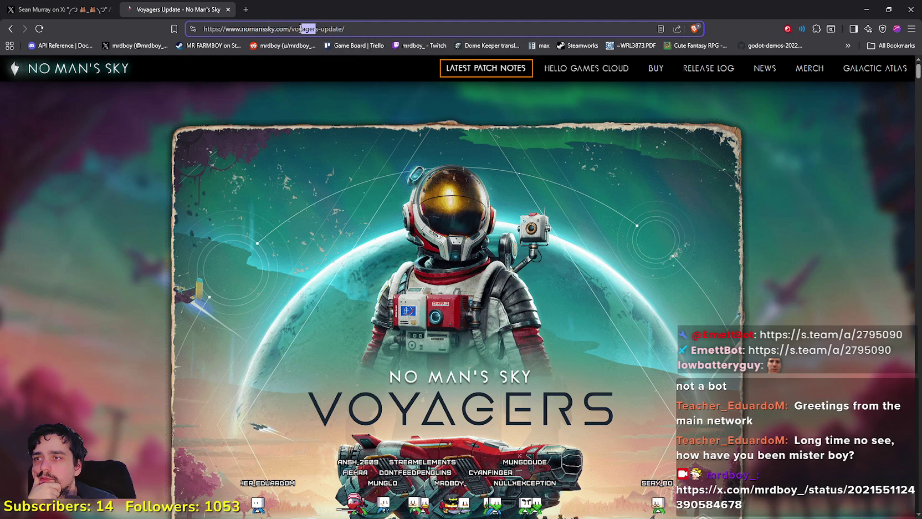
left_click(303, 30)
left_click_drag(318, 28, 283, 29)
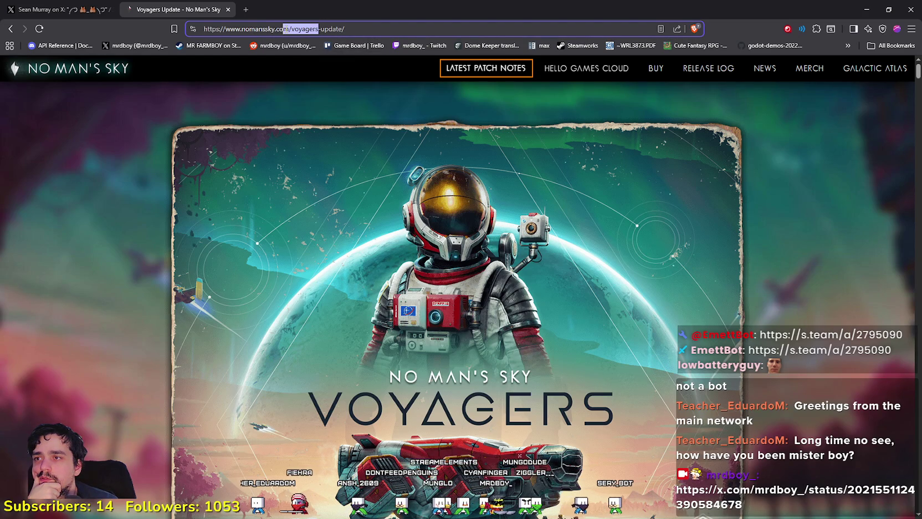
type("remna")
type("nt")
key("Return")
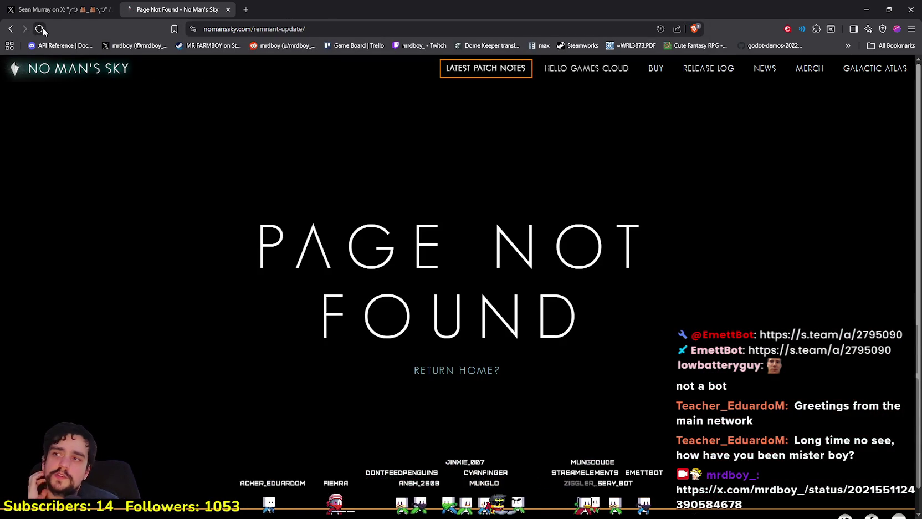
left_click(102, 10)
scroll(512, 422, "down", 3)
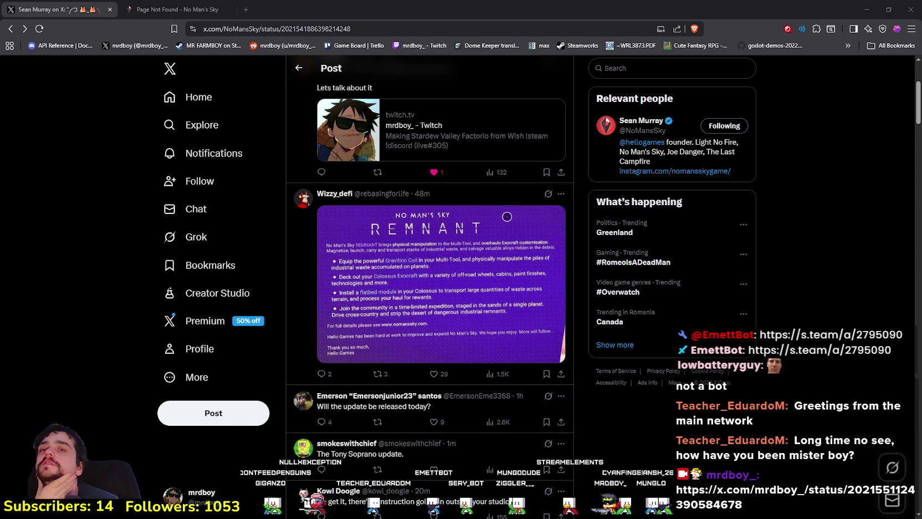
Step: Bring the Godot editor to the front, then open the Steam game library
left_click(865, 9)
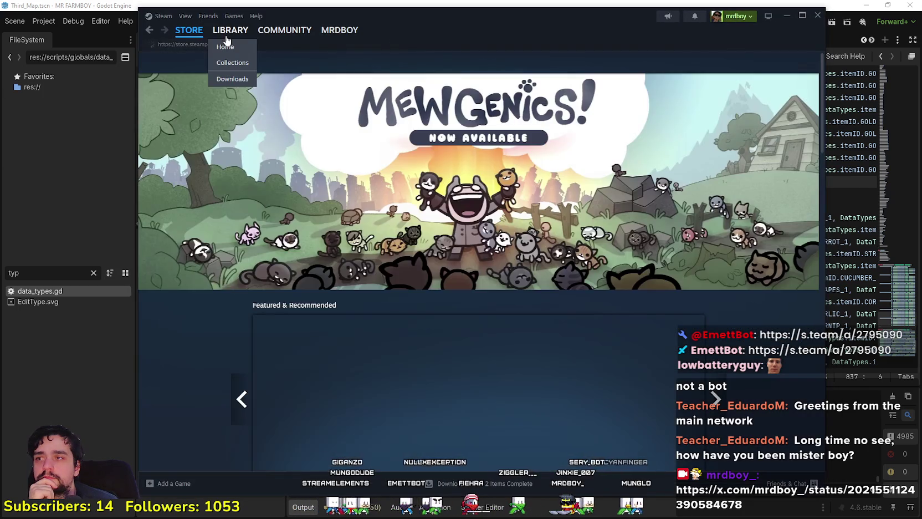
left_click(226, 35)
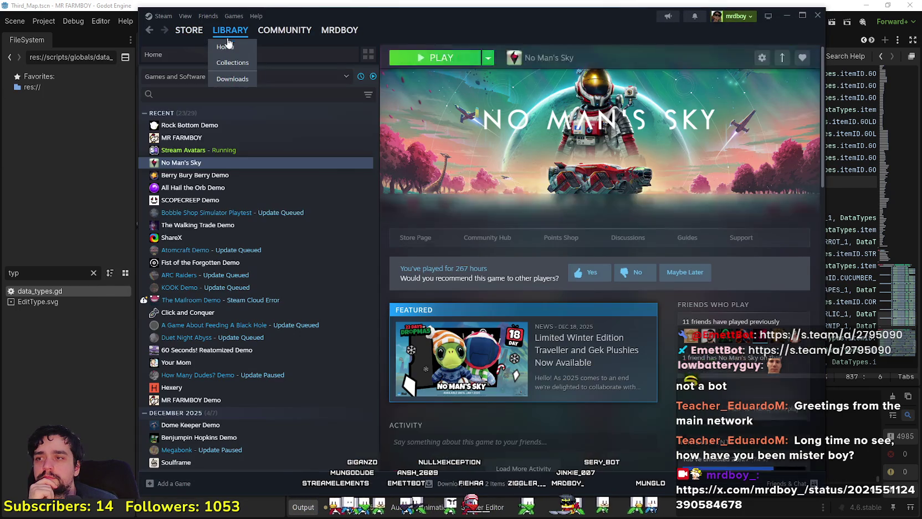
Step: Read the 'Safety Dance Confirmed' thread in No Man's Sky Community Hub discussions
left_click(506, 236)
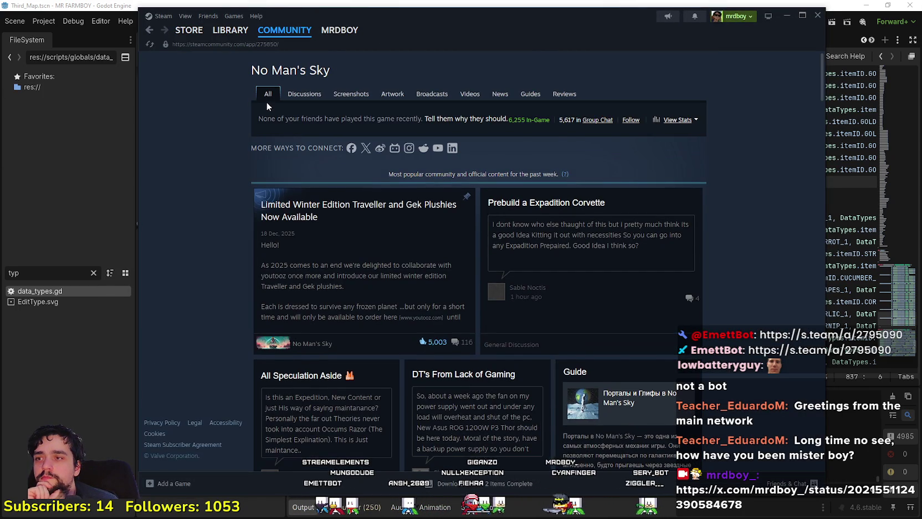
left_click(293, 93)
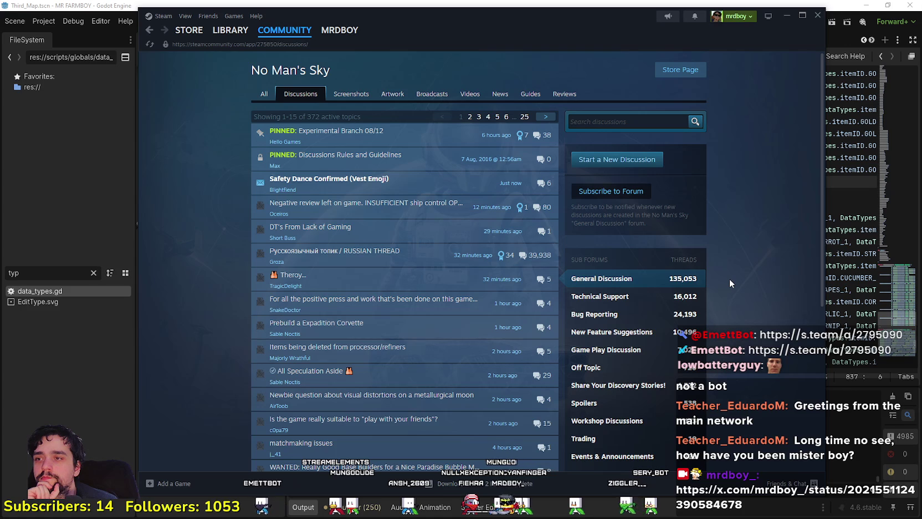
left_click(398, 183)
scroll(331, 211, "down", 2)
scroll(330, 207, "down", 5)
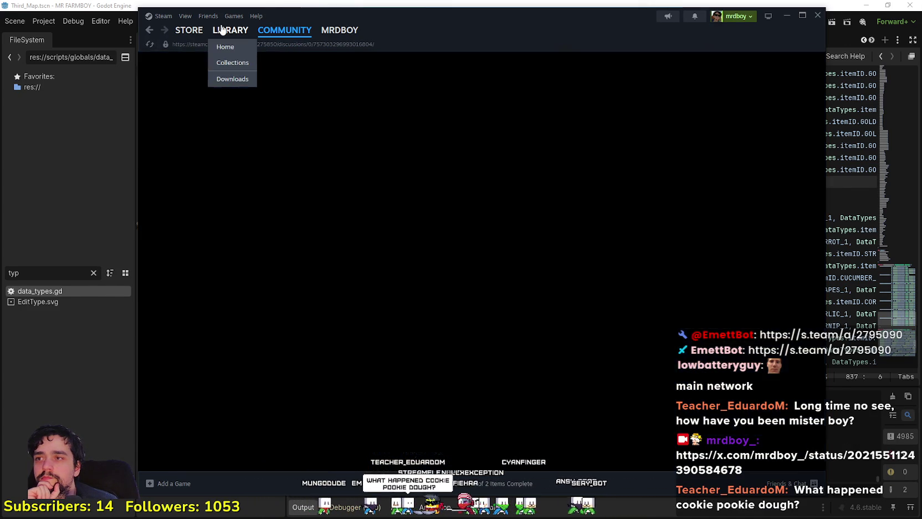
Step: Return to the Steam library and bring Godot back at line 838 of data_types.gd
left_click(229, 30)
left_click(103, 190)
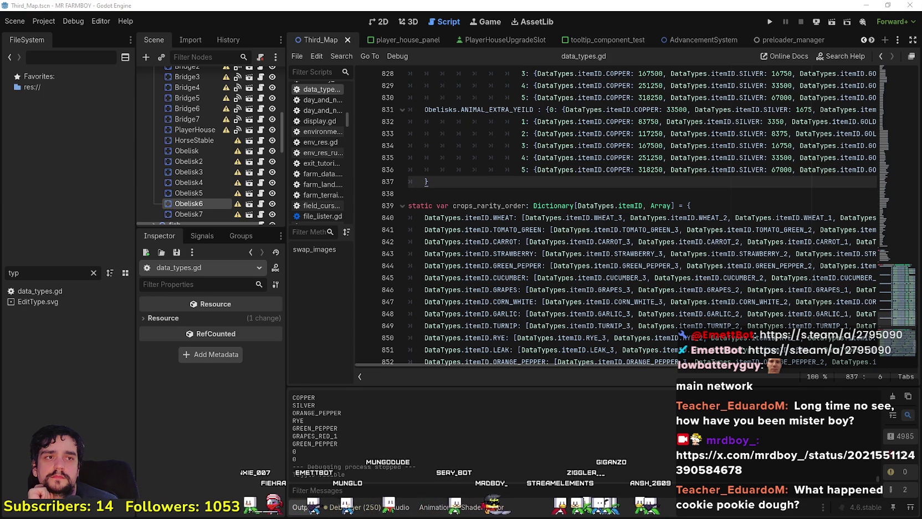
left_click(581, 195)
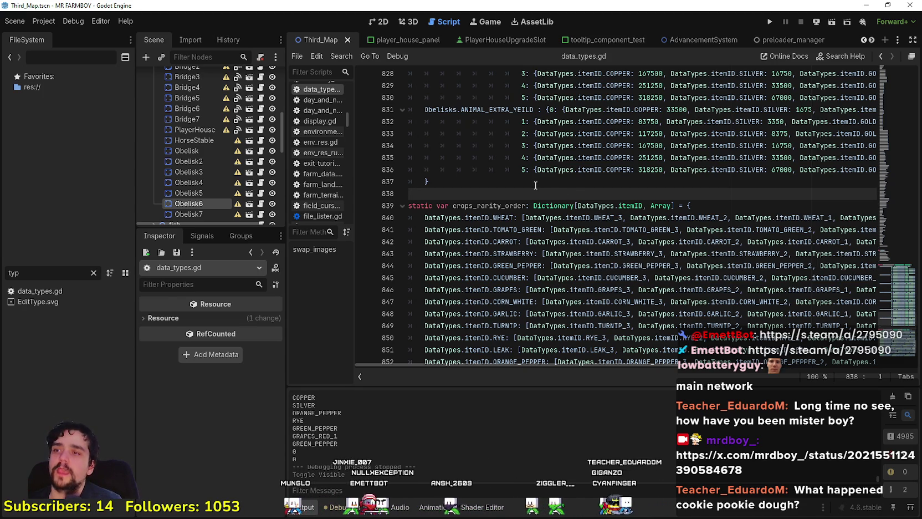
Step: Hide the Buildings node in Third_Map's 2D view, save, then switch to player_house_panel
left_click_drag(283, 187, 306, 189)
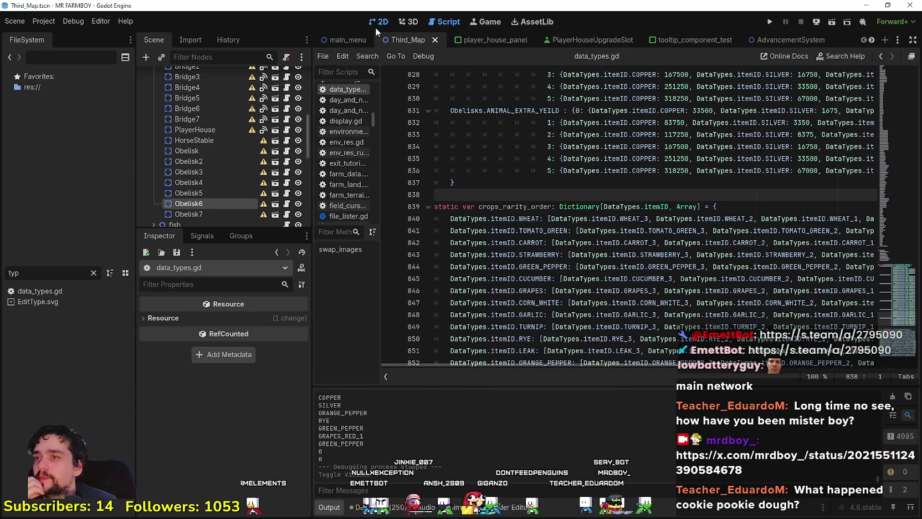
left_click(378, 22)
scroll(265, 189, "up", 5)
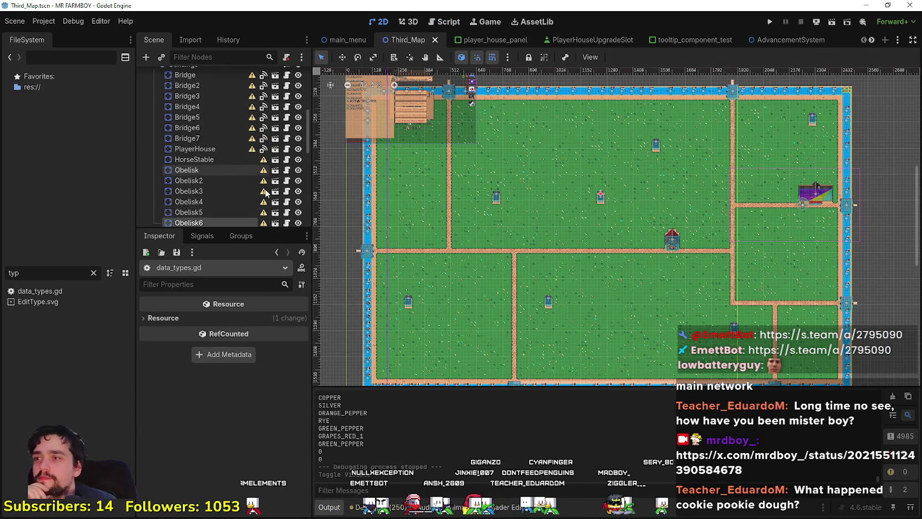
left_click(298, 121)
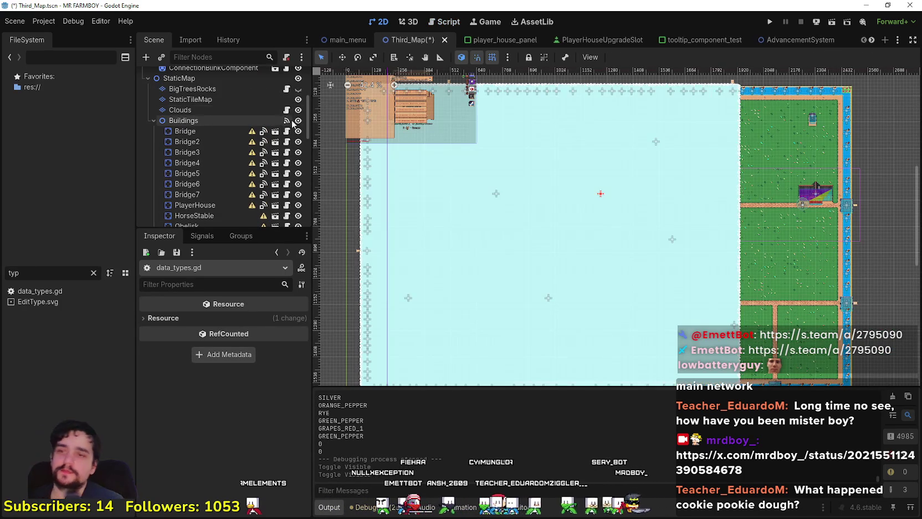
key("ctrl+s")
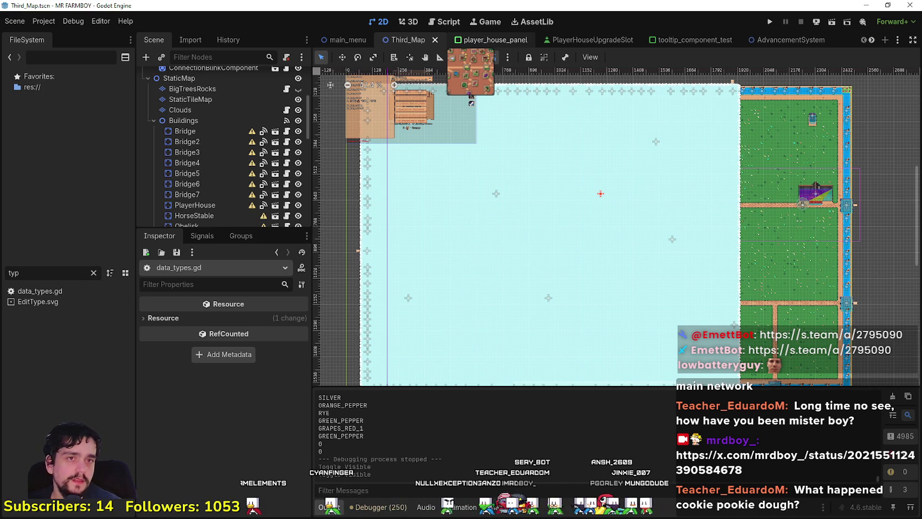
left_click(482, 40)
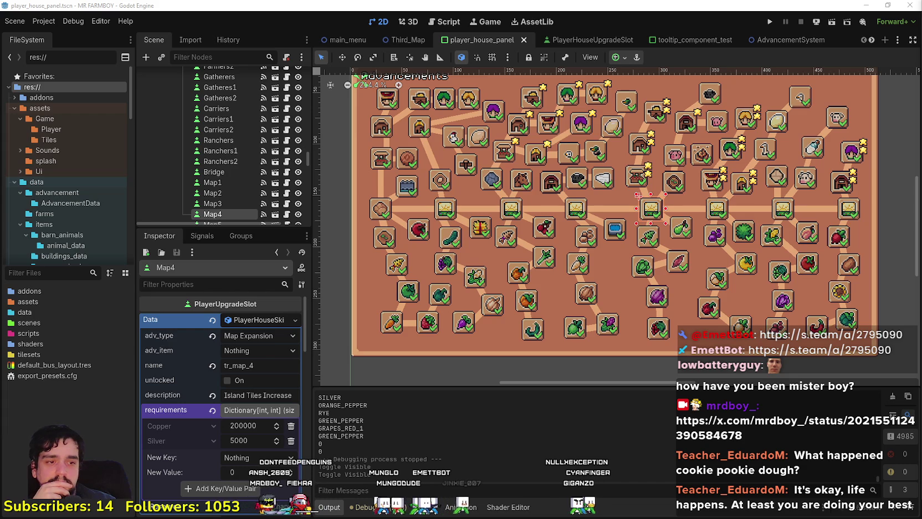
Step: Adjust the 2D canvas view of the player house panel and save the scene
key("alt+Tab")
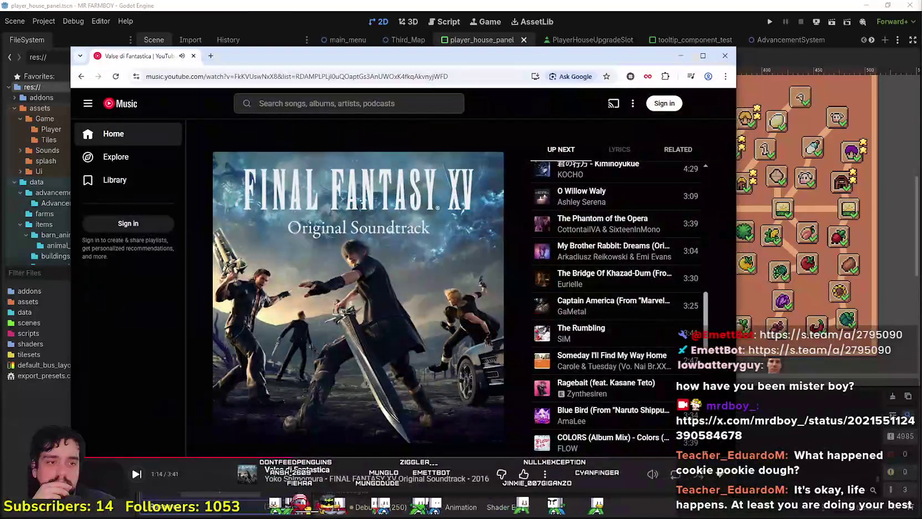
key("alt+Tab")
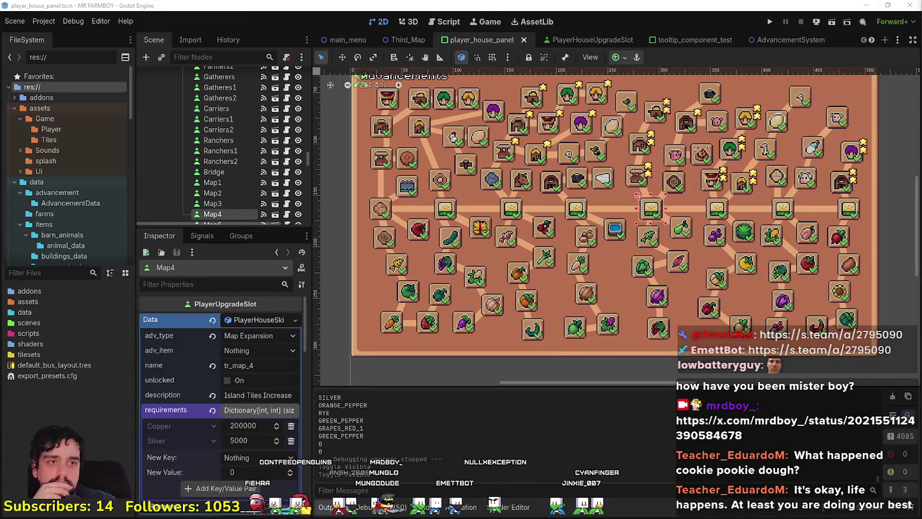
left_click_drag(690, 271, 696, 282)
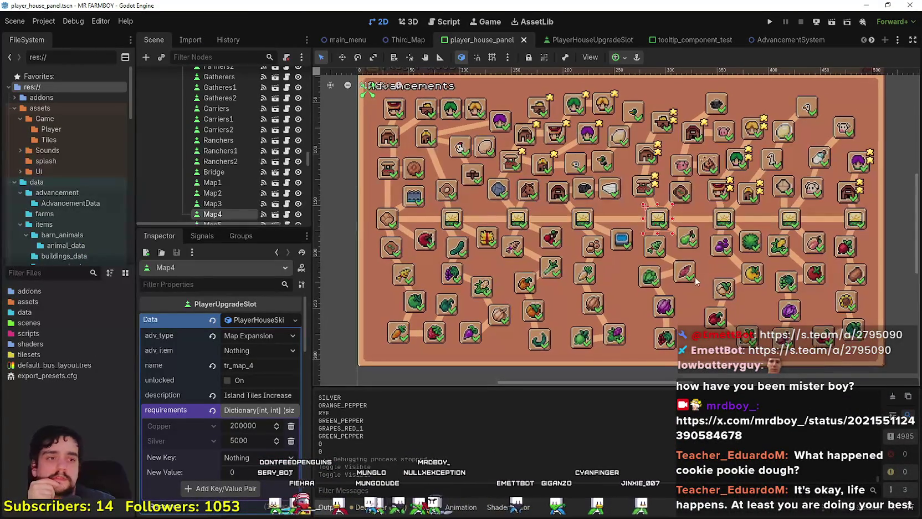
scroll(691, 270, "up", 1)
scroll(692, 271, "down", 6)
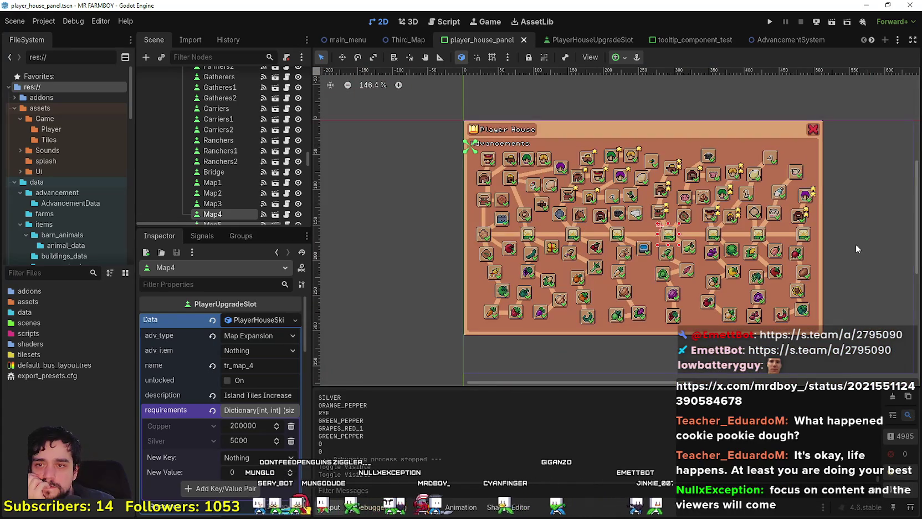
left_click(851, 242)
scroll(850, 243, "up", 2)
left_click_drag(836, 242, 856, 242)
scroll(856, 242, "up", 1)
scroll(856, 242, "down", 1)
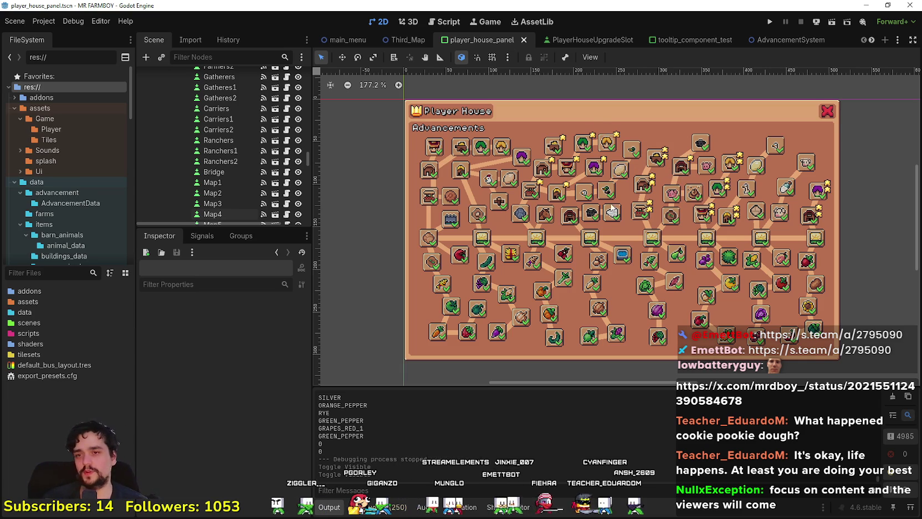
key("alt+Tab")
key("alt+Tab")
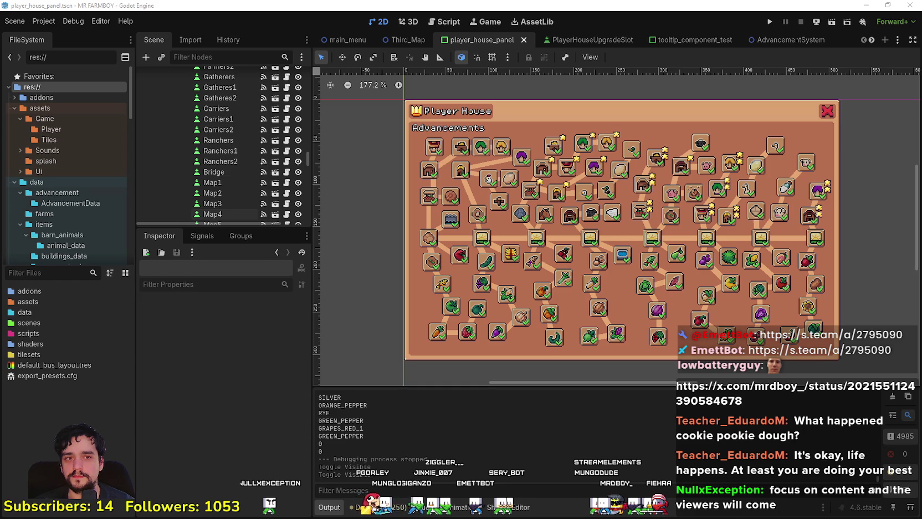
scroll(574, 242, "up", 1)
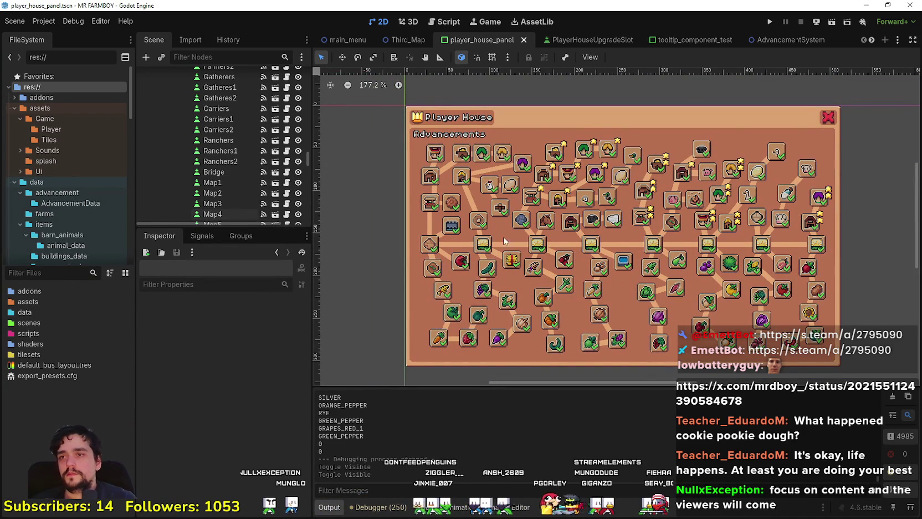
scroll(484, 240, "down", 3)
key("ctrl+s")
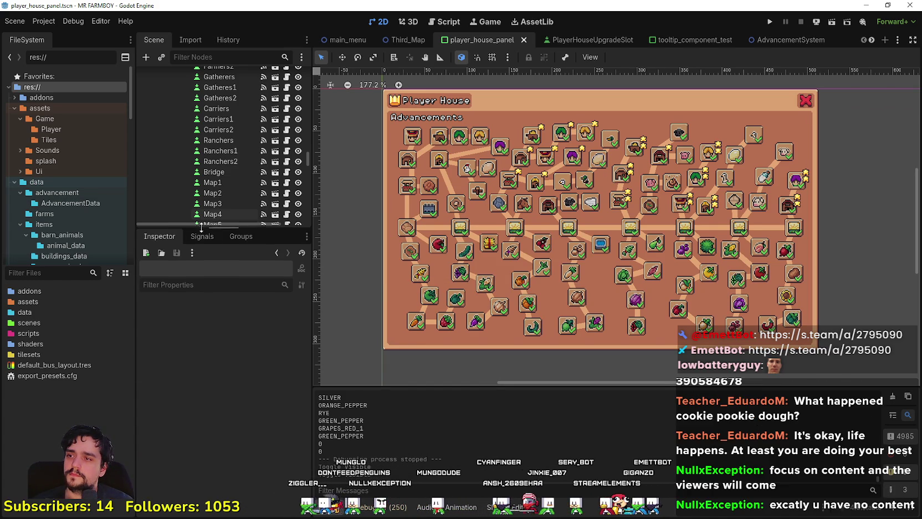
Step: Enlarge the Scene dock and run the project with Run Project (F5)
left_click_drag(200, 227, 215, 311)
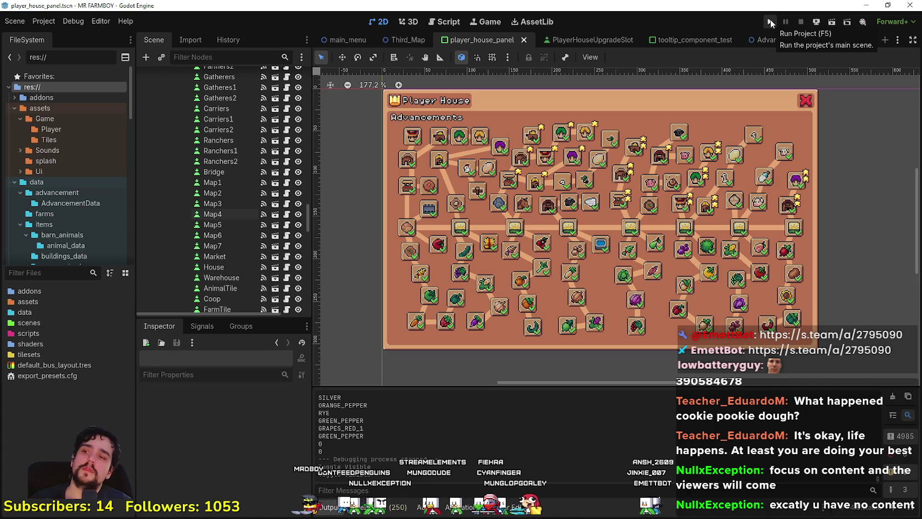
left_click(770, 20)
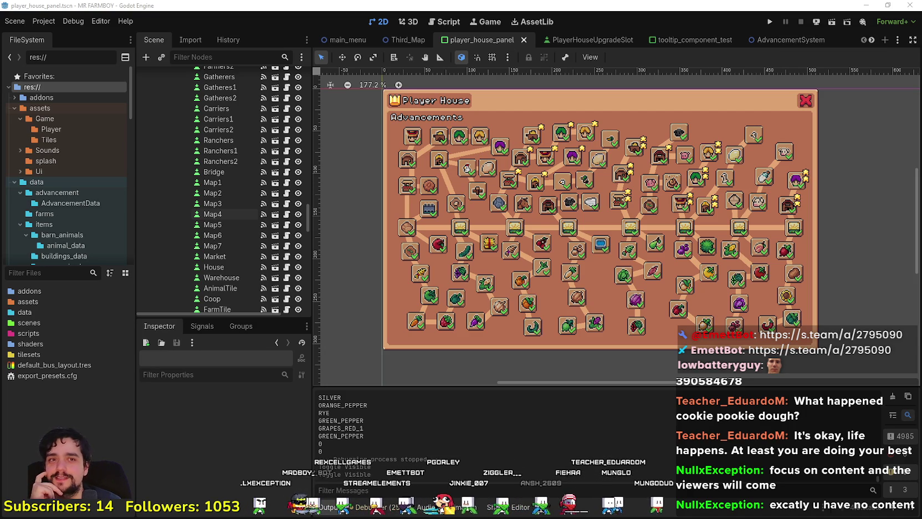
left_click(769, 21)
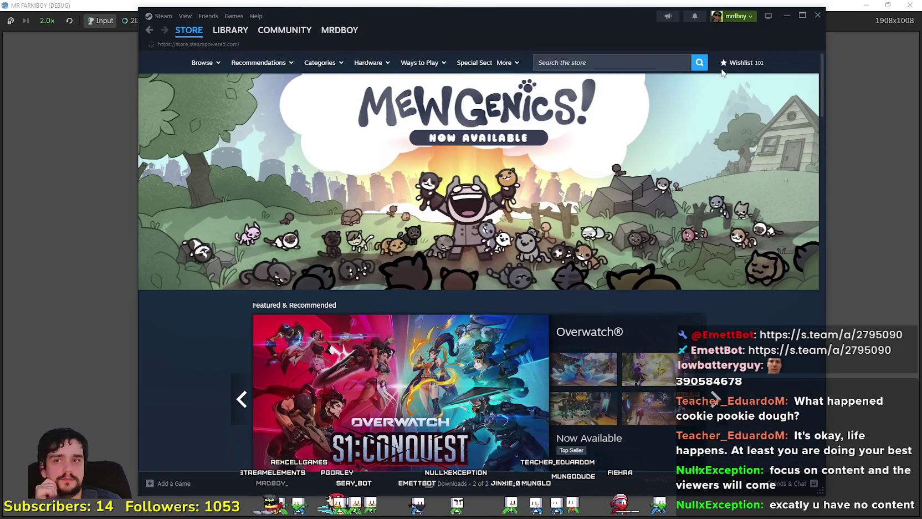
Step: Move the Steam store window aside and return to the game's title menu
left_click_drag(571, 16, 921, 22)
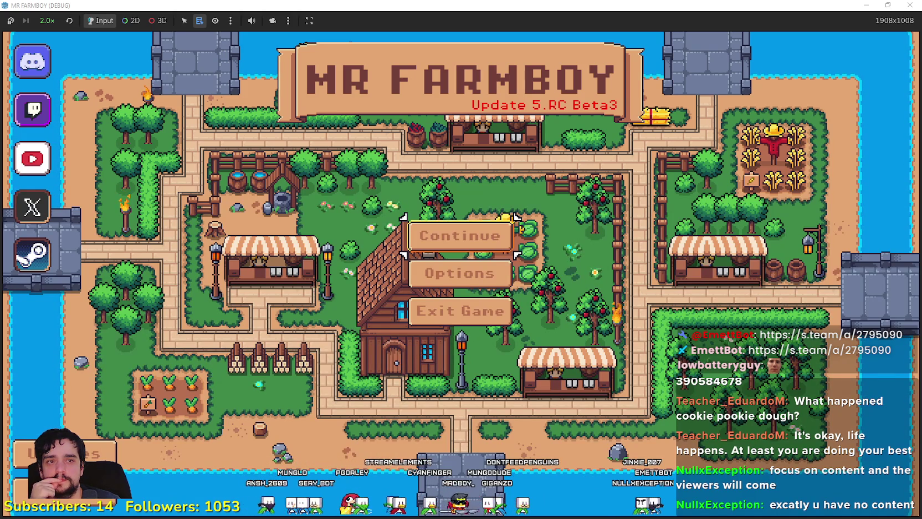
left_click(32, 255)
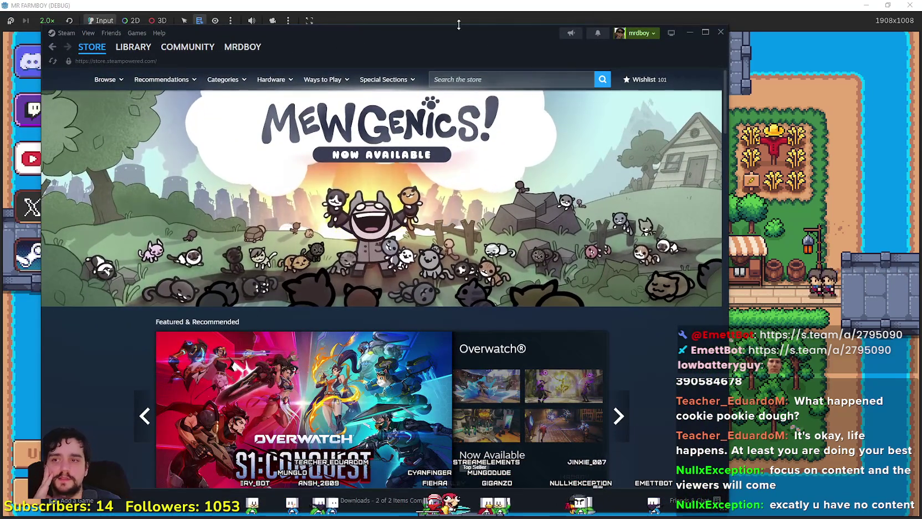
left_click_drag(432, 31, 495, 36)
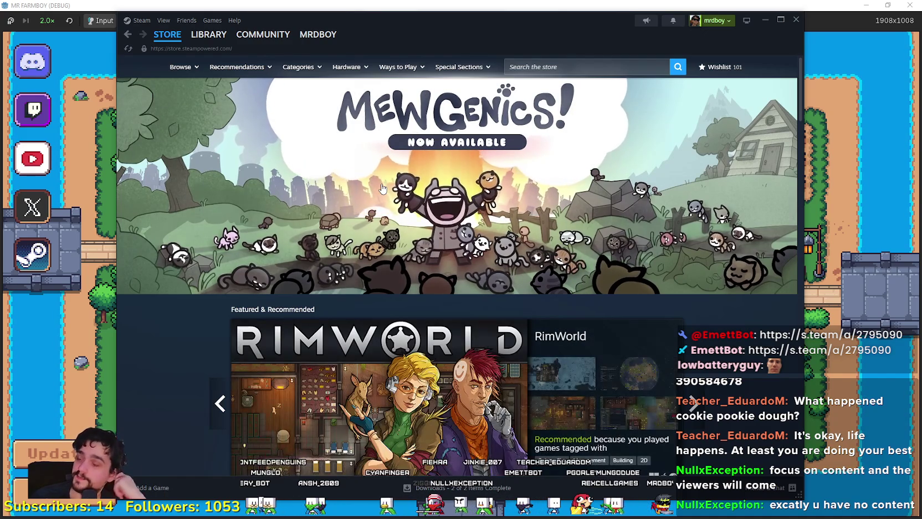
key("alt+Tab")
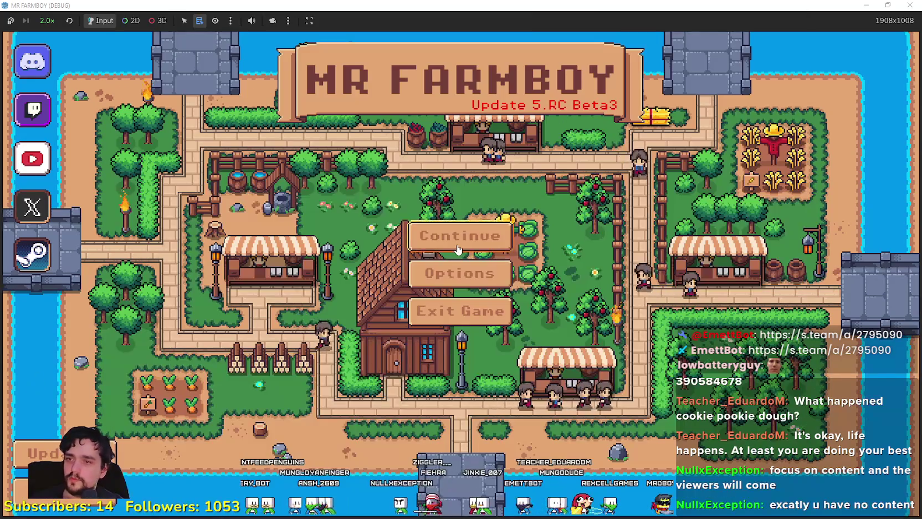
Step: Choose Save 3 from the save game list and load it
left_click(457, 249)
scroll(479, 226, "down", 2)
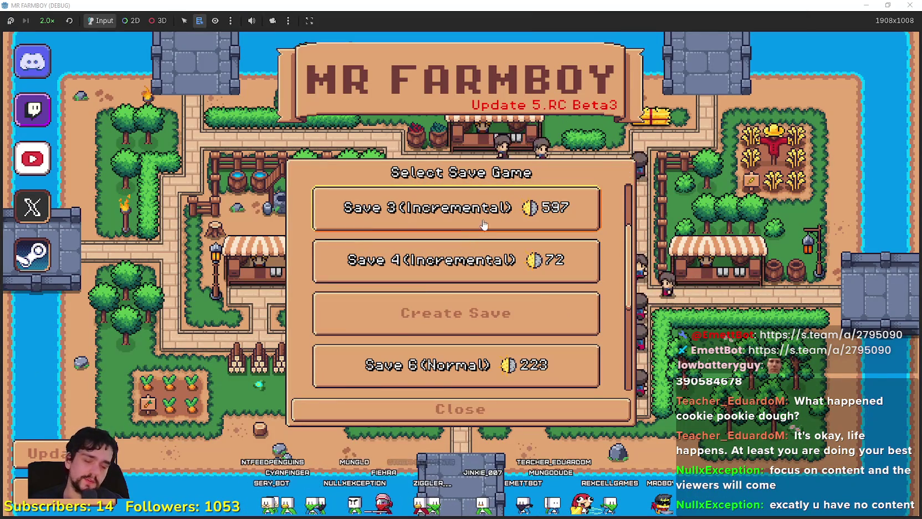
scroll(480, 226, "up", 1)
left_click(454, 248)
left_click(401, 270)
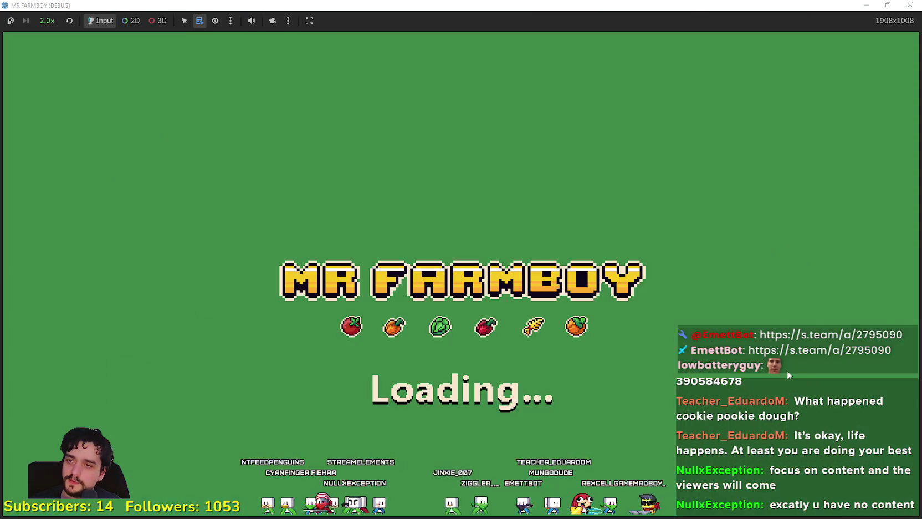
key("alt+Tab")
scroll(648, 324, "down", 2)
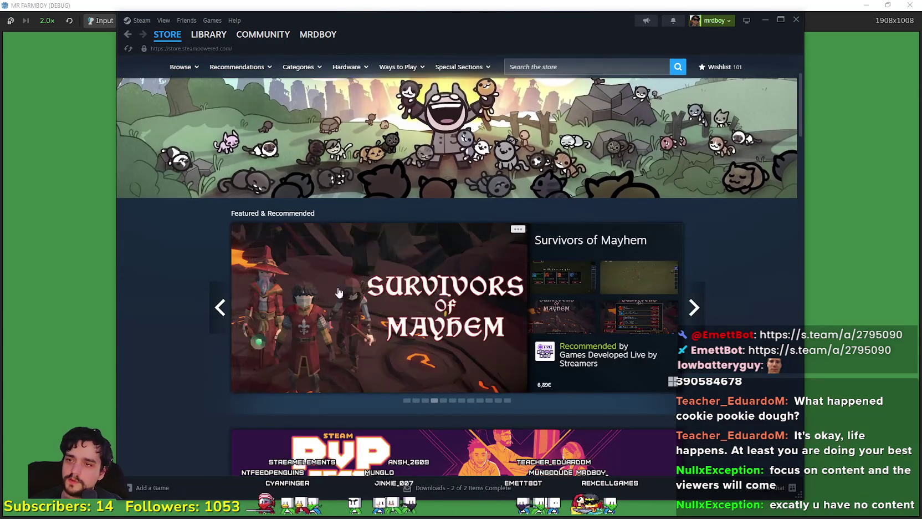
Step: Page the Featured carousel through Nioh 3, Echoes of Mayhem, Alchemy Factory and YAPYAP
left_click(690, 310)
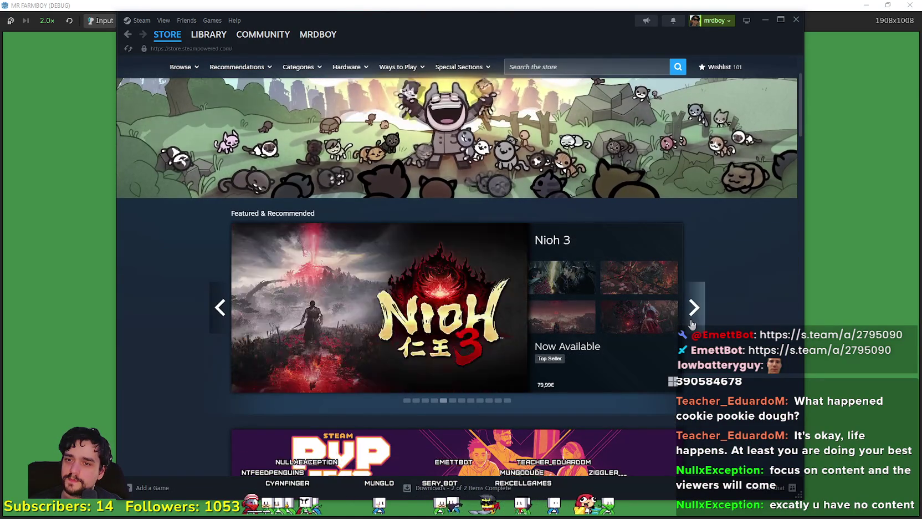
left_click(693, 318)
left_click(696, 310)
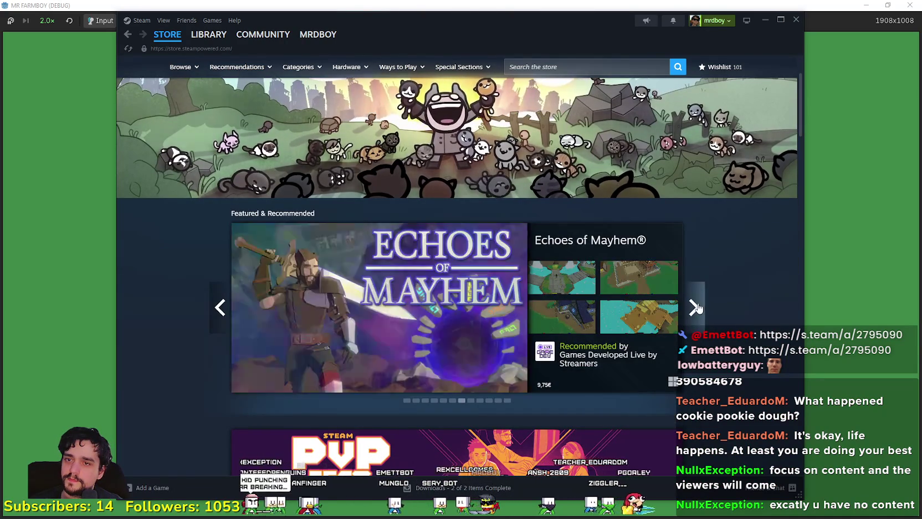
left_click(696, 308)
left_click(696, 308)
left_click(696, 308)
left_click(695, 308)
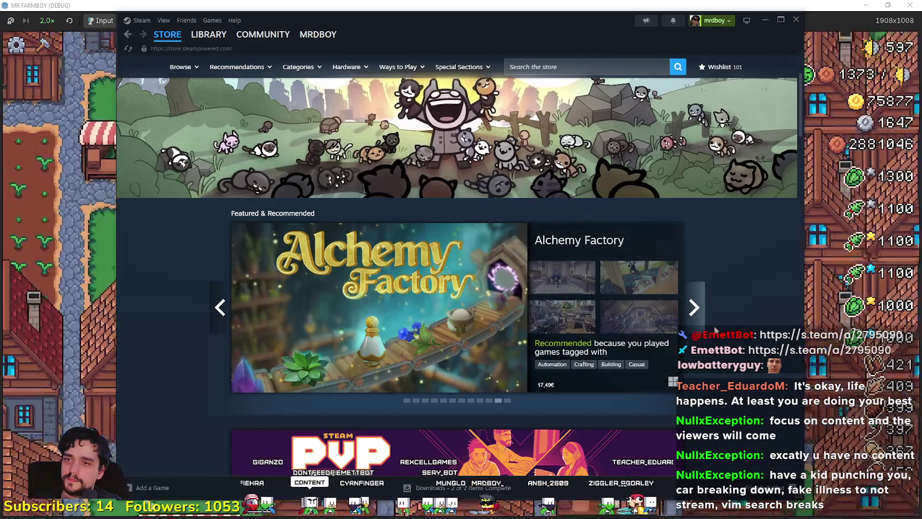
left_click(701, 315)
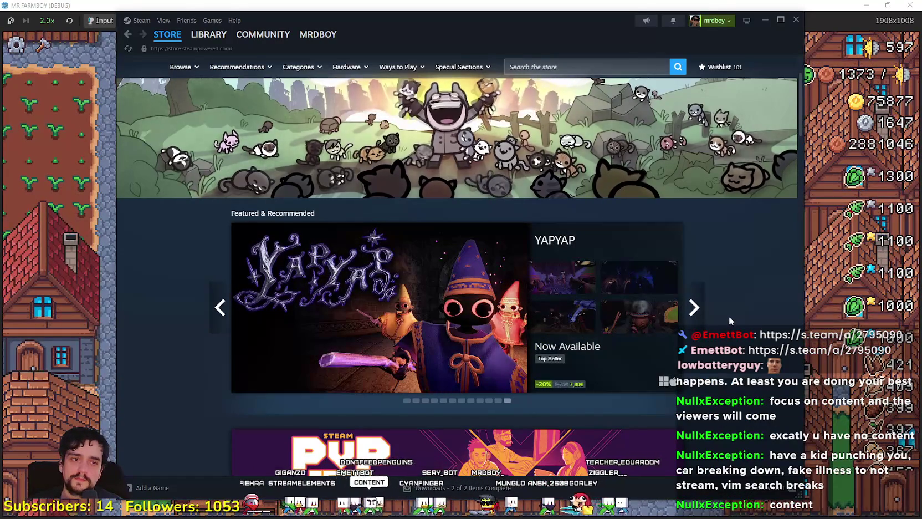
Step: Scroll down the store page, then hide Steam and restore the game window
scroll(722, 320, "up", 2)
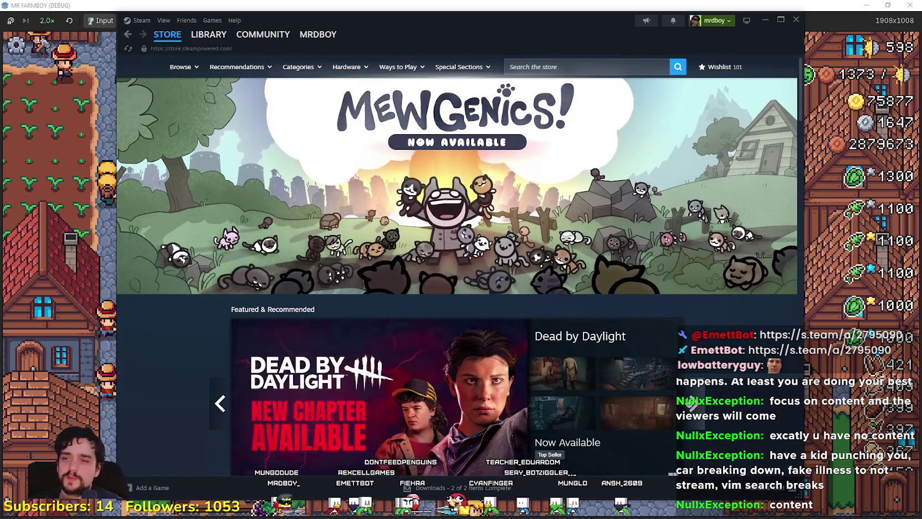
scroll(372, 200, "down", 3)
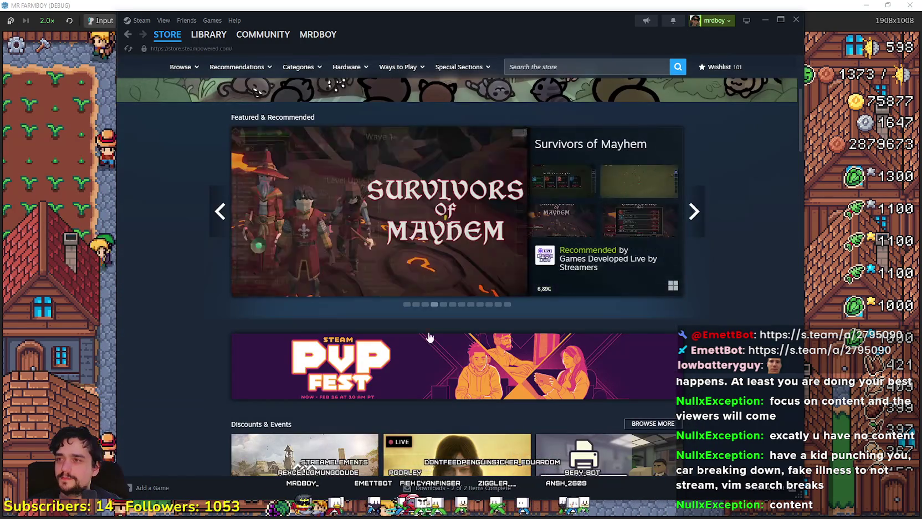
scroll(372, 201, "down", 10)
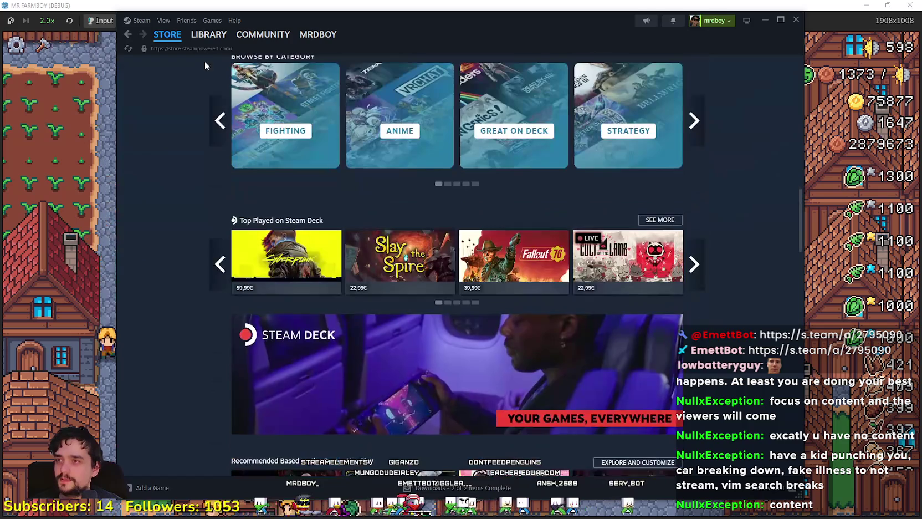
mouse_move(208, 43)
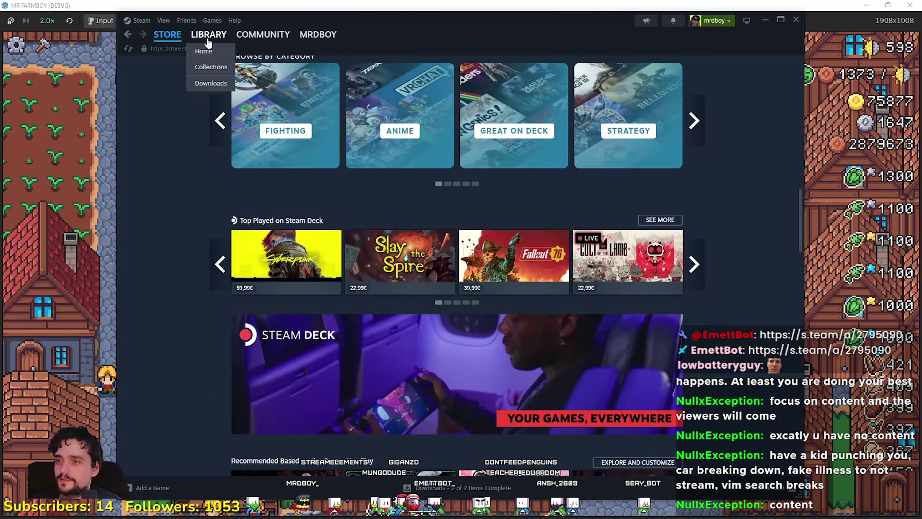
scroll(229, 321, "down", 10)
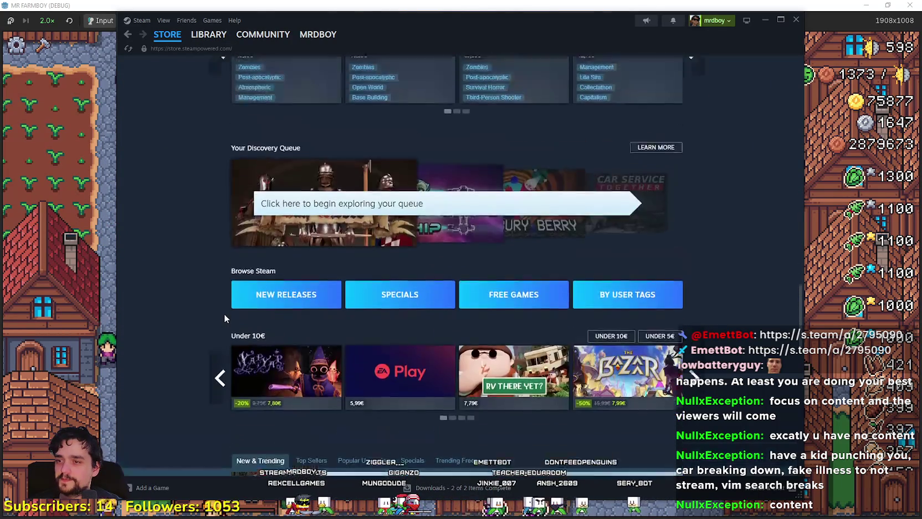
scroll(225, 311, "down", 5)
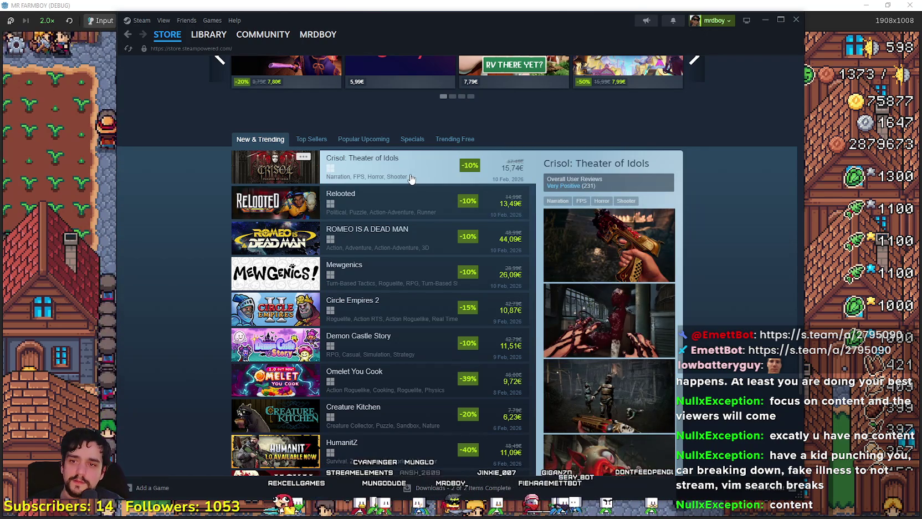
scroll(572, 342, "down", 2)
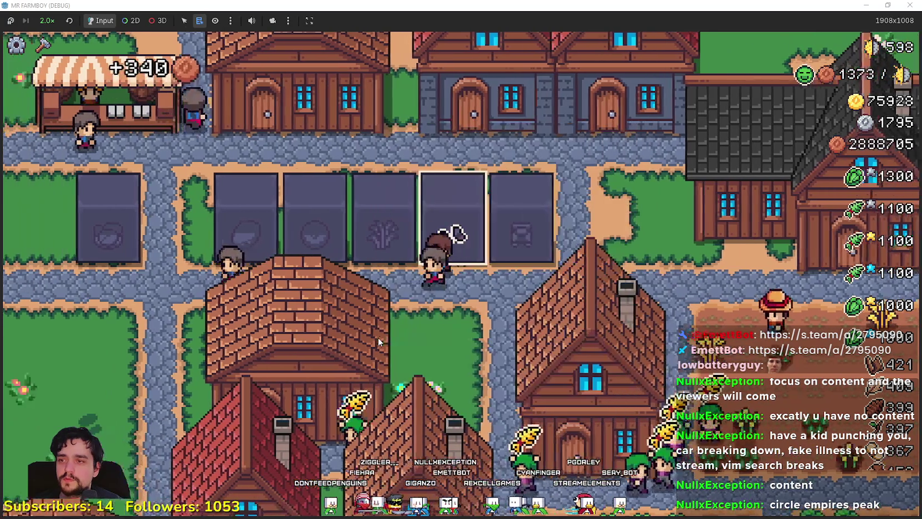
key("alt+Tab")
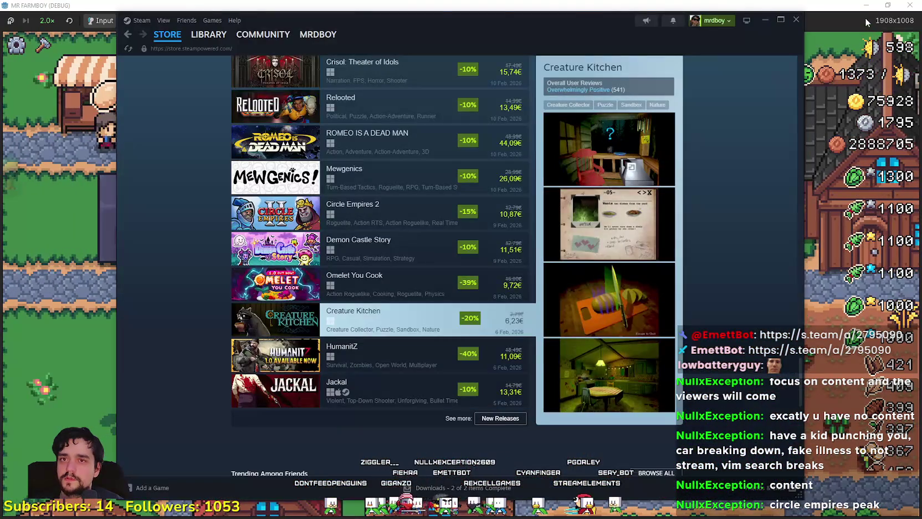
left_click(867, 22)
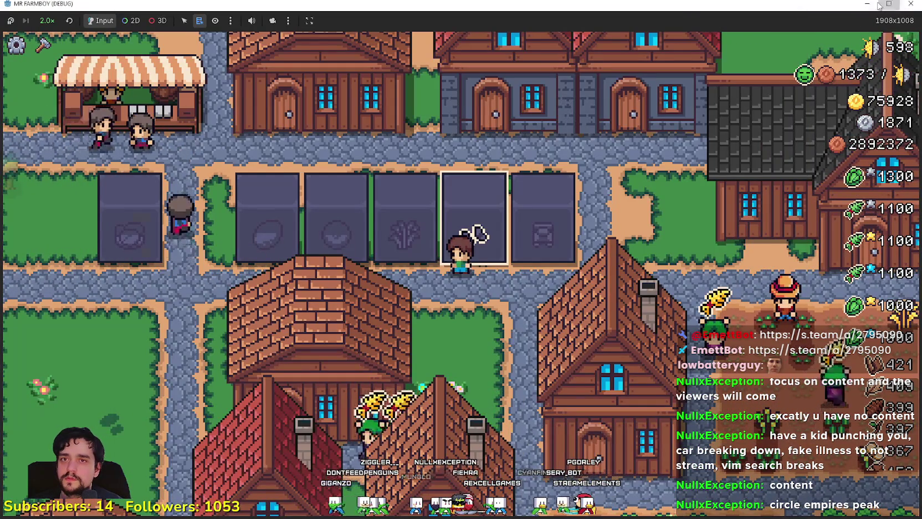
left_click(884, 4)
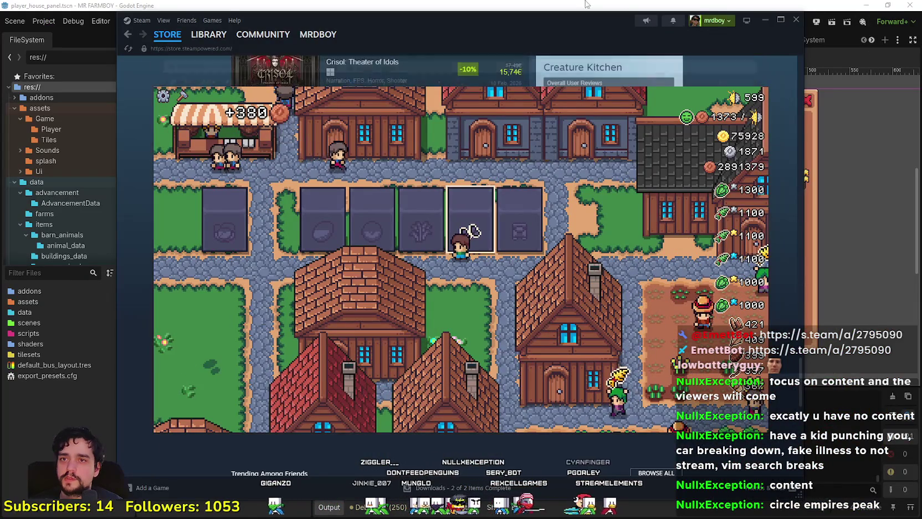
Step: Open MerchantItemSlot.tscn and its attached merchant_item_slot.gd script
left_click(623, 4)
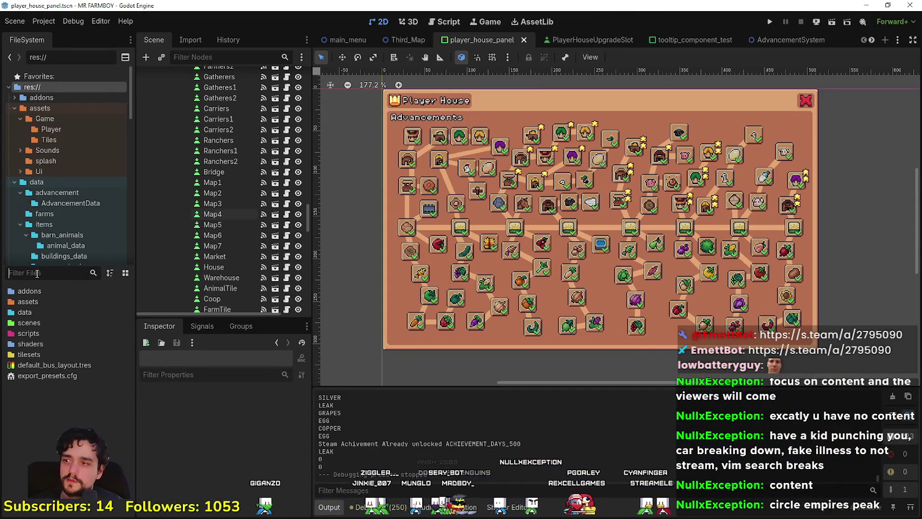
type("mercha")
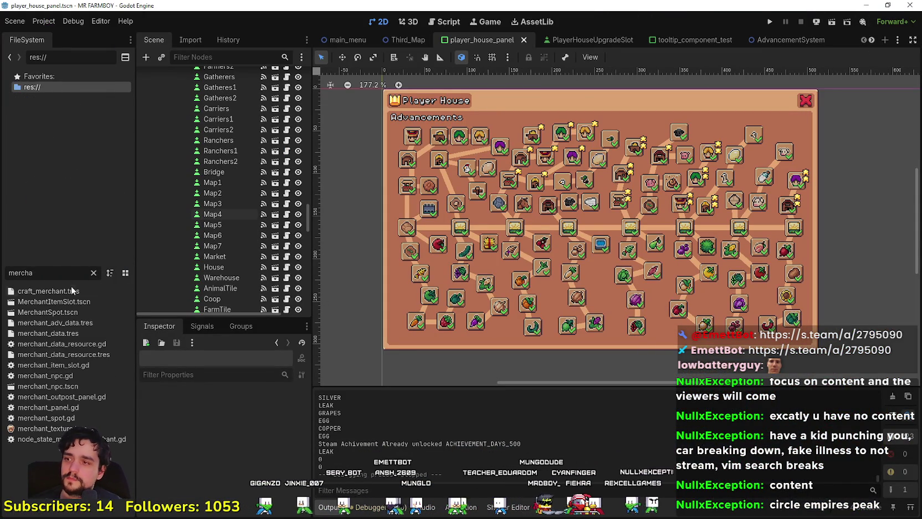
double_click(54, 301)
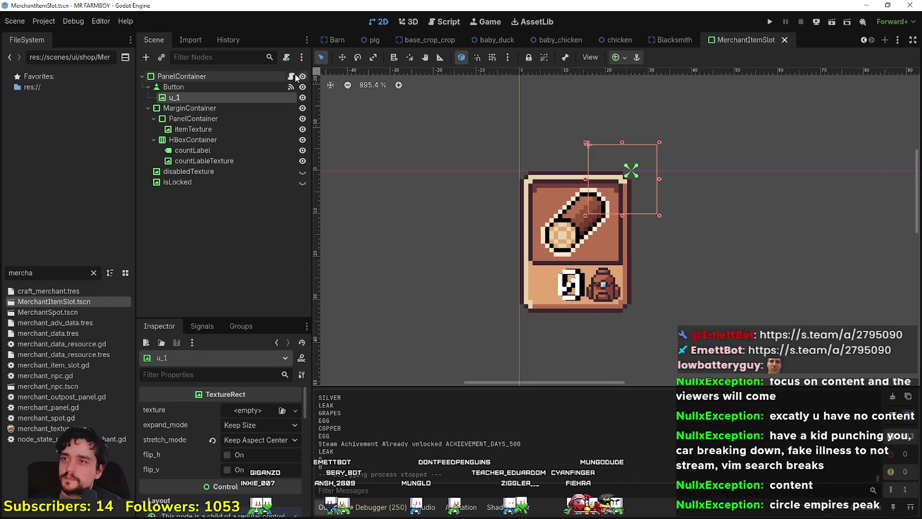
left_click(292, 76)
scroll(563, 205, "down", 8)
scroll(563, 204, "down", 11)
Step: Duplicate the SHOW_99999 branch as SHOW_999999 with a 999999 cap and '+999999' text
left_click_drag(580, 207, 410, 182)
key("ctrl+c")
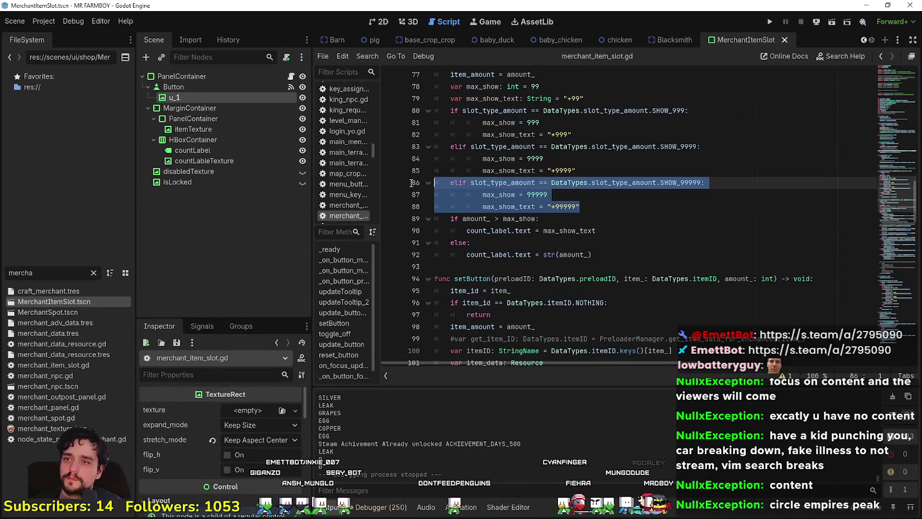
left_click(636, 211)
key("Return")
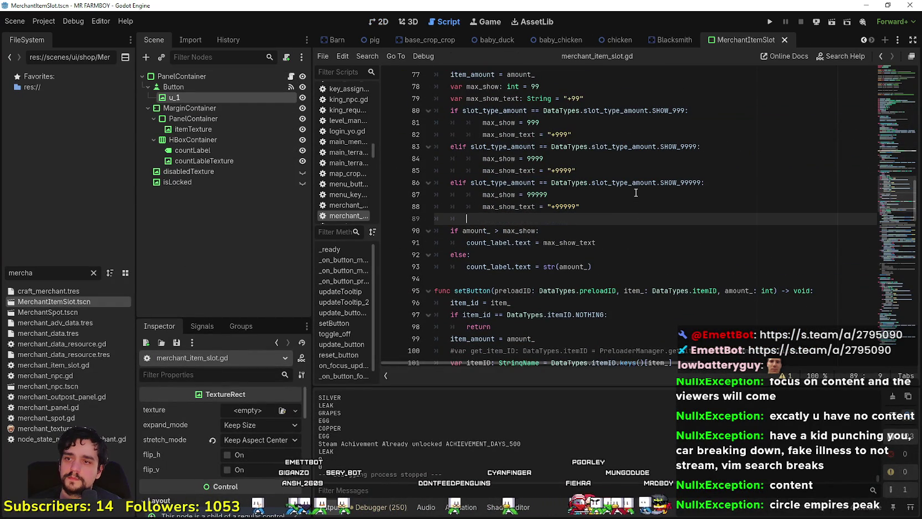
key("ctrl+v")
double_click(690, 218)
type("S")
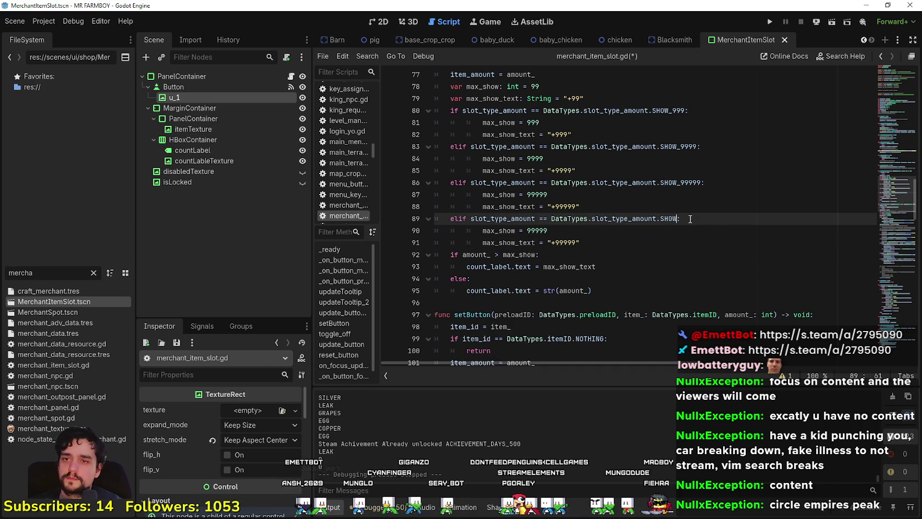
key("Down")
key("Return")
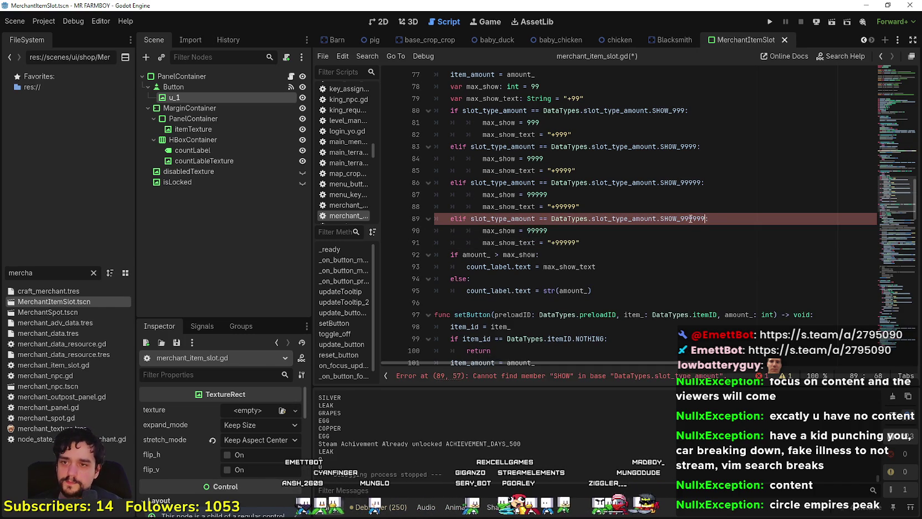
left_click(571, 242)
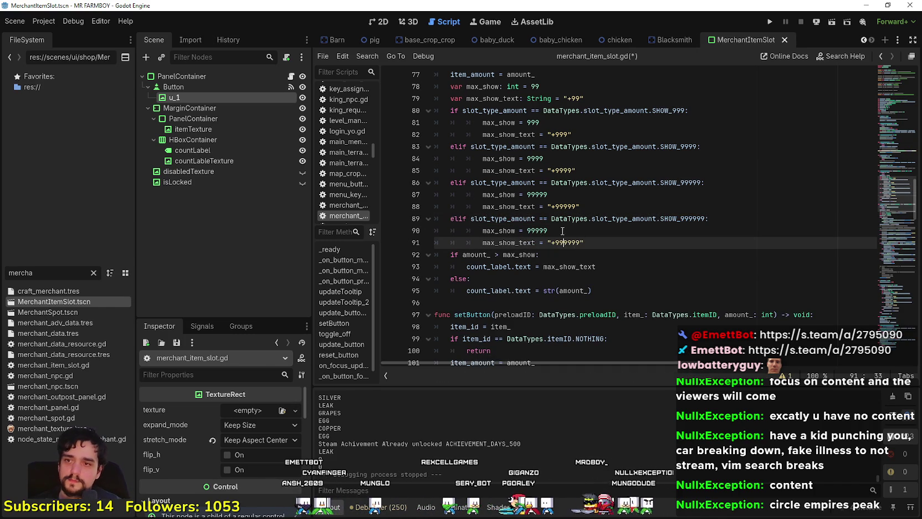
type("9")
left_click(543, 231)
type("9")
Step: Paste the SHOW_999999 branch after line 167, fix its indentation and save
mouse_move(619, 244)
left_mouse_down()
mouse_move(482, 238)
mouse_move(427, 222)
left_mouse_up()
key("ctrl+c")
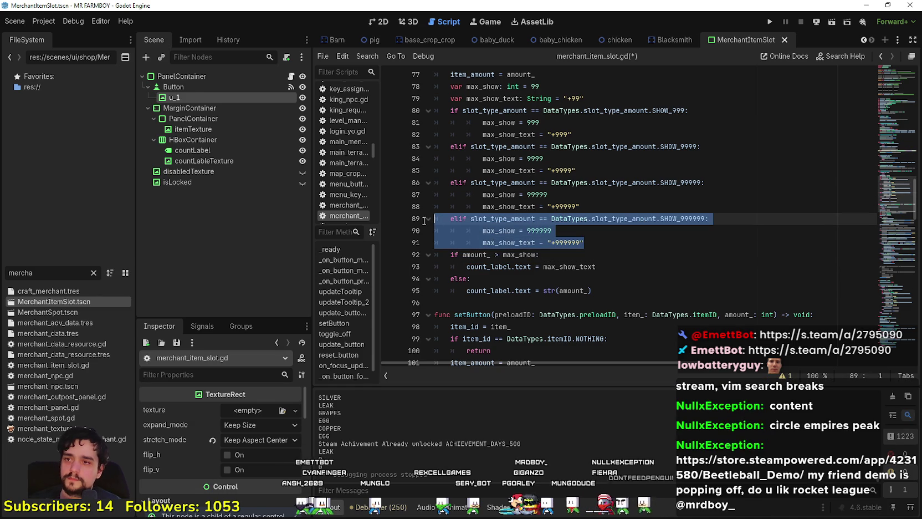
scroll(598, 216, "down", 20)
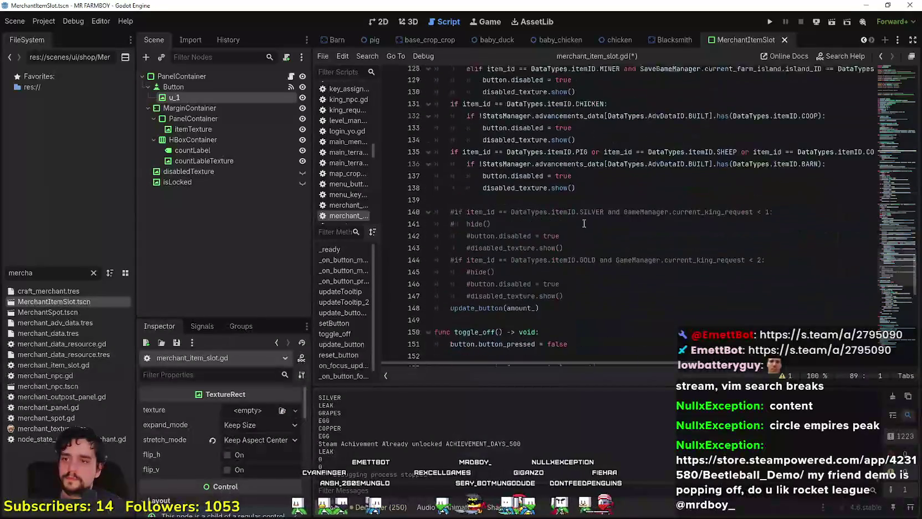
left_click(616, 184)
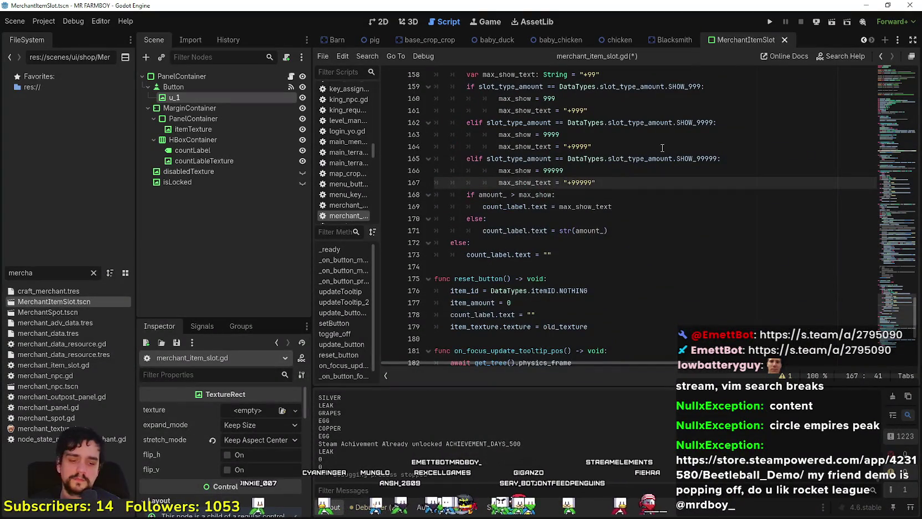
key("Return")
key("ctrl+v")
key("ctrl+s")
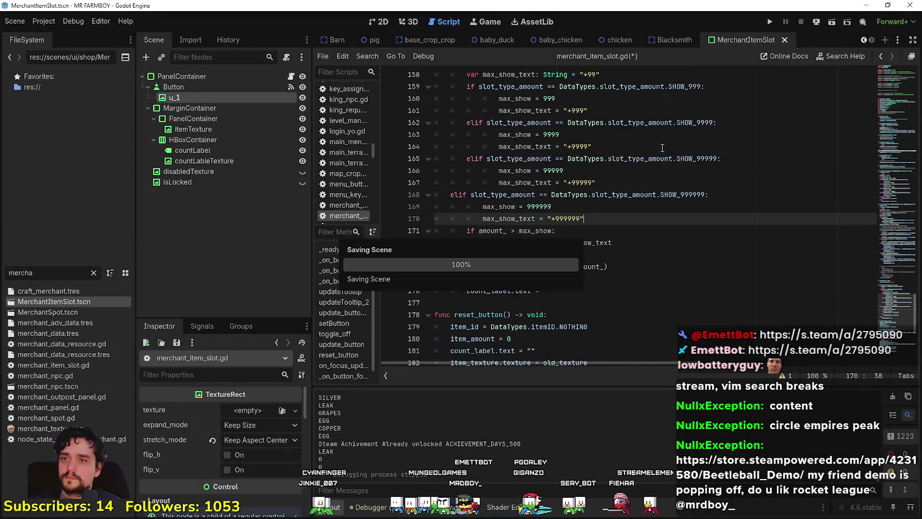
left_click_drag(616, 220, 415, 196)
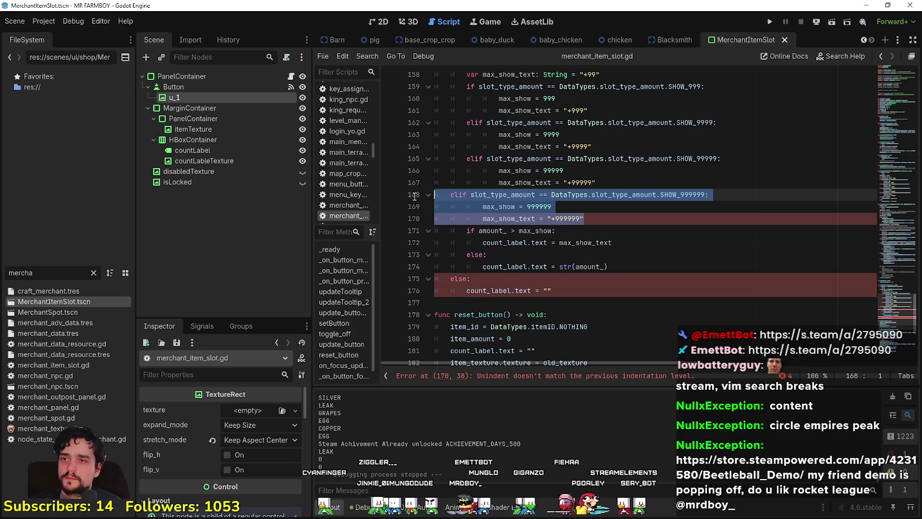
key("ctrl+i")
left_click(562, 227)
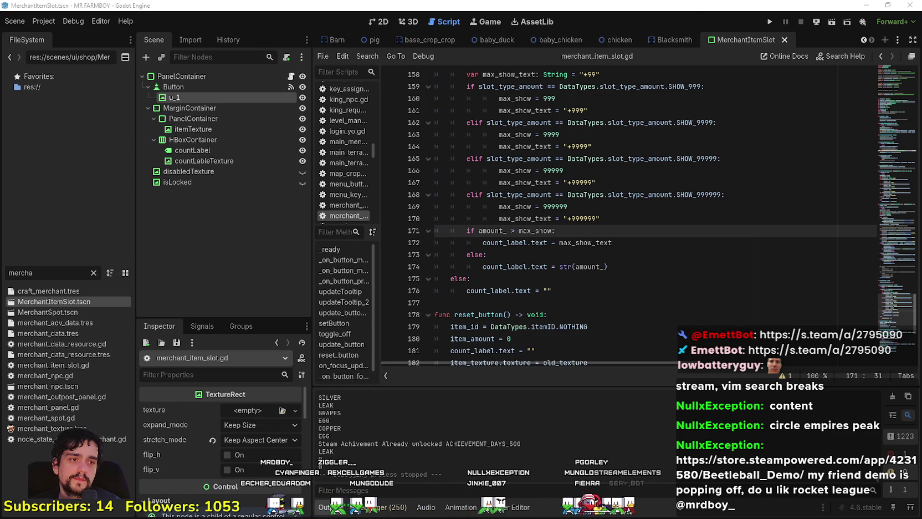
key("alt+Tab")
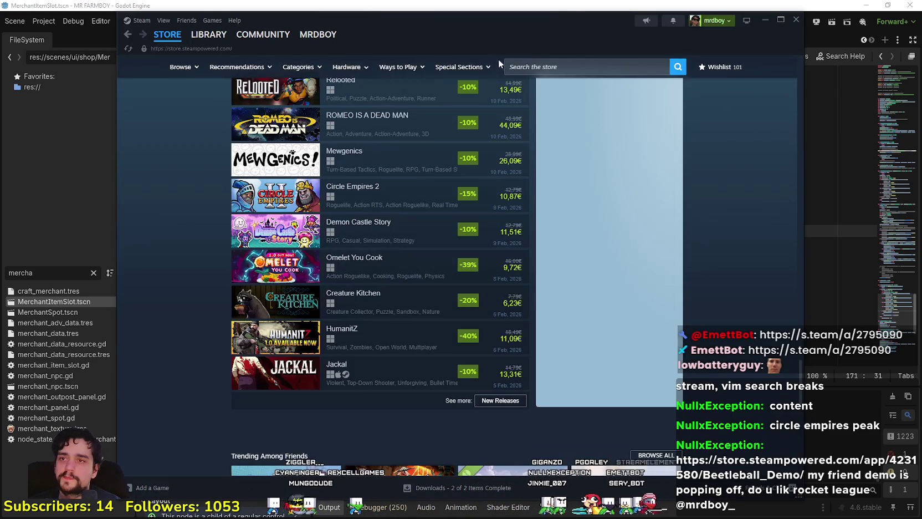
Step: Glance at Crisol: Theater of Idols, then search the store for 'Beet' and open Beetleball
scroll(355, 166, "up", 2)
left_click(354, 161)
left_click(167, 34)
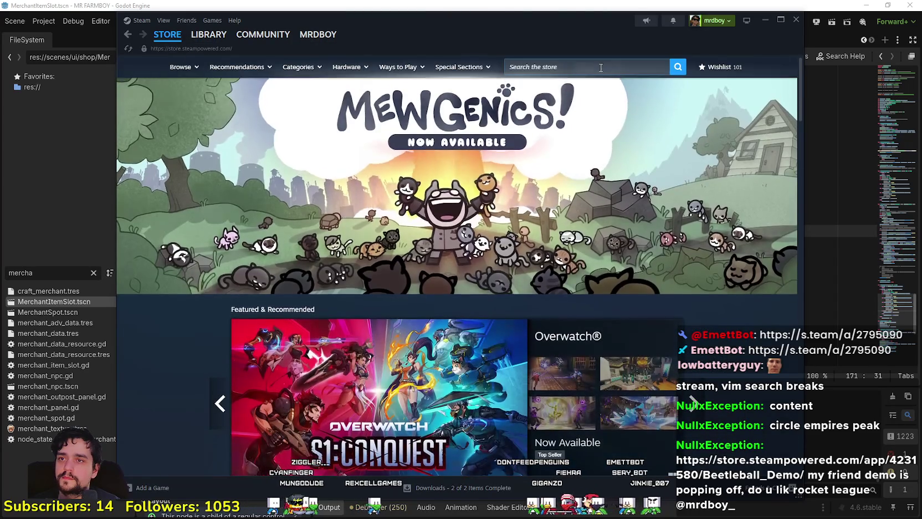
left_click(601, 67)
type("B")
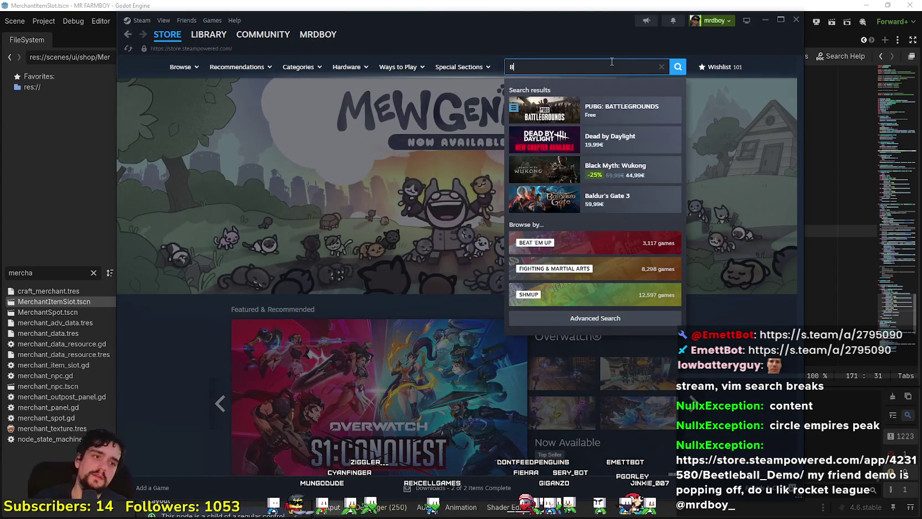
type("eetle")
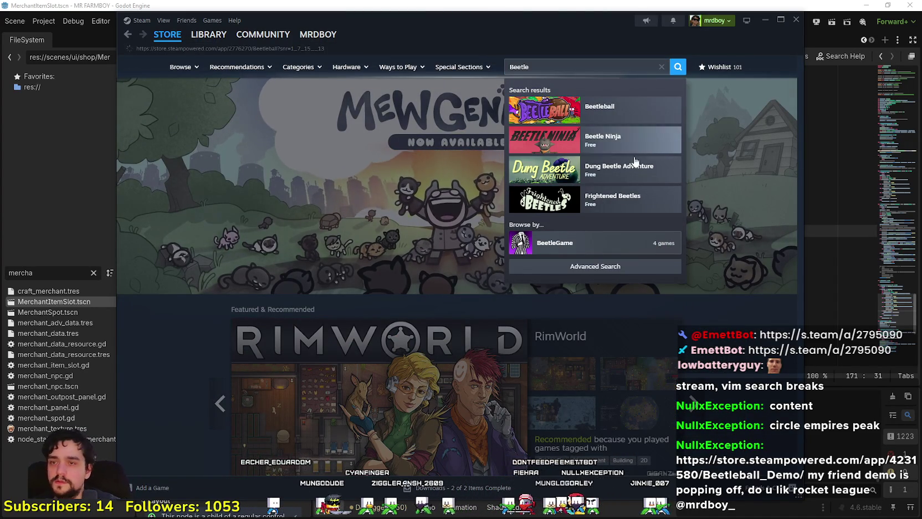
left_click(609, 108)
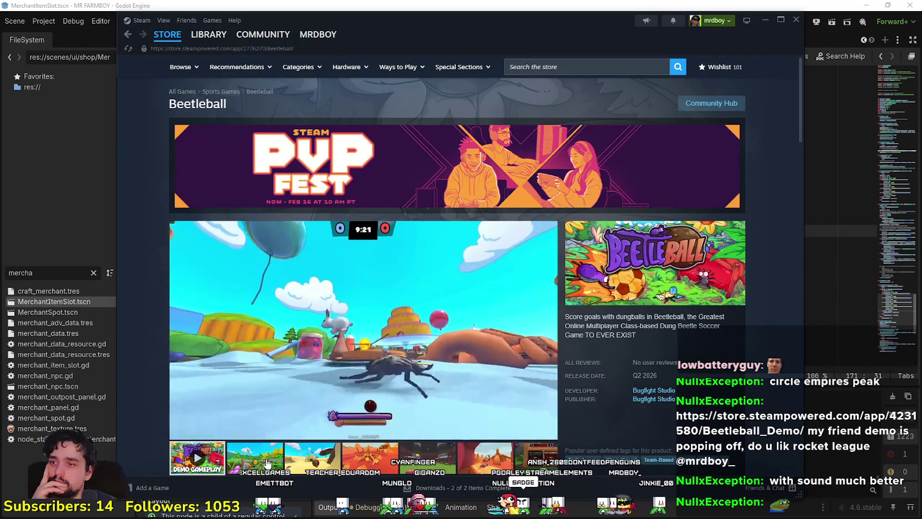
mouse_move(282, 421)
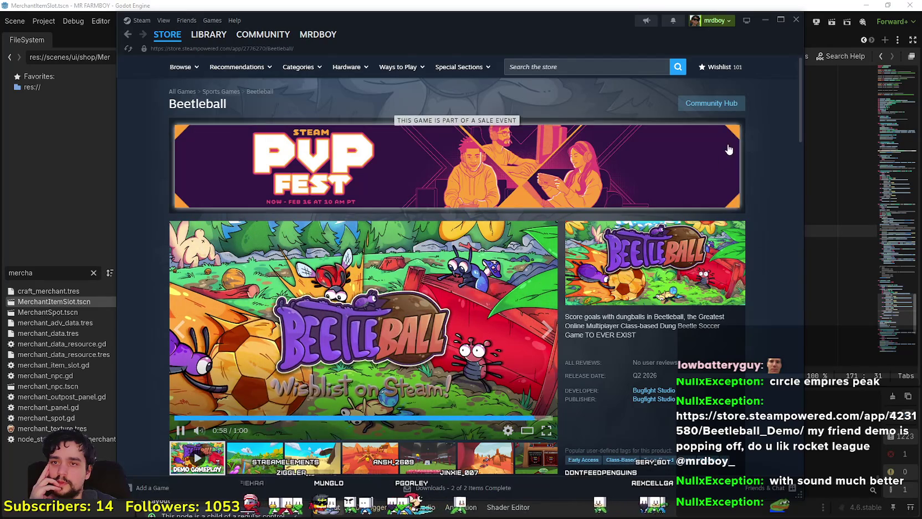
Step: Scroll the Beetleball store page and expand its full About This Game description
scroll(594, 398, "down", 5)
scroll(593, 398, "down", 15)
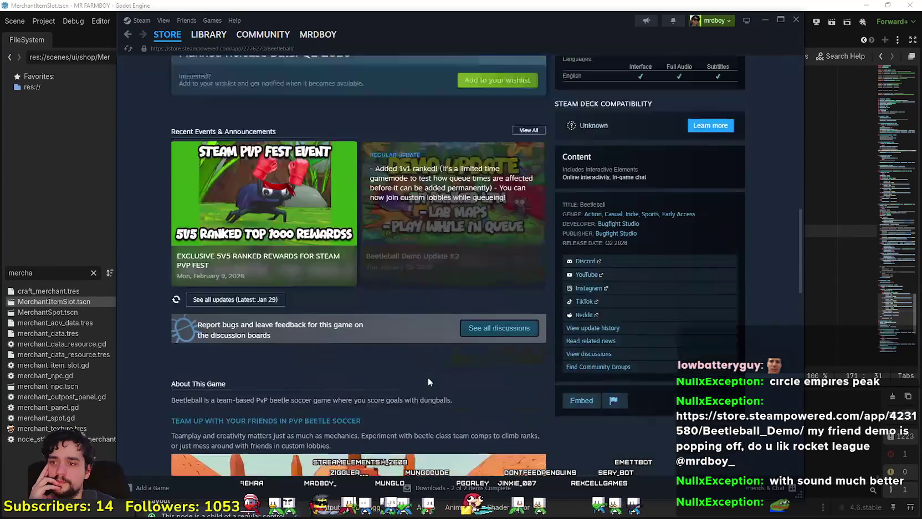
scroll(495, 302, "down", 3)
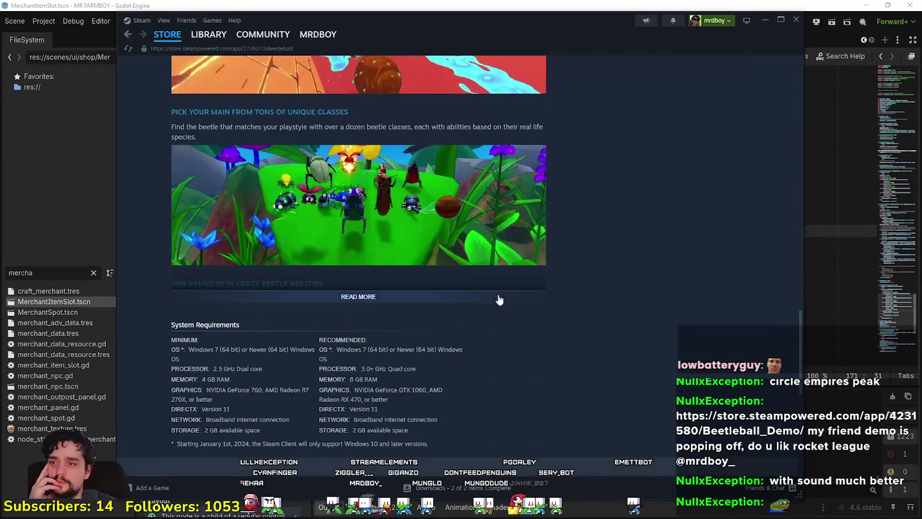
left_click(498, 288)
scroll(620, 404, "down", 12)
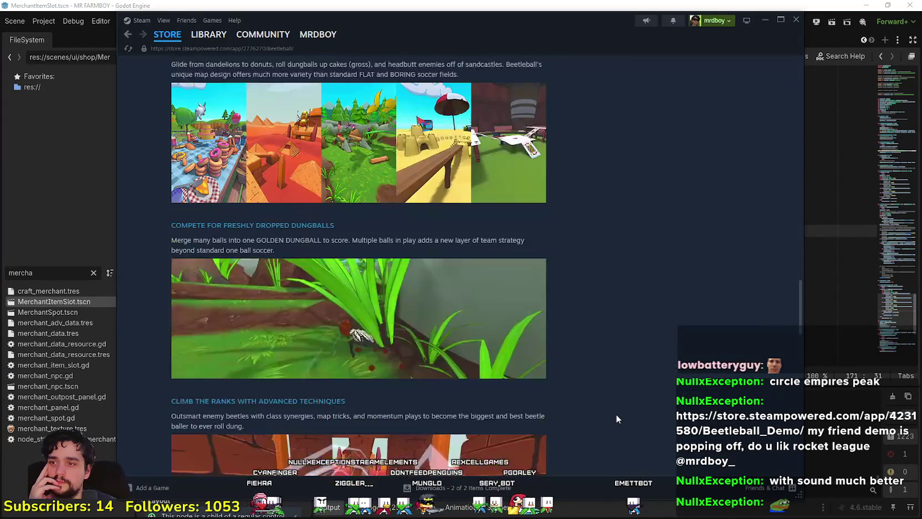
scroll(613, 413, "down", 3)
scroll(587, 415, "up", 12)
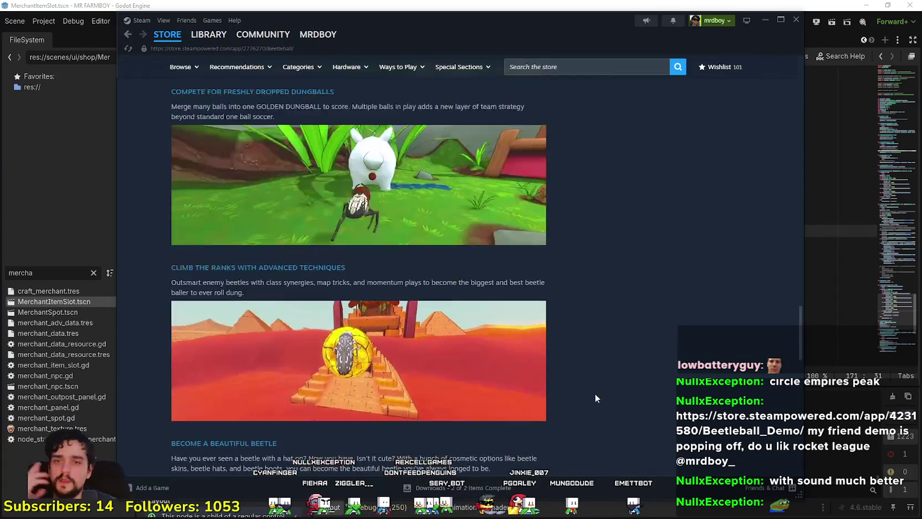
scroll(575, 411, "up", 9)
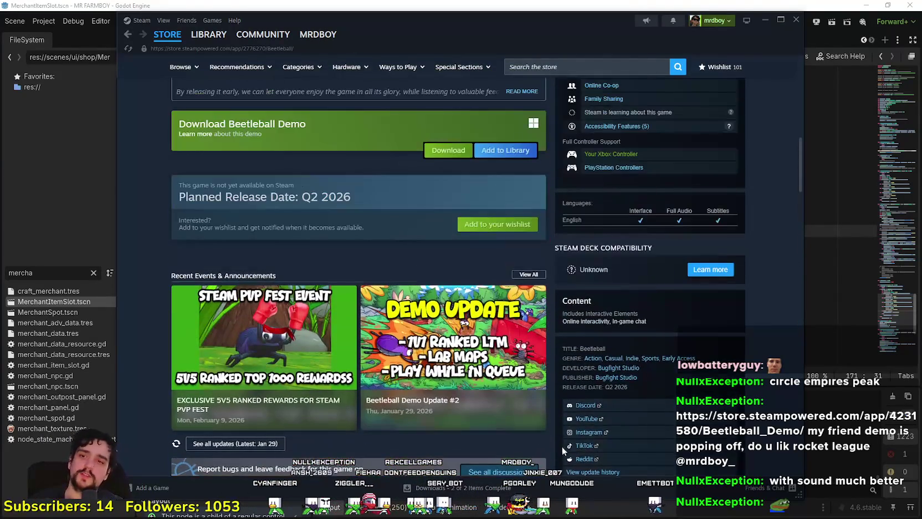
scroll(720, 344, "up", 8)
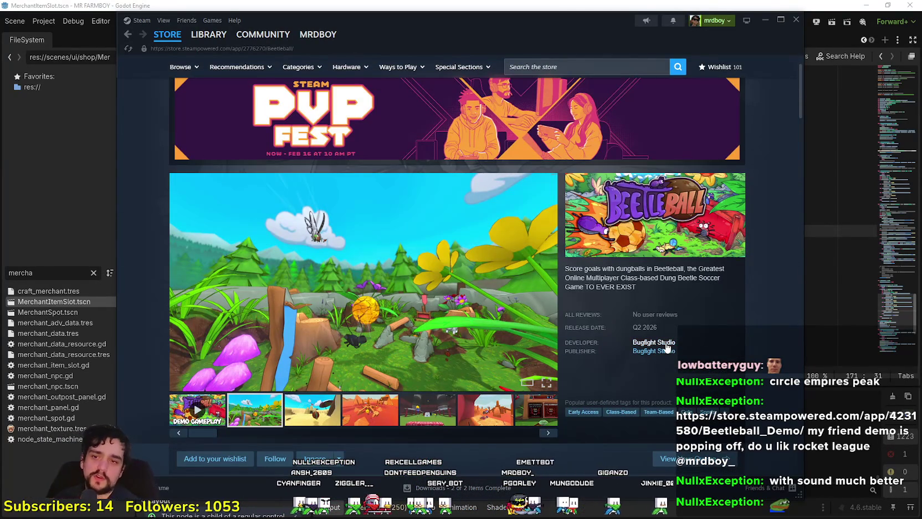
scroll(363, 338, "down", 10)
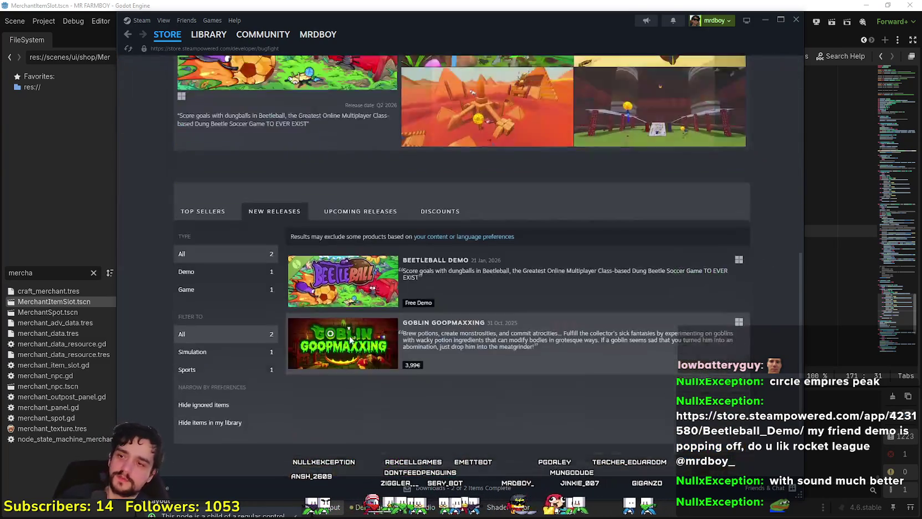
Step: Scroll the page, then switch to Steam's library where No Man's Sky's update is downloading
scroll(350, 339, "down", 2)
mouse_move(338, 283)
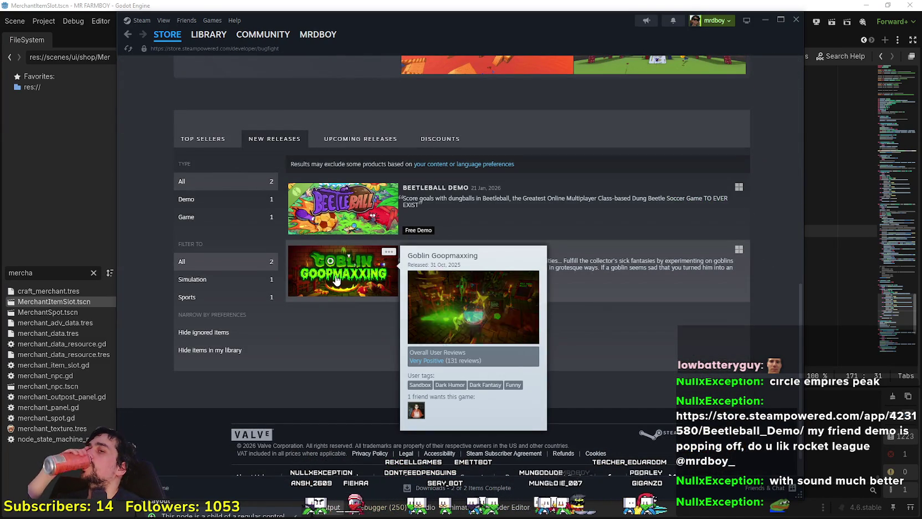
scroll(335, 279, "up", 6)
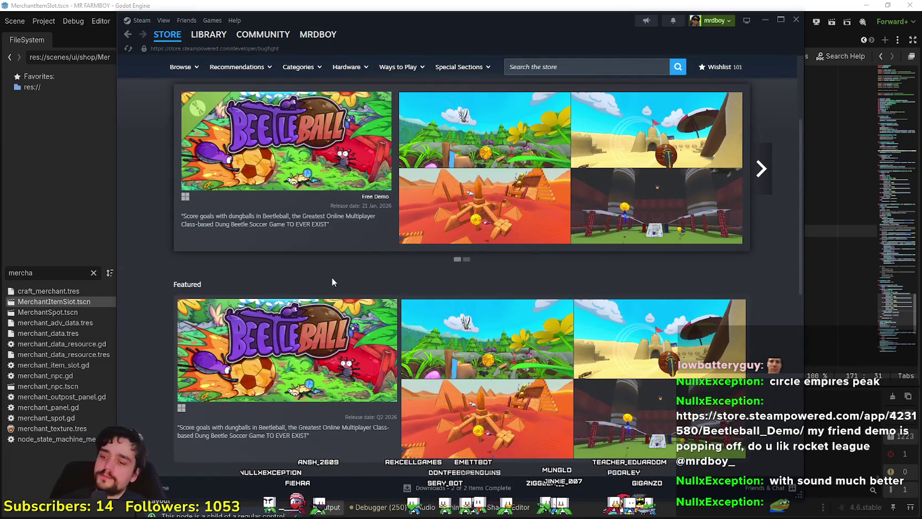
scroll(328, 286, "up", 2)
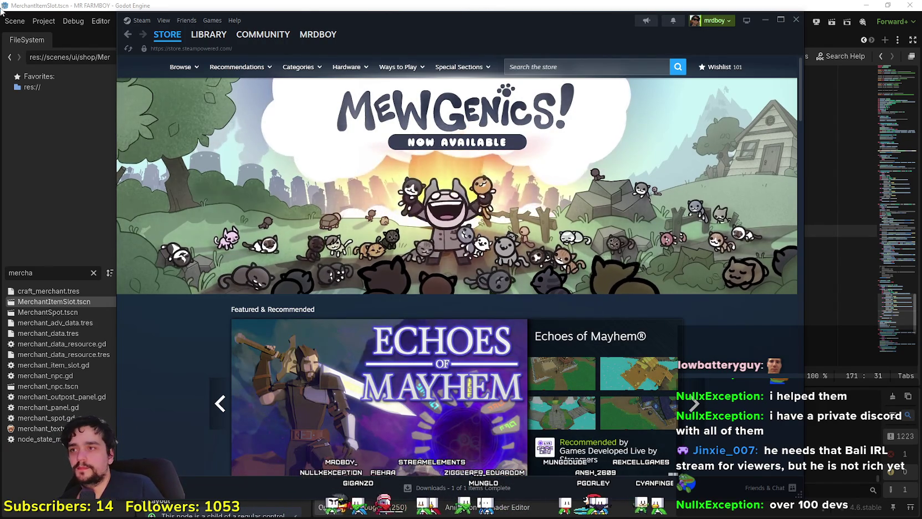
left_click(222, 37)
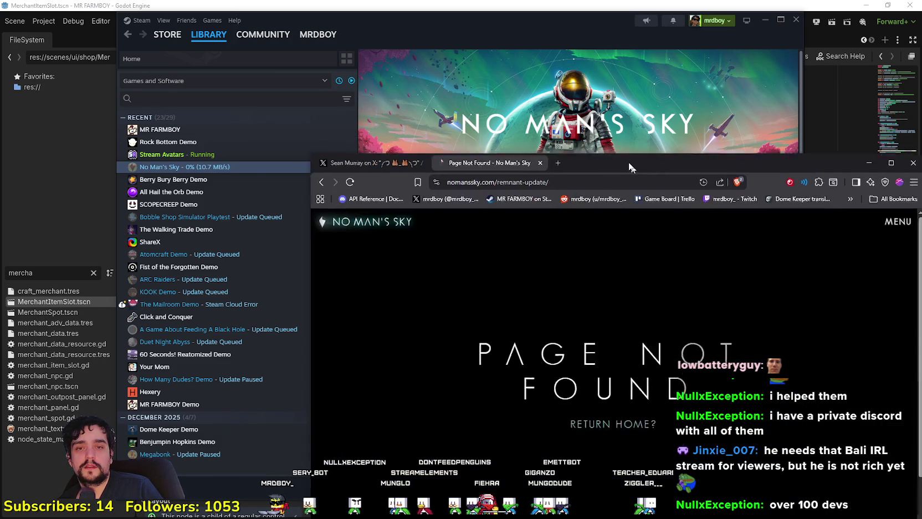
Step: Return to the Voyagers Update page and scroll through the nomanssky.com content
mouse_move(561, 123)
left_mouse_down()
mouse_move(649, 118)
mouse_move(559, 85)
left_mouse_up()
left_click(345, 125)
scroll(676, 293, "down", 4)
scroll(629, 344, "down", 3)
scroll(624, 353, "up", 3)
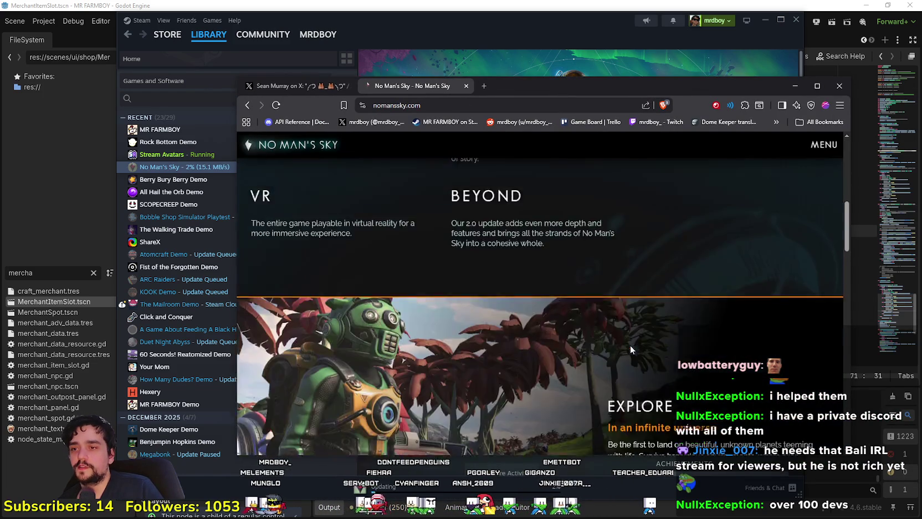
scroll(621, 348, "down", 10)
scroll(619, 341, "down", 5)
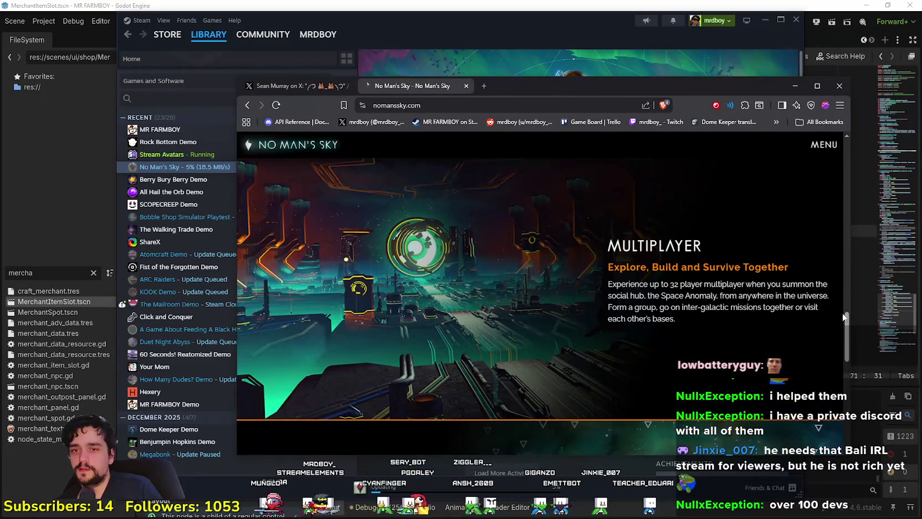
left_click_drag(845, 317, 840, 149)
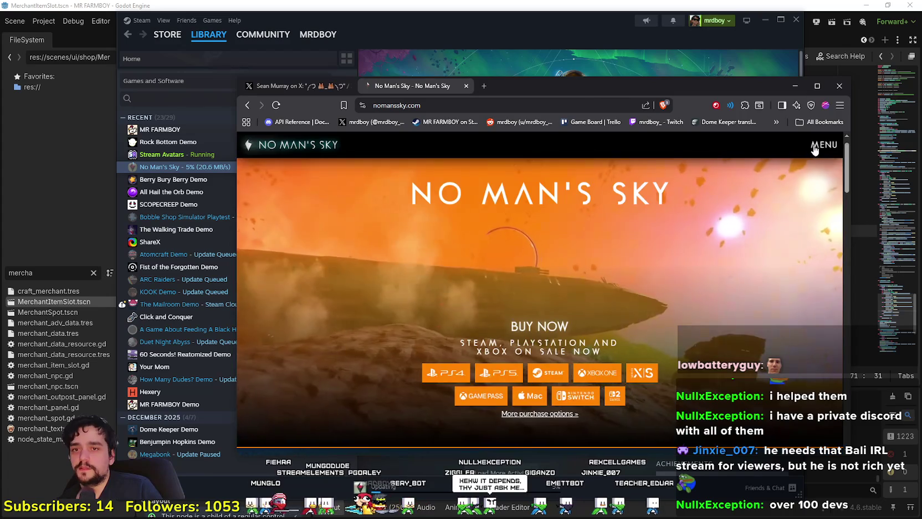
Step: Use the site MENU to open the Release Log, then switch to the X post tab
left_click(814, 149)
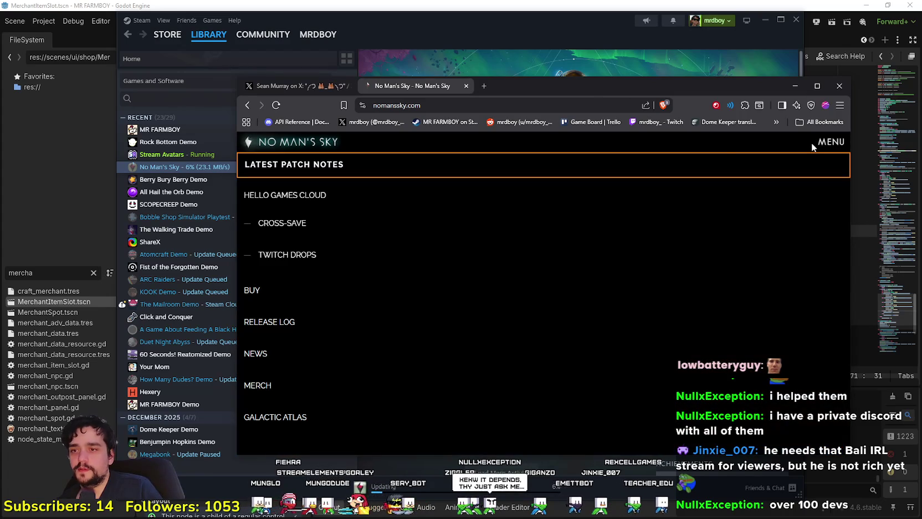
left_click(282, 322)
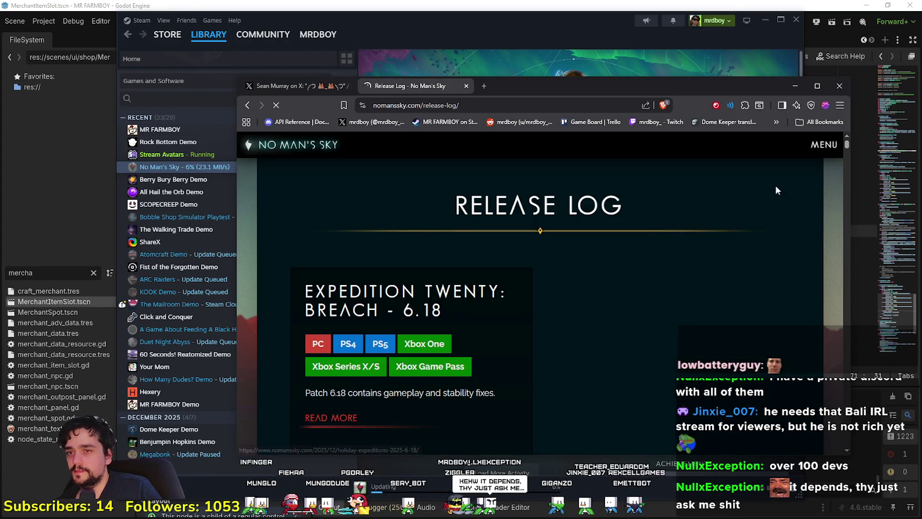
left_click(813, 147)
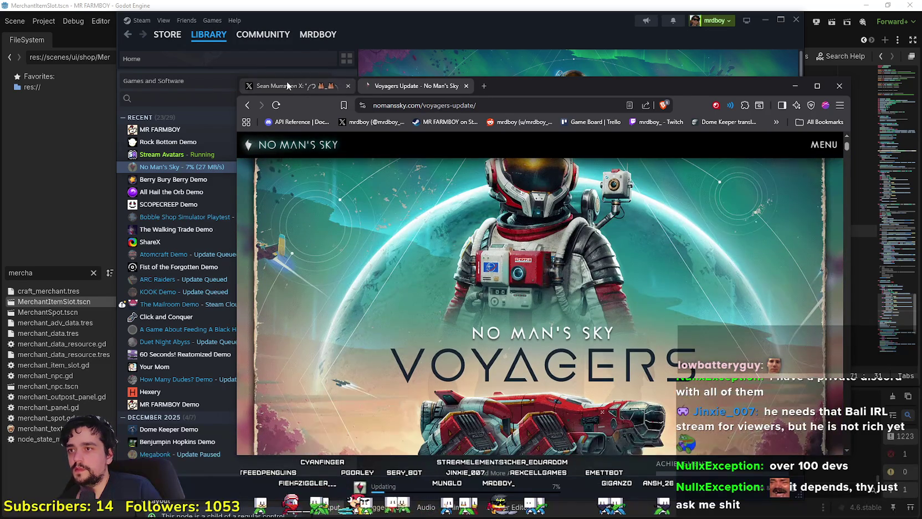
left_click(288, 86)
scroll(440, 324, "up", 3)
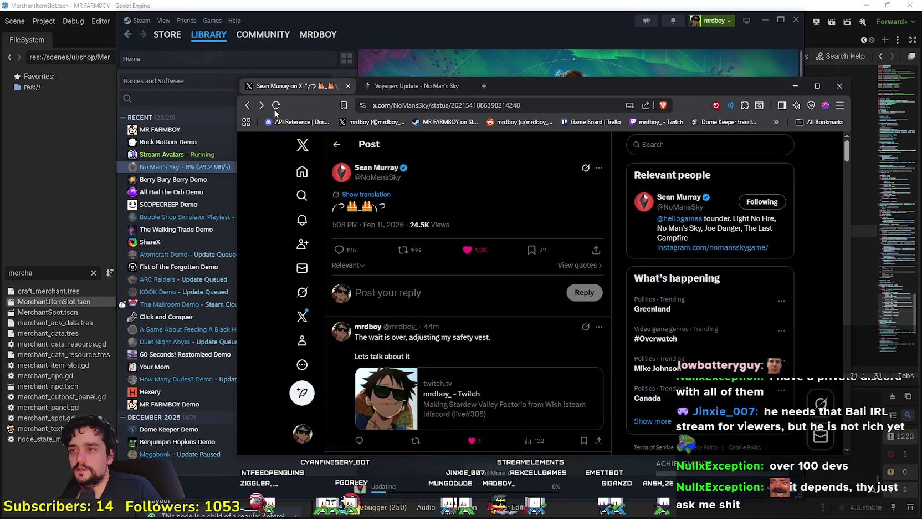
Step: Reload the X post, open the poster's profile and scroll its feed
left_click(275, 105)
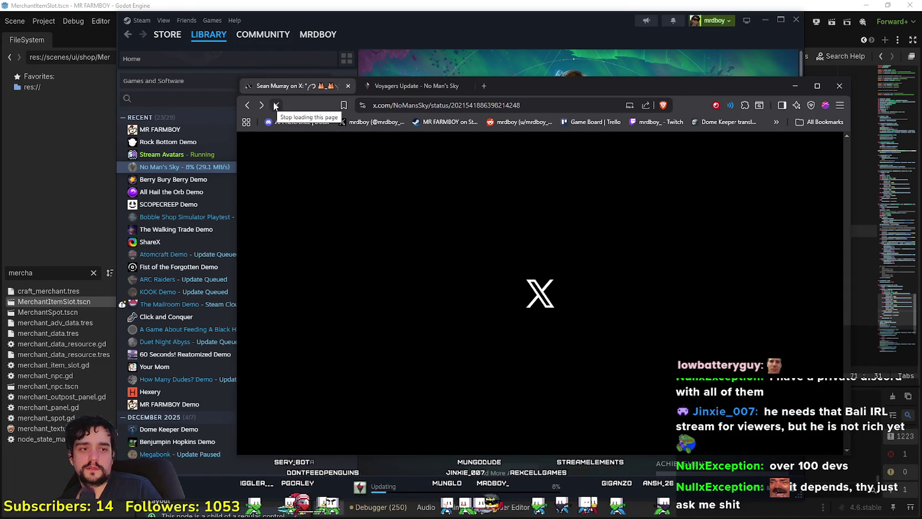
mouse_move(565, 81)
left_mouse_down()
mouse_move(663, 71)
mouse_move(616, 46)
mouse_move(592, 106)
mouse_move(589, 52)
mouse_move(603, 22)
mouse_move(605, 105)
mouse_move(620, 67)
left_mouse_up()
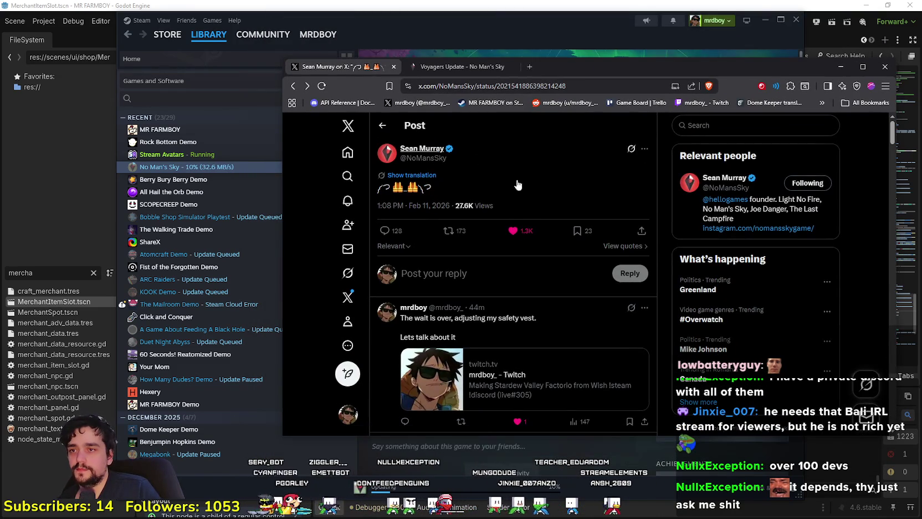
left_click(475, 172)
scroll(652, 363, "down", 8)
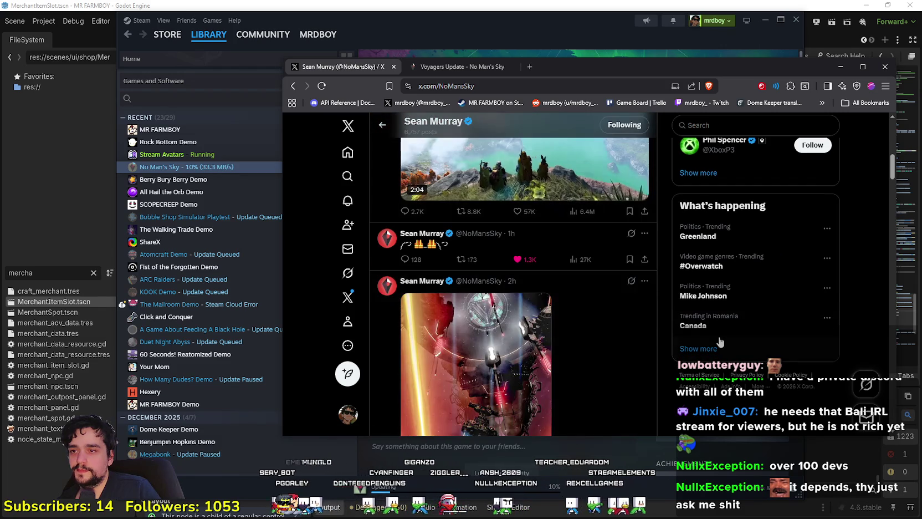
scroll(719, 342, "down", 5)
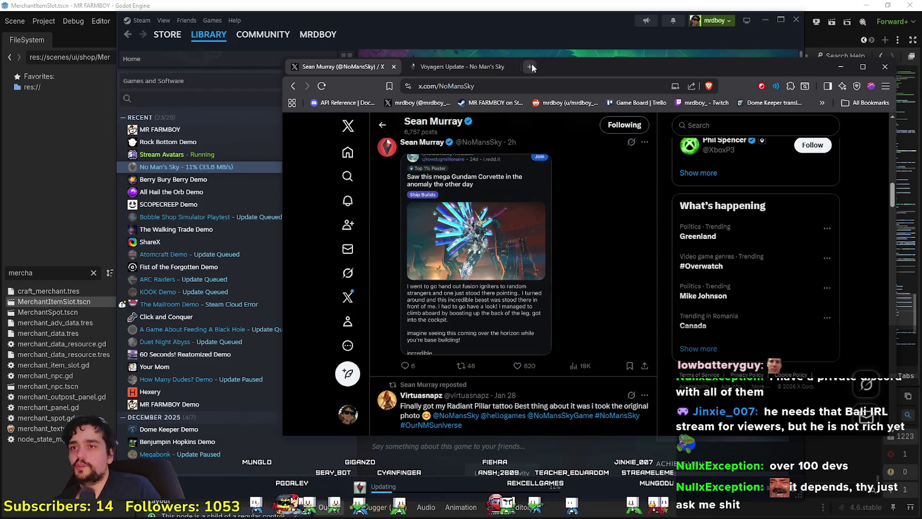
Step: Load youtube.com in a new tab, then switch to the YouTube Music window
left_click(532, 67)
type("y")
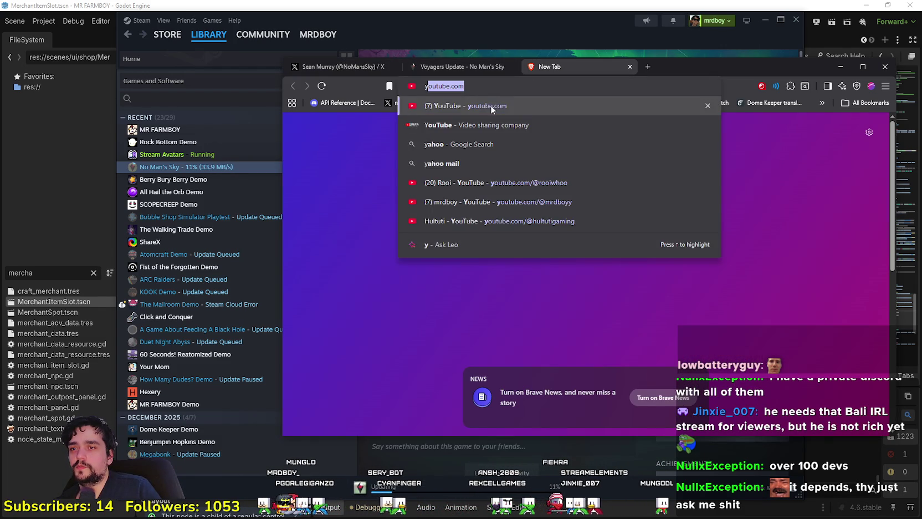
key("Return")
left_click(697, 53)
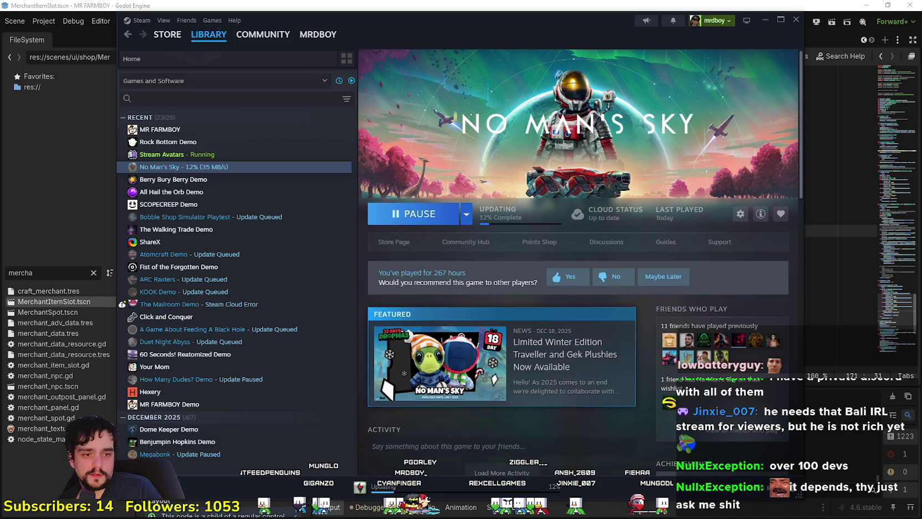
key("alt+Tab")
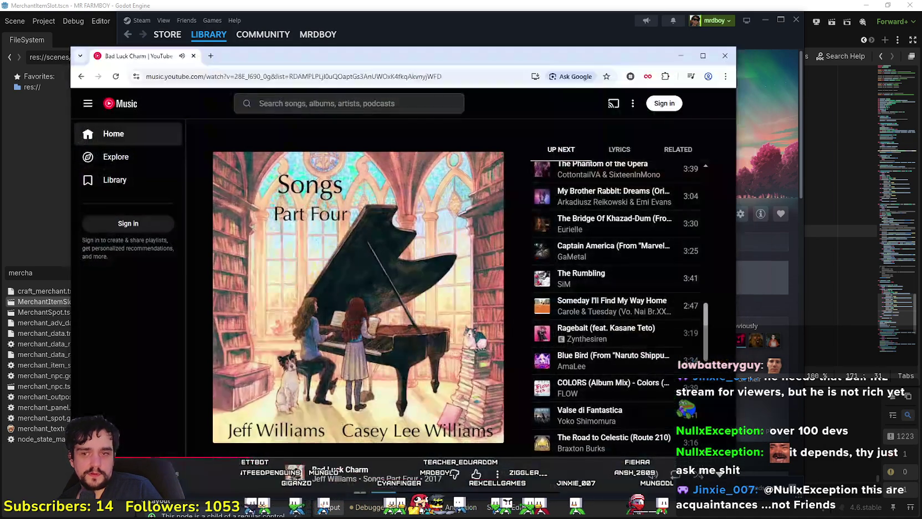
Step: Search YouTube for 'No mans sky' and look at the HelloGamesTube channel's videos
left_click(211, 56)
type("yo")
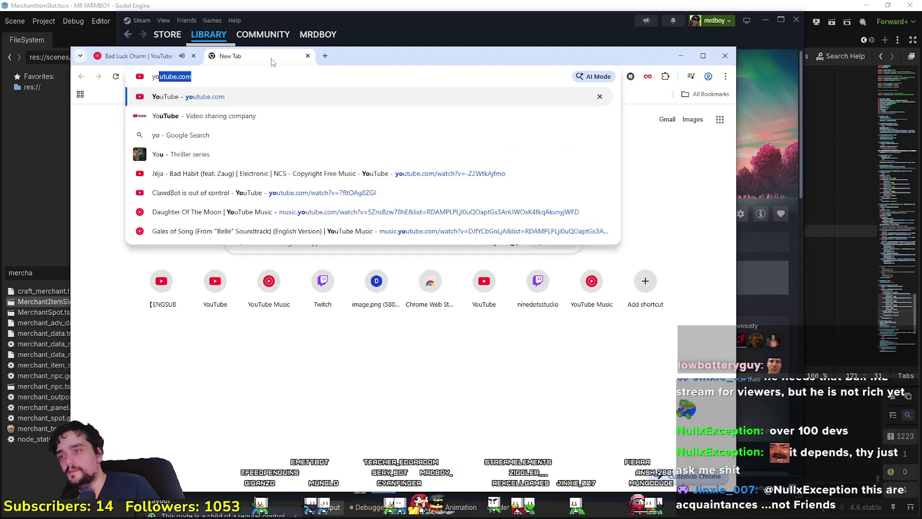
key("Return")
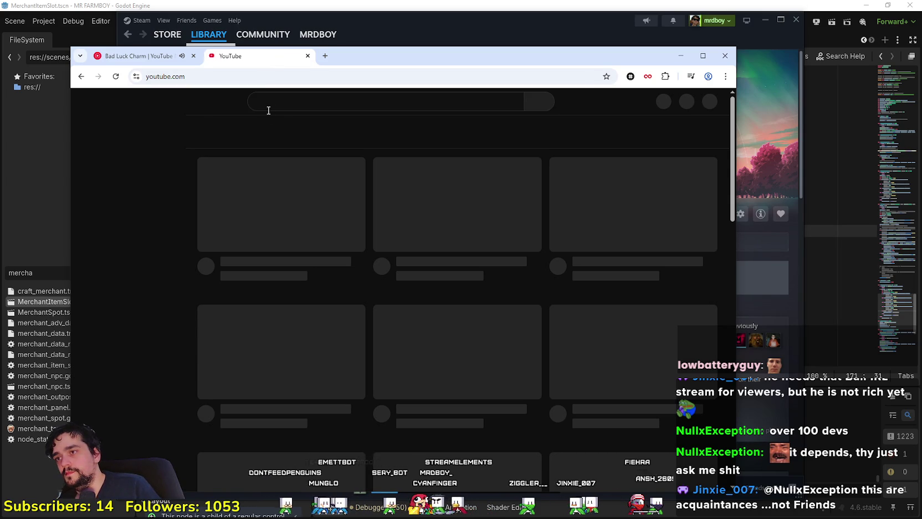
type("No mans sky")
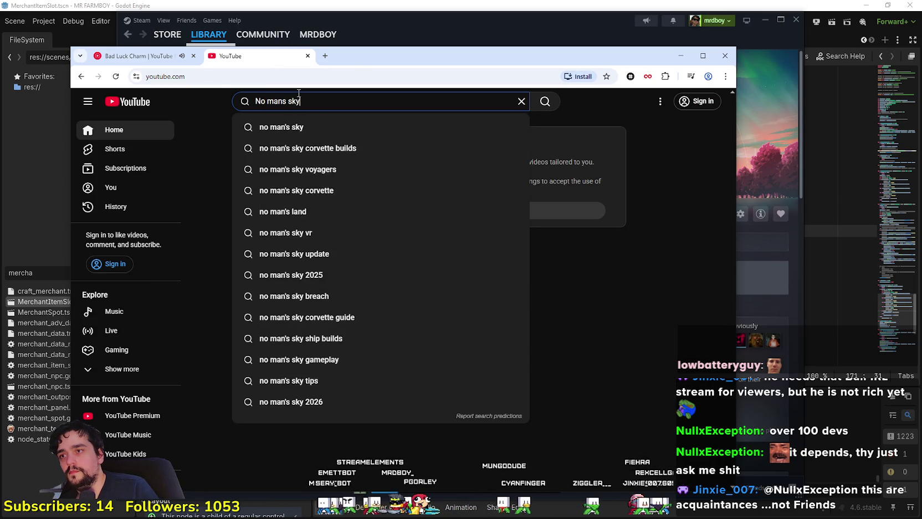
key("Return")
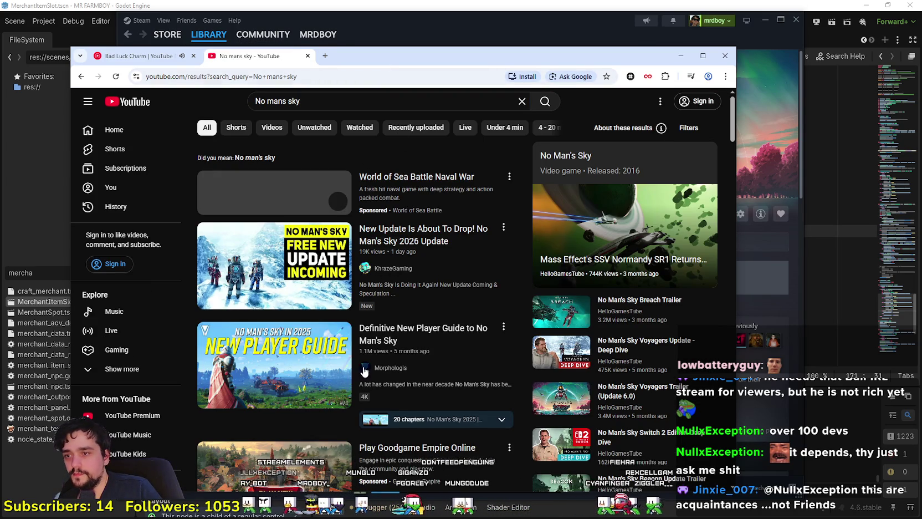
scroll(416, 402, "down", 3)
scroll(417, 393, "up", 3)
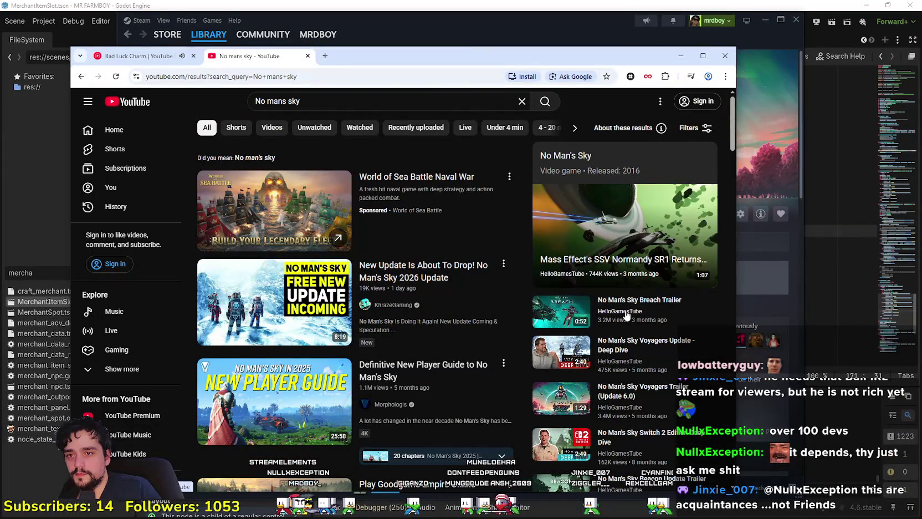
left_click(620, 311)
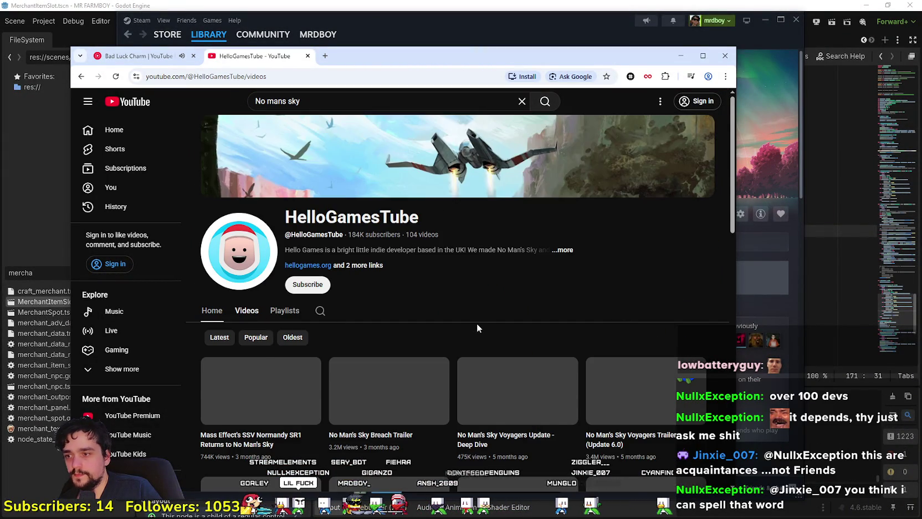
scroll(234, 372, "down", 2)
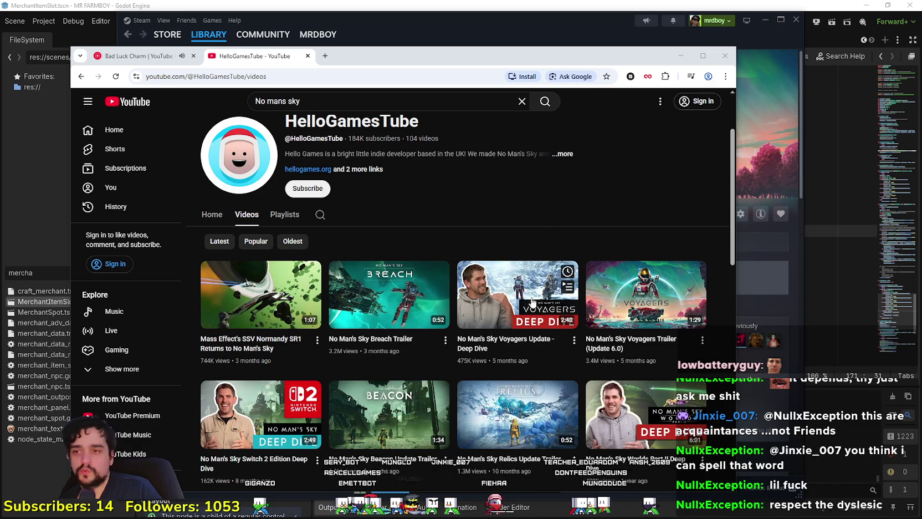
Step: Search for 'No mans sky trailer' and filter results to uploads from Today
left_click(318, 99)
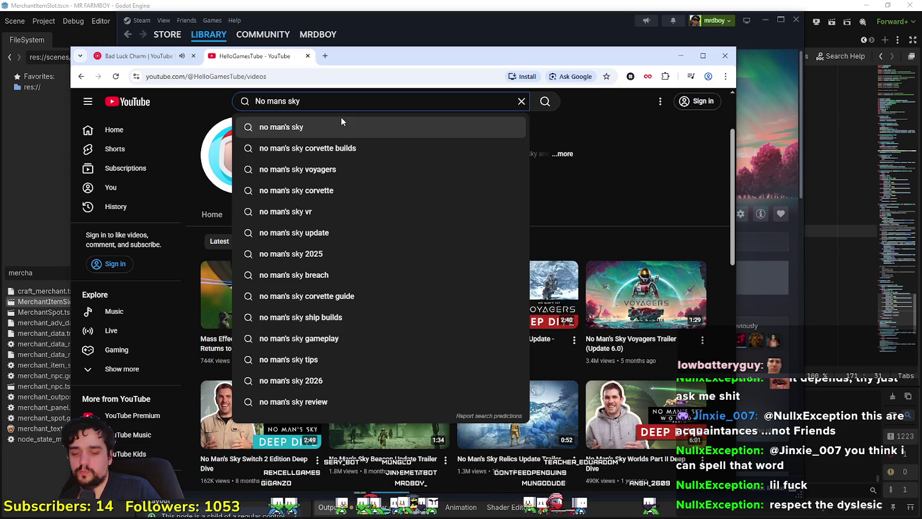
type("t")
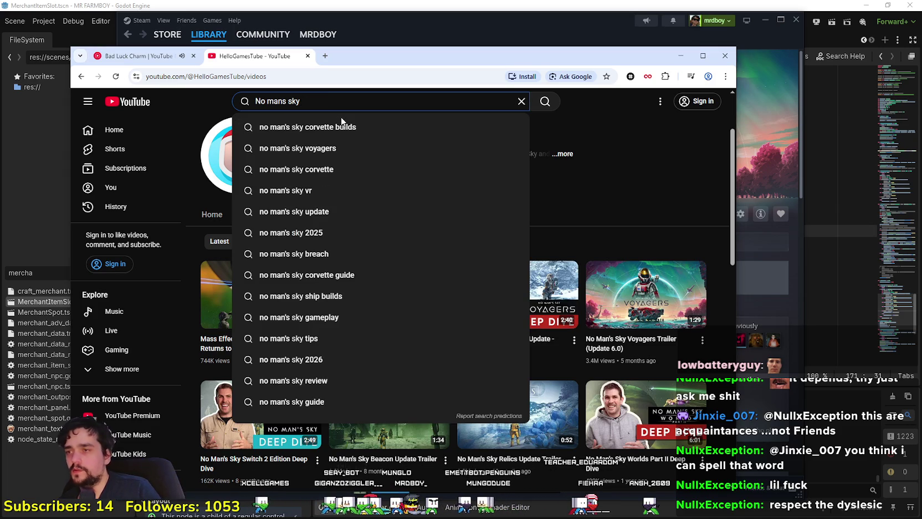
type("railer")
key("Return")
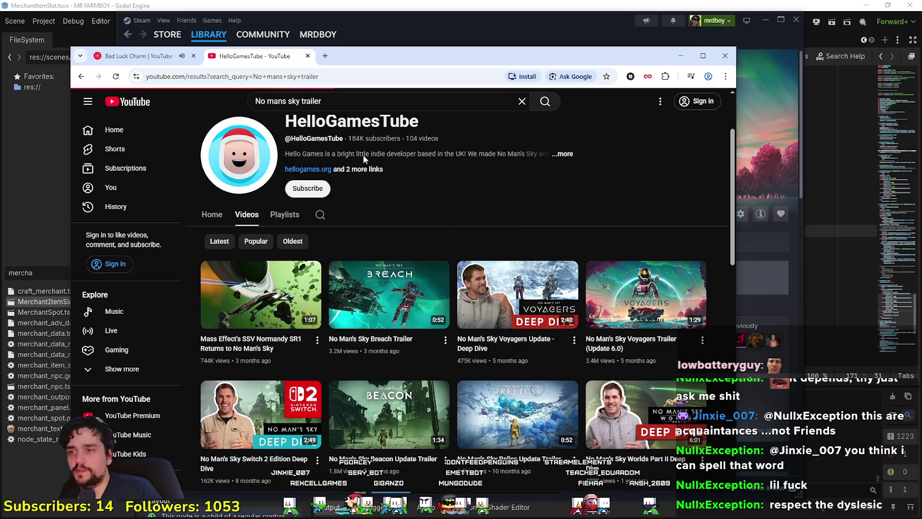
scroll(657, 353, "down", 4)
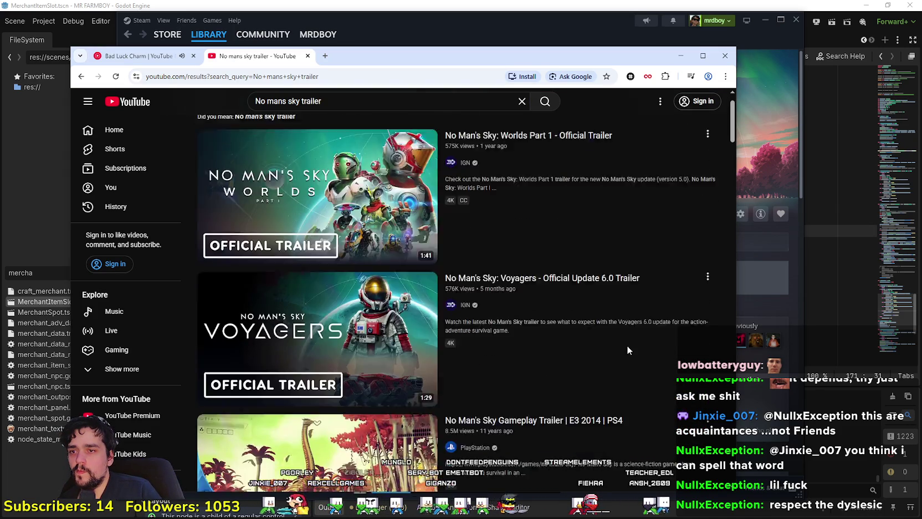
scroll(632, 310, "up", 5)
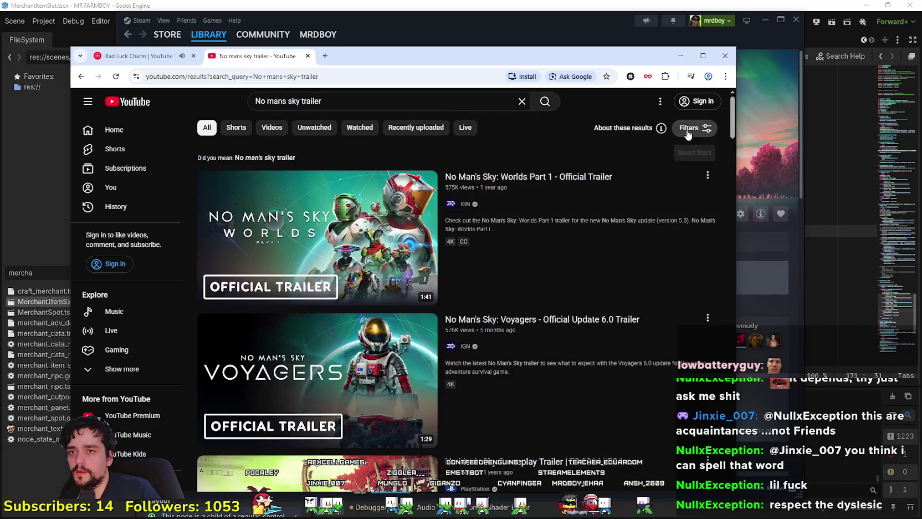
left_click(691, 128)
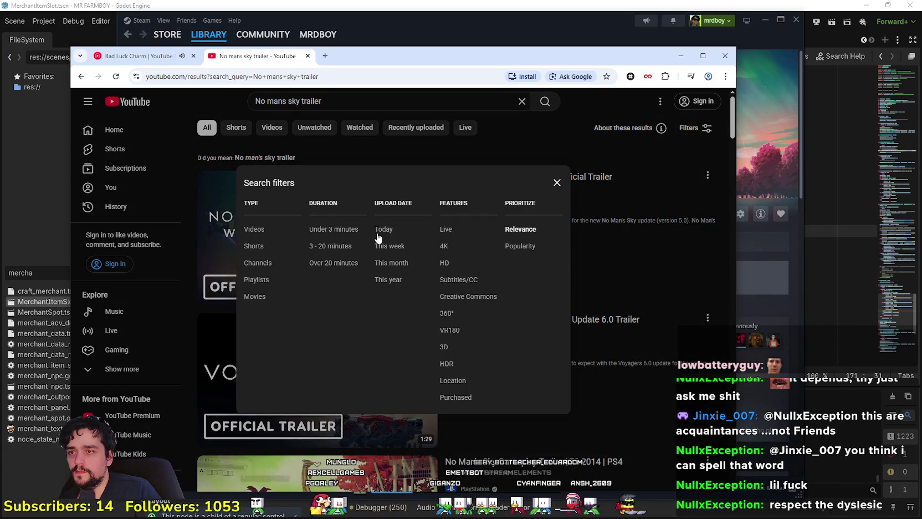
left_click(376, 236)
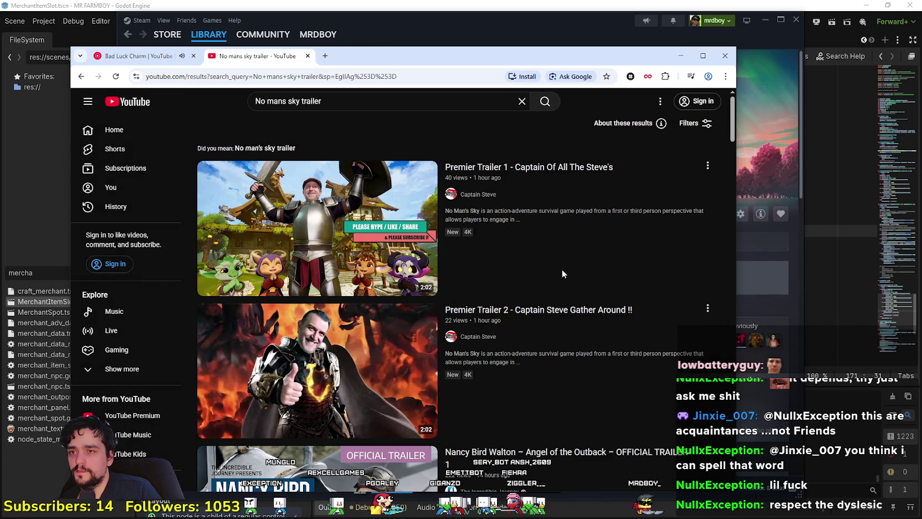
scroll(644, 252, "down", 4)
scroll(661, 279, "up", 1)
scroll(662, 283, "down", 8)
Step: Search 'No mans sky' again, filter to Today's uploads, then minimize the browser
left_click(383, 102)
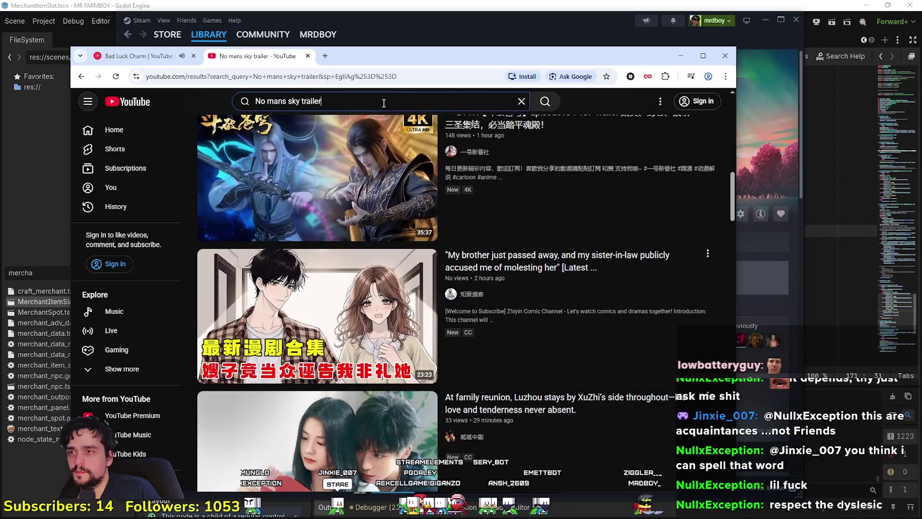
key("BackSpace")
key("BackSpace")
key("BackSpace")
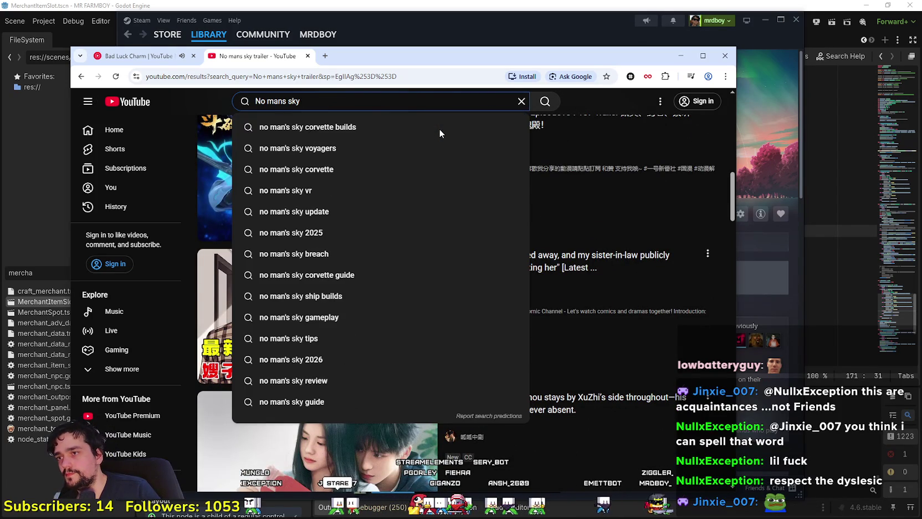
key("Return")
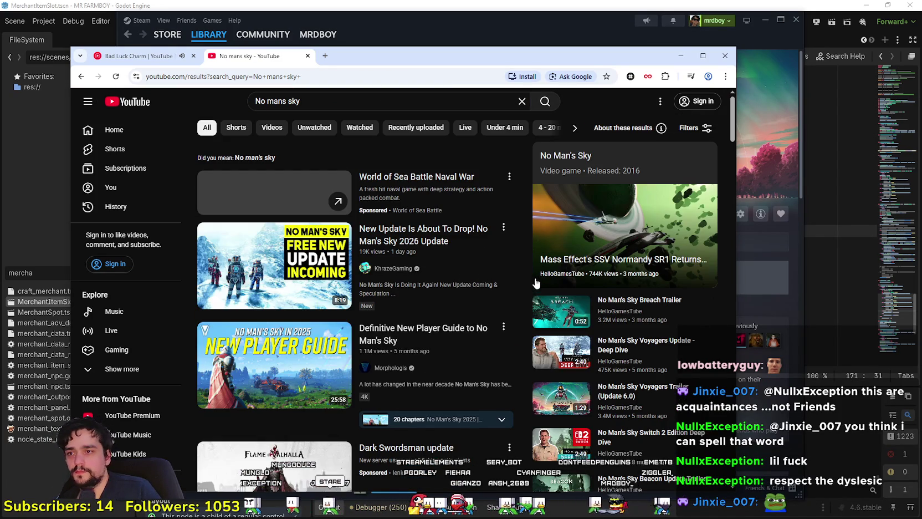
left_click(697, 128)
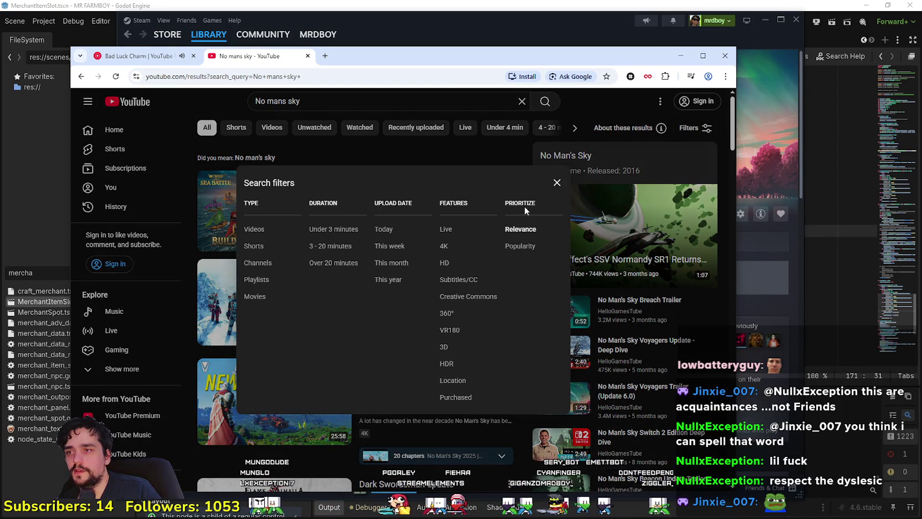
left_click(377, 229)
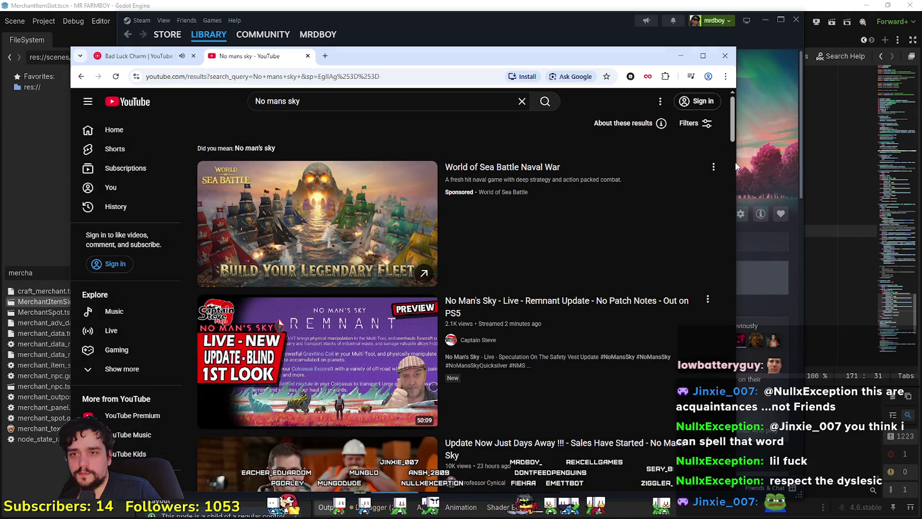
left_click_drag(736, 139, 730, 356)
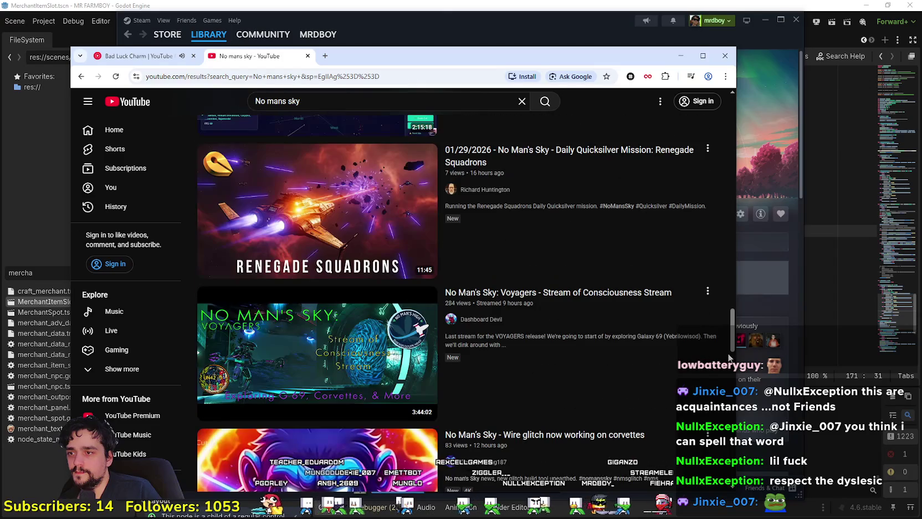
key("super+Down")
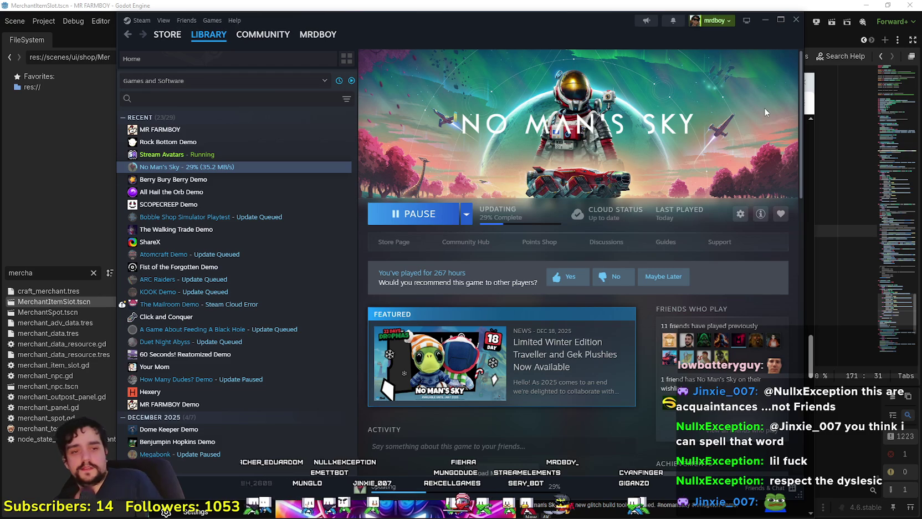
Step: Check Downloads, then open No Man's Sky from the library and go to its Community Hub
left_click_drag(585, 35, 625, 35)
left_click(536, 486)
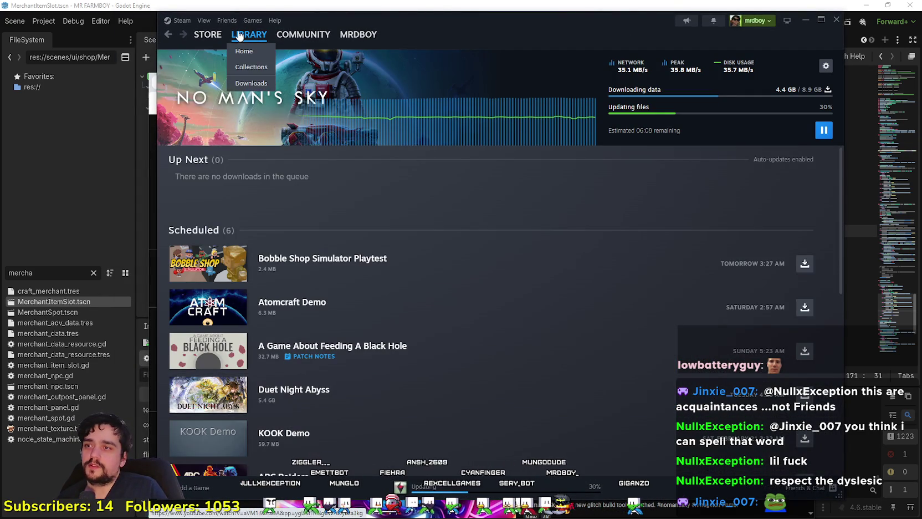
left_click(249, 35)
left_click(279, 167)
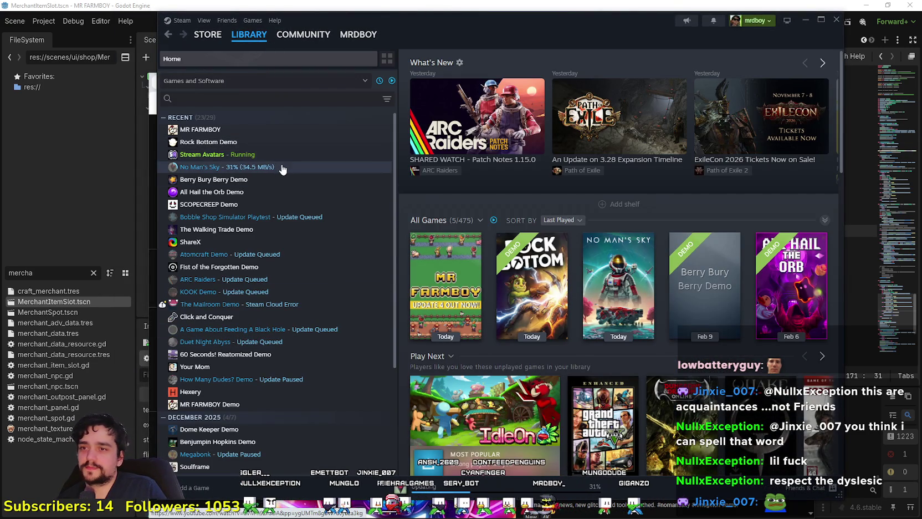
left_click(506, 244)
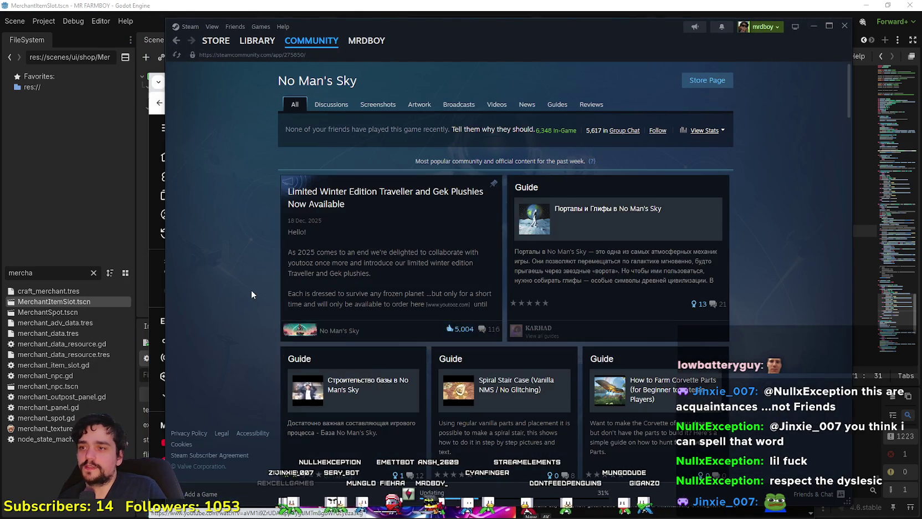
Step: Read the 'Update, NMS; Remnant' discussion topic, highlighting key passages, then return to the library page
left_click(331, 104)
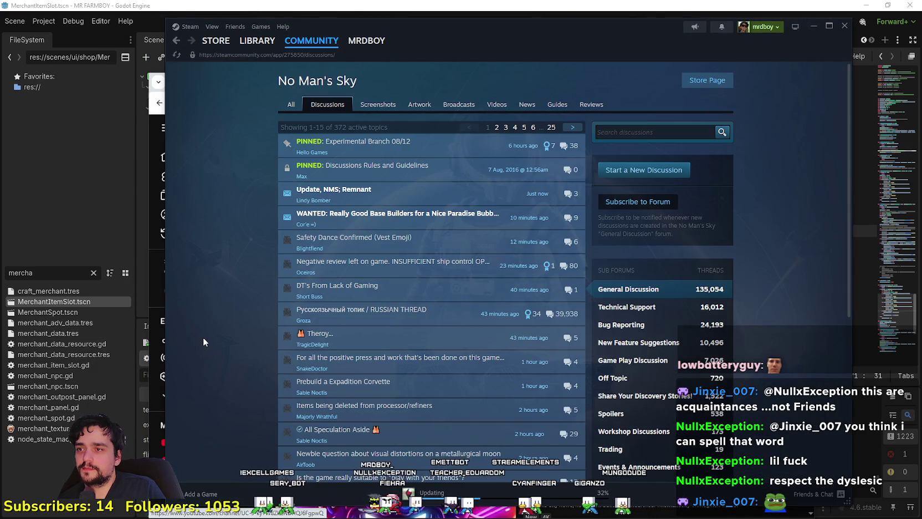
left_click(334, 189)
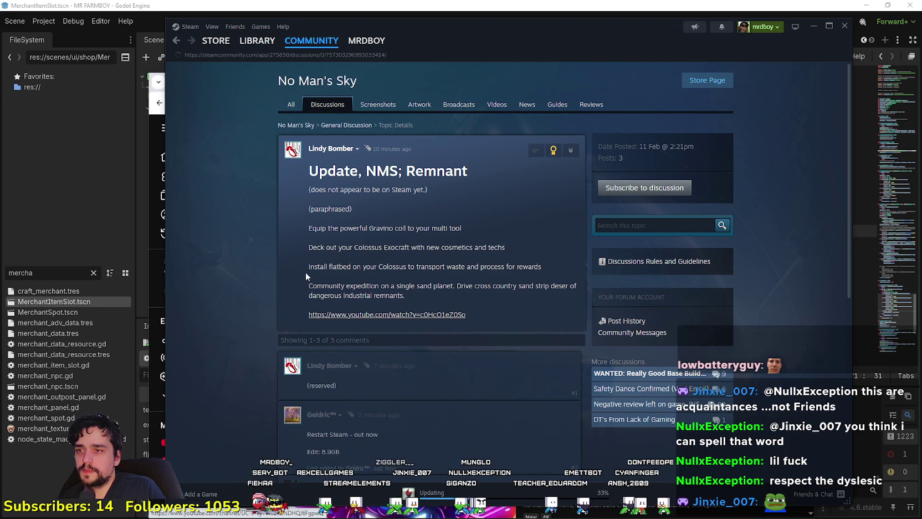
mouse_move(314, 186)
left_mouse_down()
mouse_move(430, 192)
mouse_move(434, 222)
left_mouse_up()
left_click(411, 239)
mouse_move(309, 285)
left_mouse_down()
mouse_move(446, 298)
mouse_move(360, 247)
mouse_move(525, 294)
mouse_move(574, 292)
left_mouse_up()
scroll(574, 292, "down", 3)
left_click(616, 363)
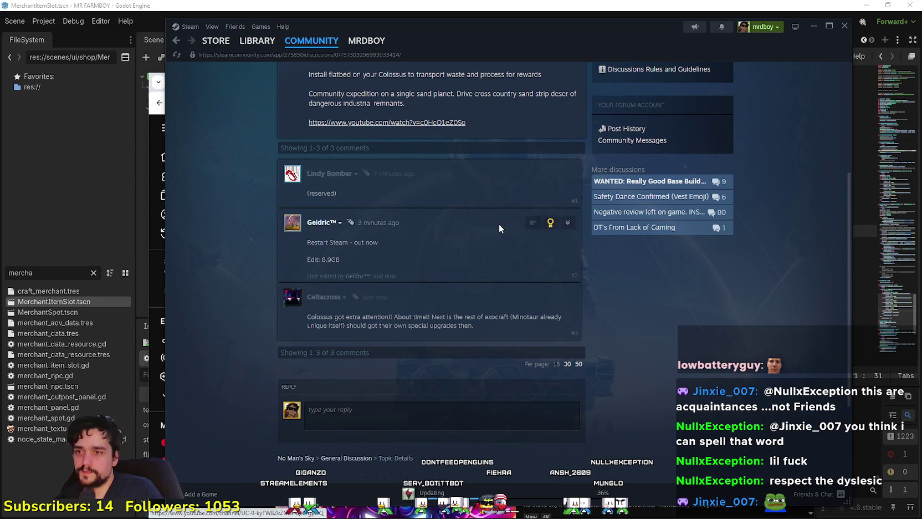
scroll(536, 254, "up", 3)
left_click(257, 41)
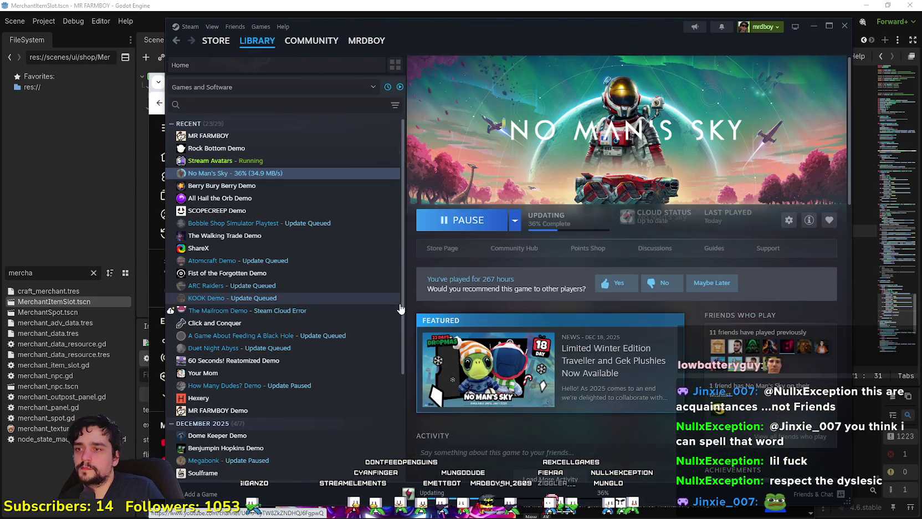
Step: Bring the YouTube results forward, go to YouTube Home, and glance at the Bad Luck Charm tab
left_click(151, 254)
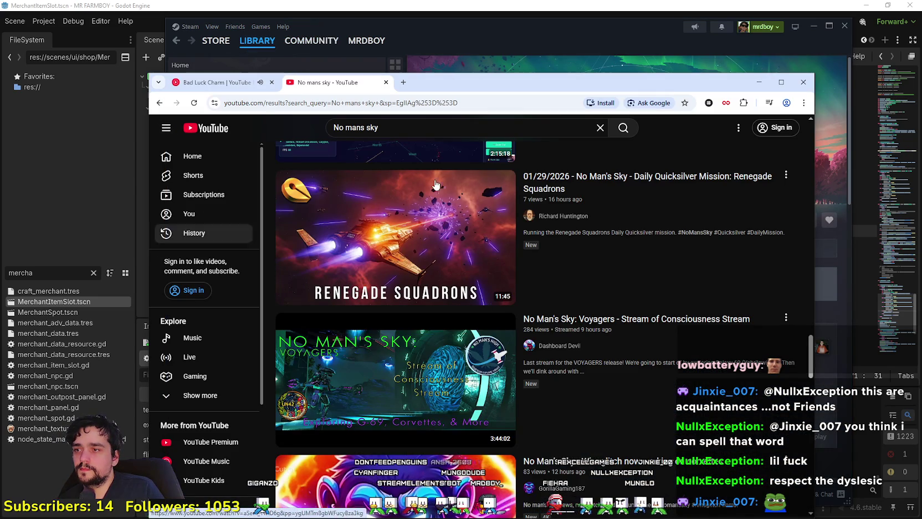
left_click(196, 130)
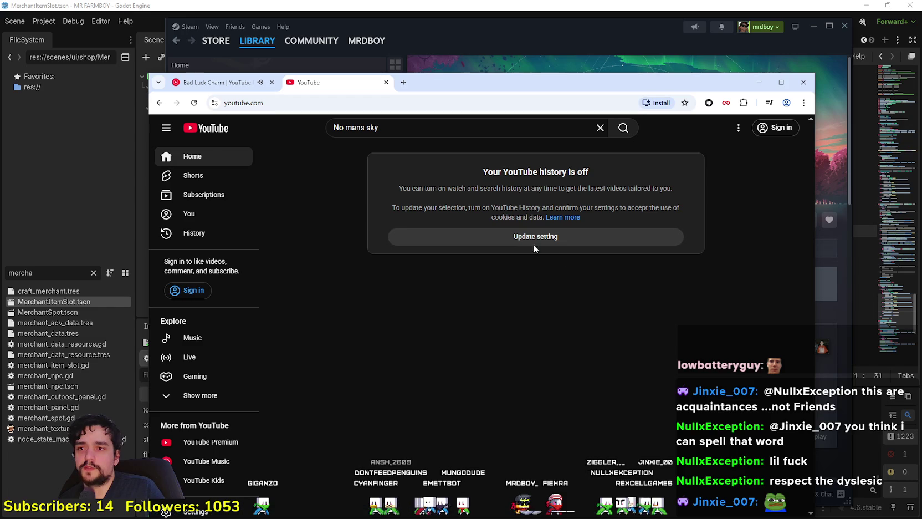
left_click(216, 82)
left_click(332, 82)
left_click_drag(582, 82, 589, 79)
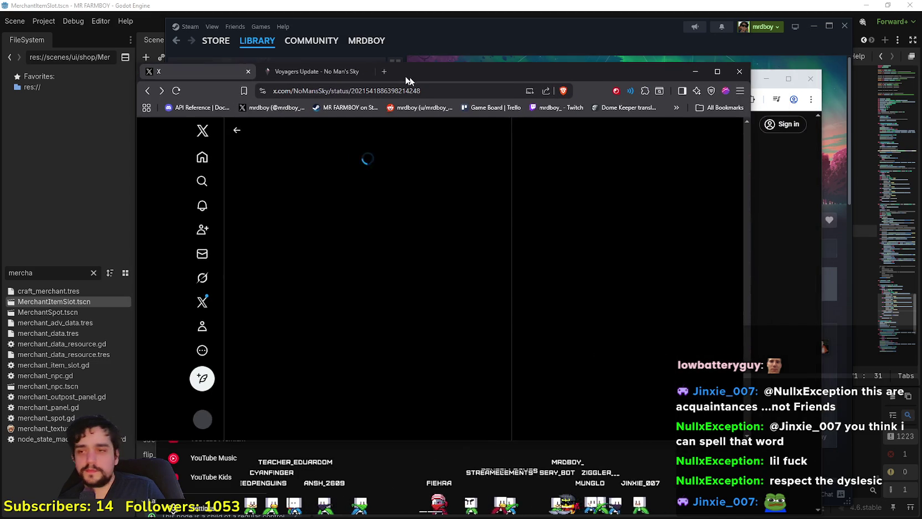
Step: Open the Hello Games founder's X profile and glance over the feed
left_click(266, 155)
mouse_move(416, 68)
left_mouse_down()
mouse_move(653, 100)
mouse_move(522, 103)
left_mouse_up()
scroll(490, 407, "down", 10)
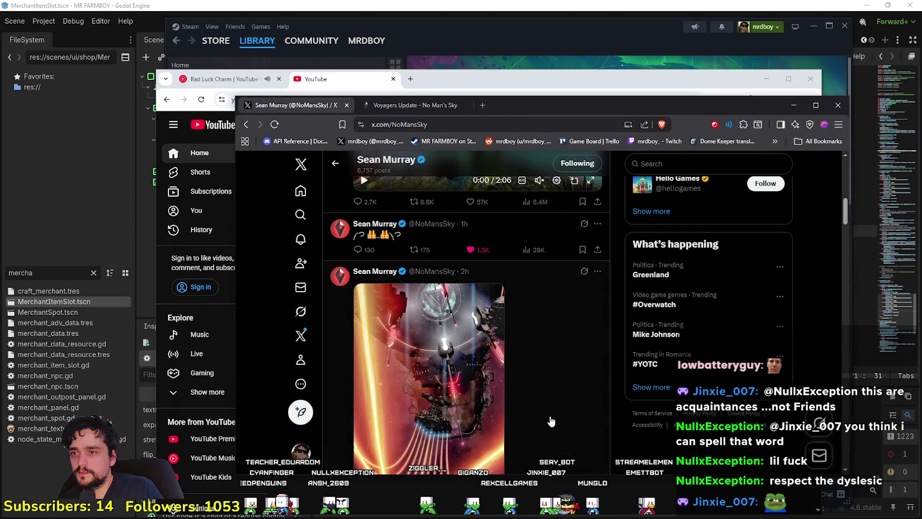
scroll(551, 421, "up", 10)
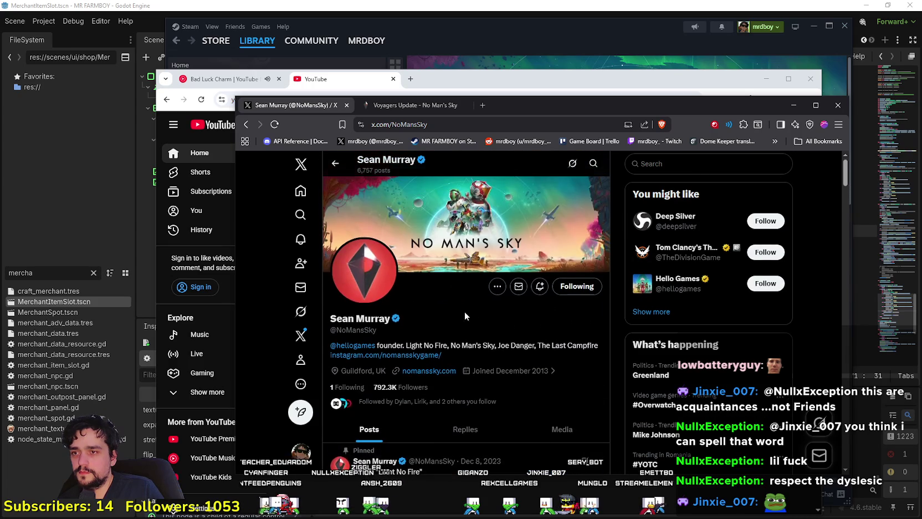
Step: Browse the profile's Replies feed, then switch to the Voyagers Update tab and load the No Man's Sky homepage
left_click(465, 426)
scroll(501, 412, "down", 2)
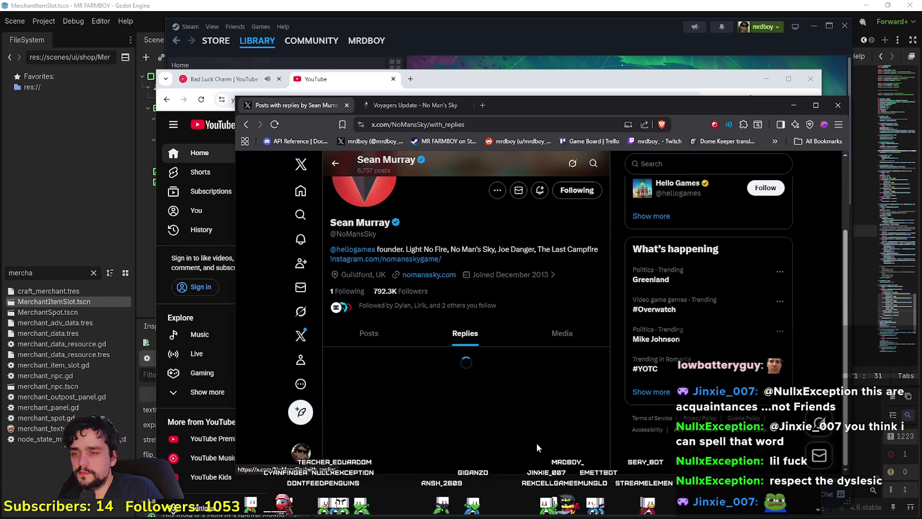
scroll(536, 444, "down", 5)
scroll(546, 395, "up", 3)
scroll(543, 393, "down", 10)
scroll(538, 392, "down", 10)
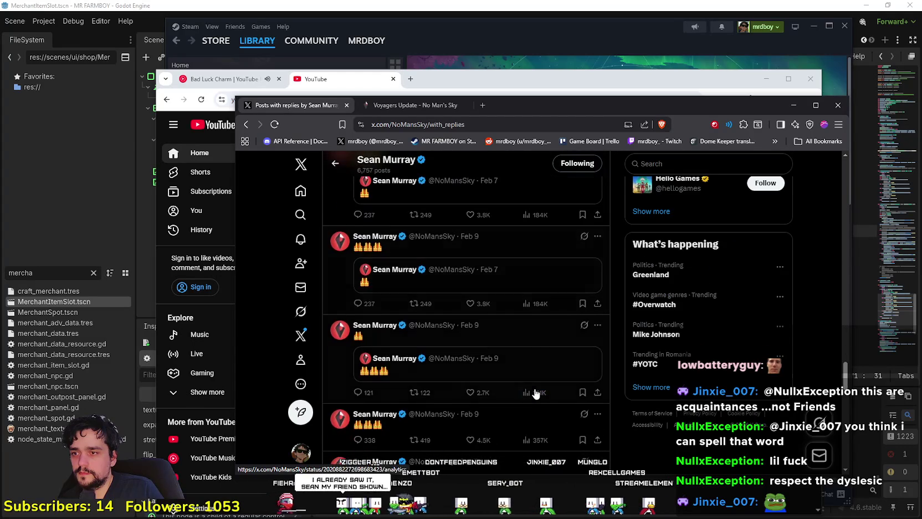
scroll(531, 391, "up", 8)
scroll(528, 390, "up", 10)
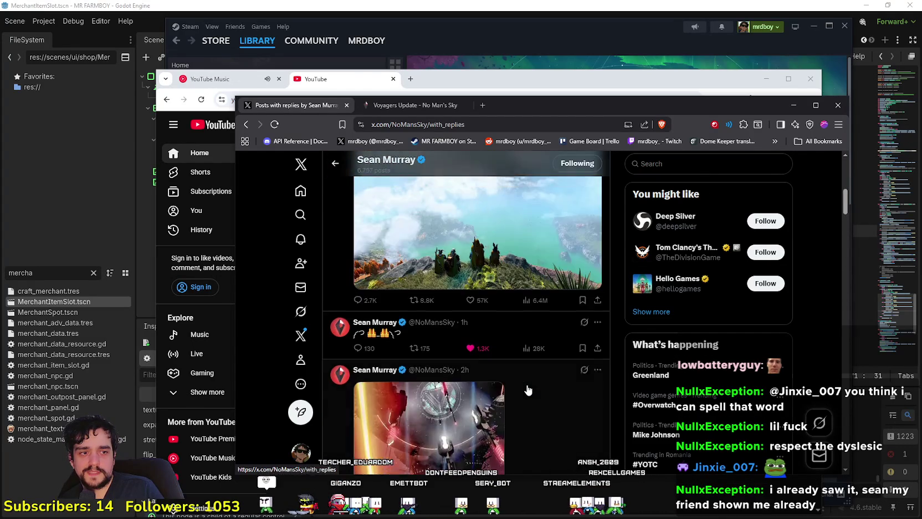
scroll(528, 390, "up", 5)
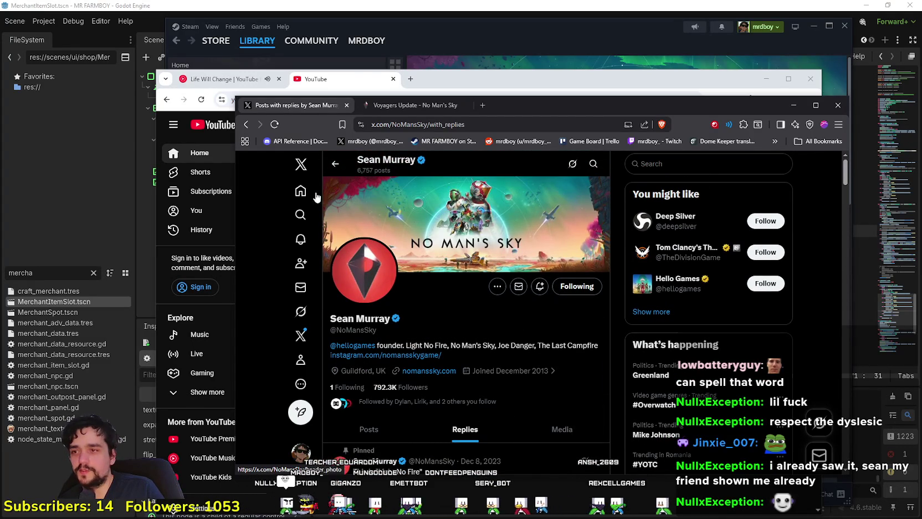
scroll(332, 183, "down", 2)
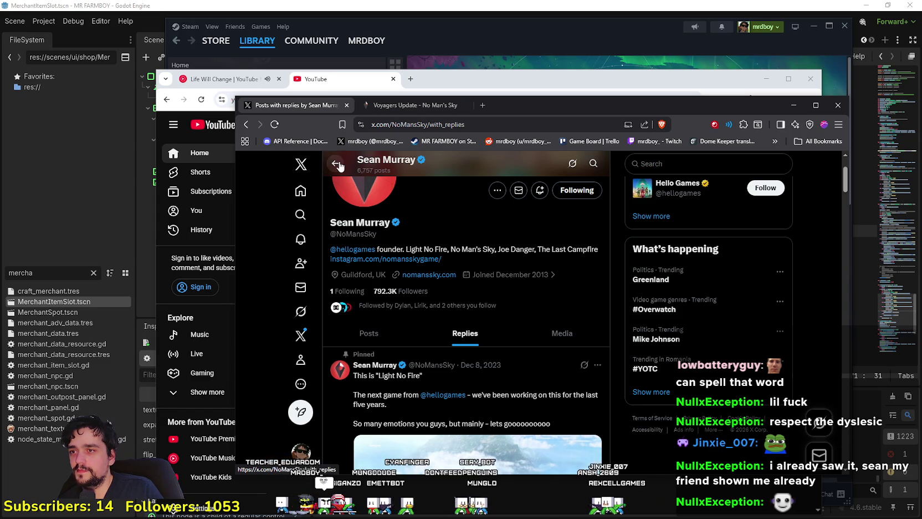
left_click(403, 105)
left_click(324, 162)
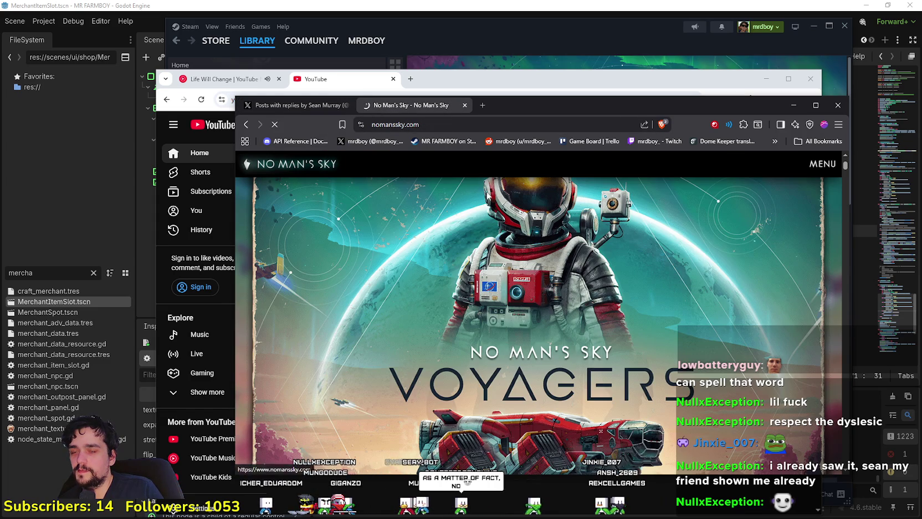
Step: Open Latest Patch Notes, change 'voyagers' to 'remnant' in the URL, then bring YouTube forward
left_click(811, 164)
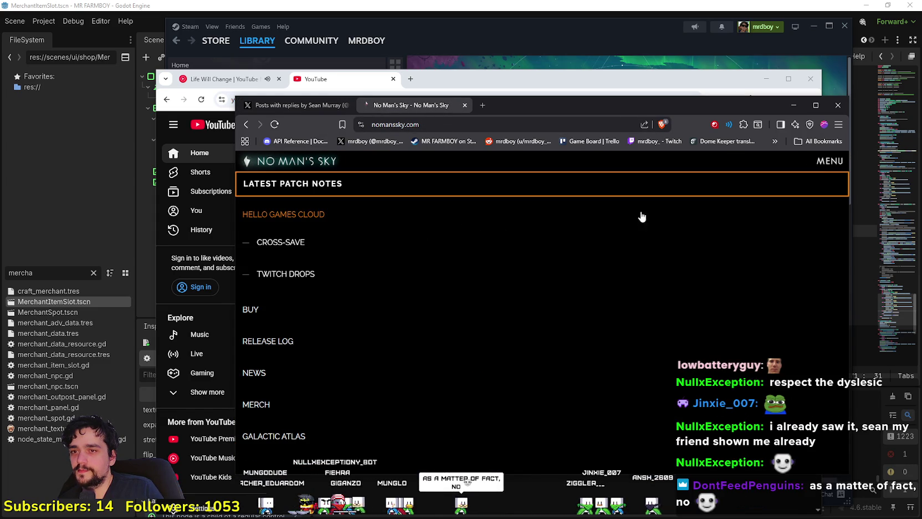
left_click(288, 189)
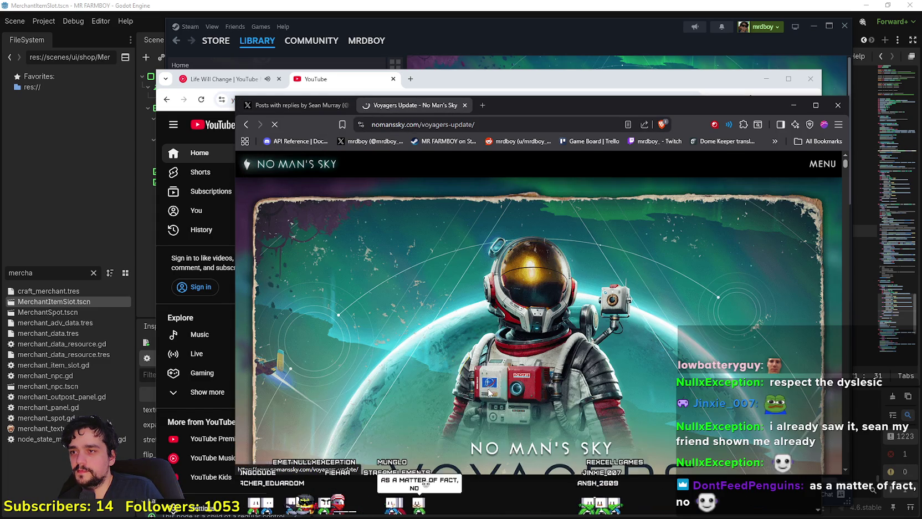
left_click(448, 124)
left_click(460, 127)
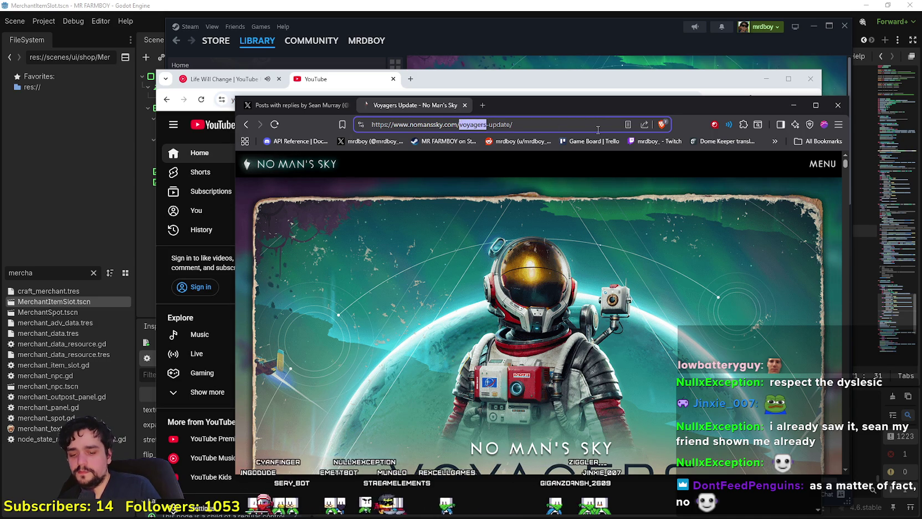
type("remnant")
key("Return")
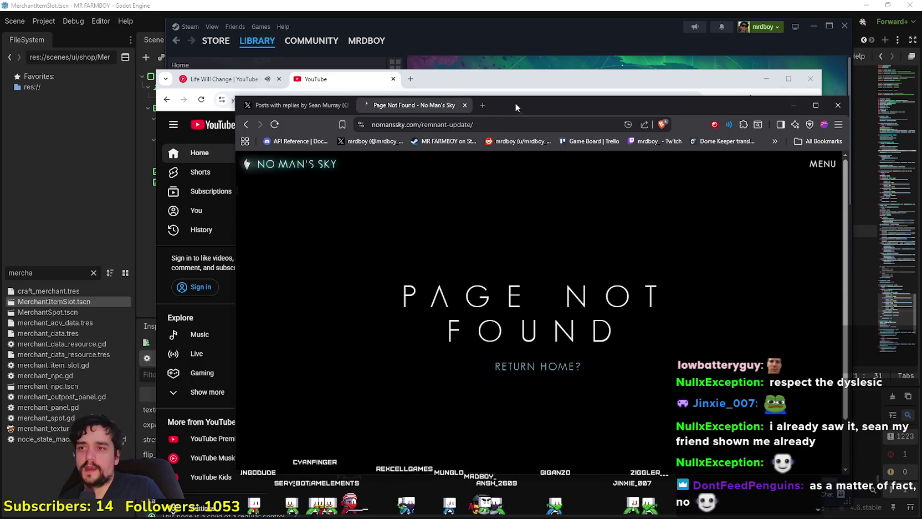
left_click_drag(512, 109, 517, 93)
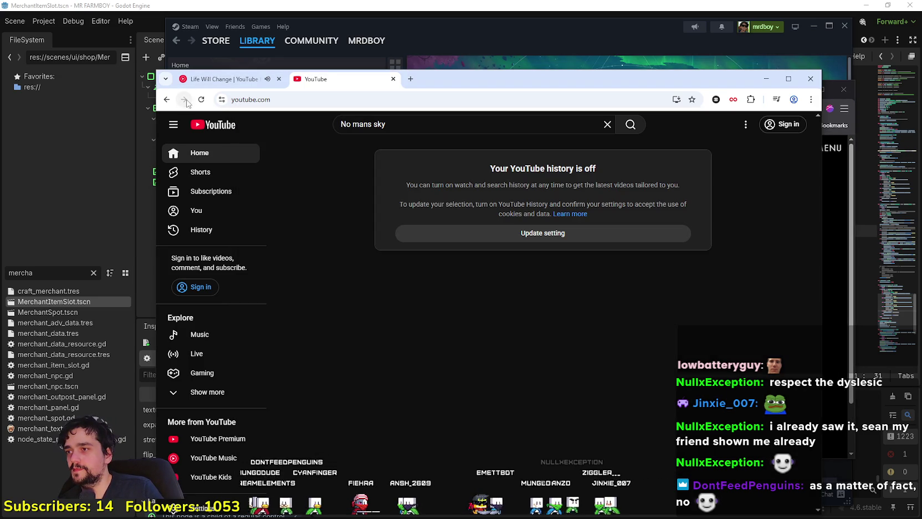
left_click(184, 101)
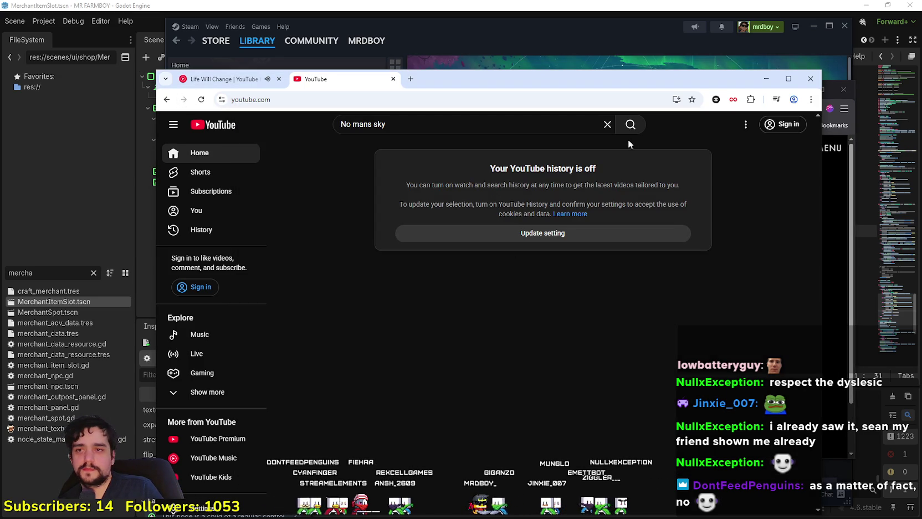
Step: Rerun the No Man's Sky search and open HelloGamesTube's uploaded videos
left_click(637, 124)
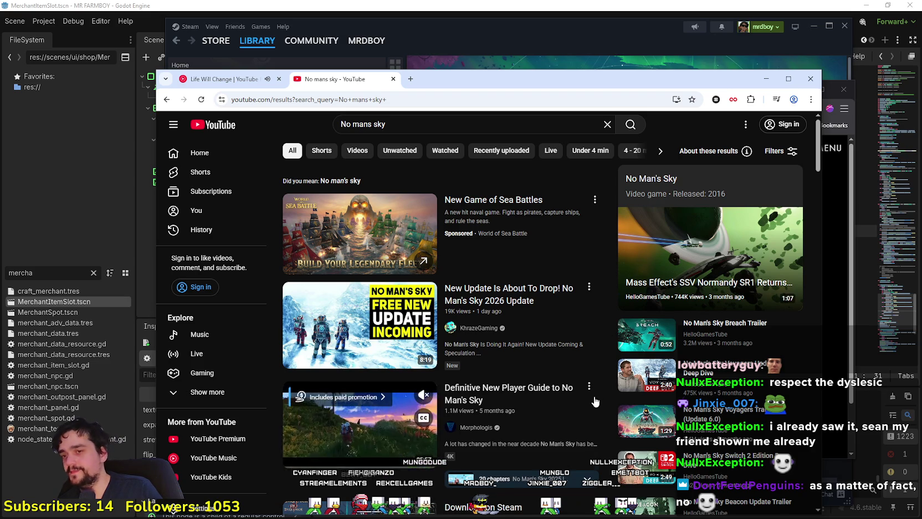
scroll(615, 383, "down", 2)
left_click(698, 288)
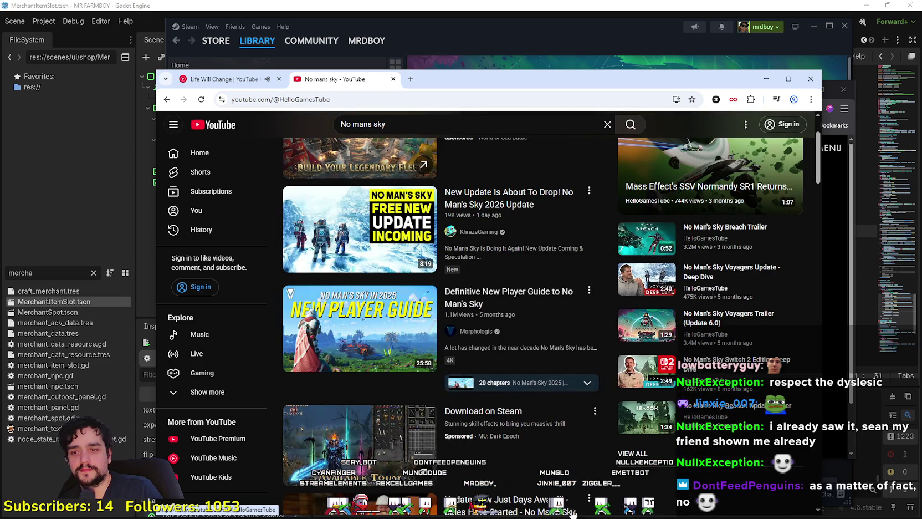
left_click(335, 339)
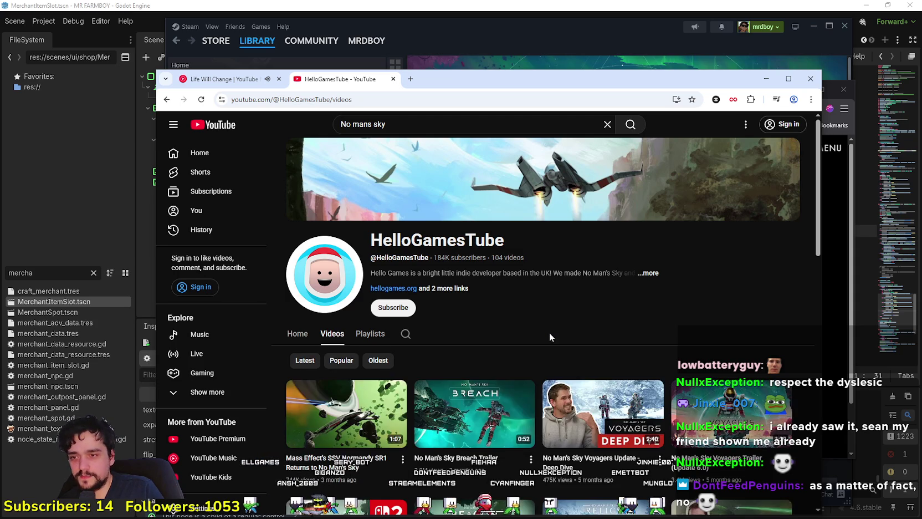
Step: Scroll through the channel's videos, then bring the Steam library back to the front
scroll(554, 360, "down", 3)
scroll(574, 448, "down", 3)
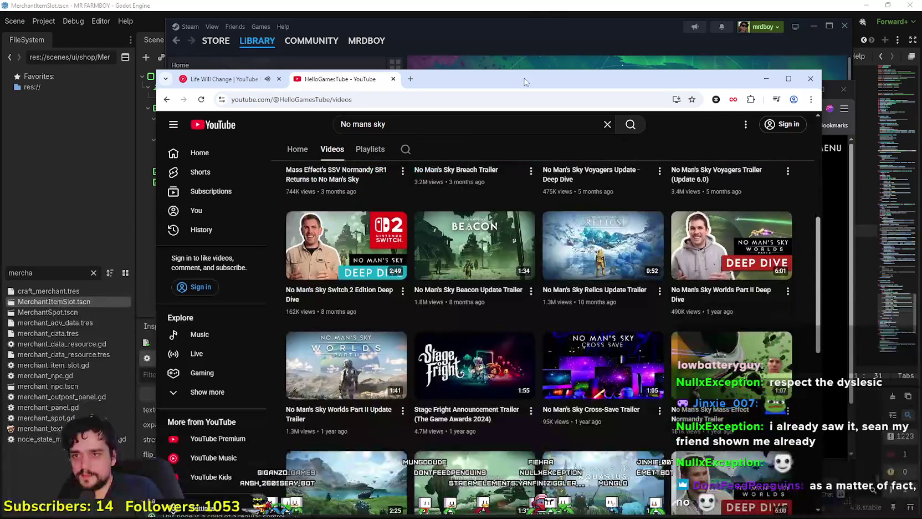
left_click(497, 49)
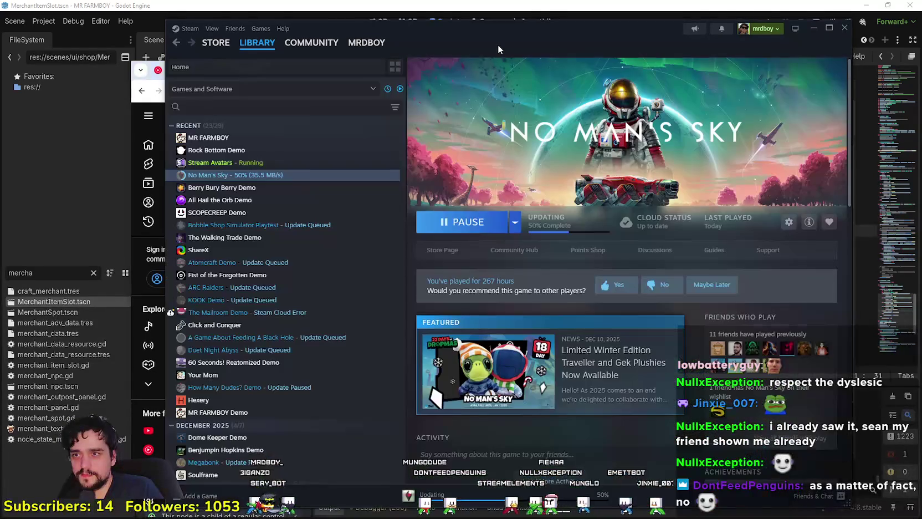
Step: Check Steam downloads and No Man's Sky community discussions, then return to its library page
left_click(543, 494)
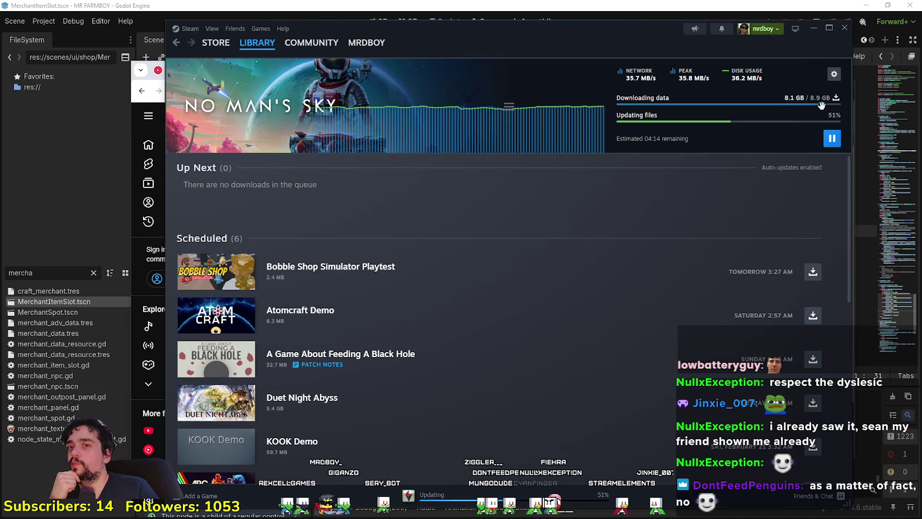
left_click(257, 42)
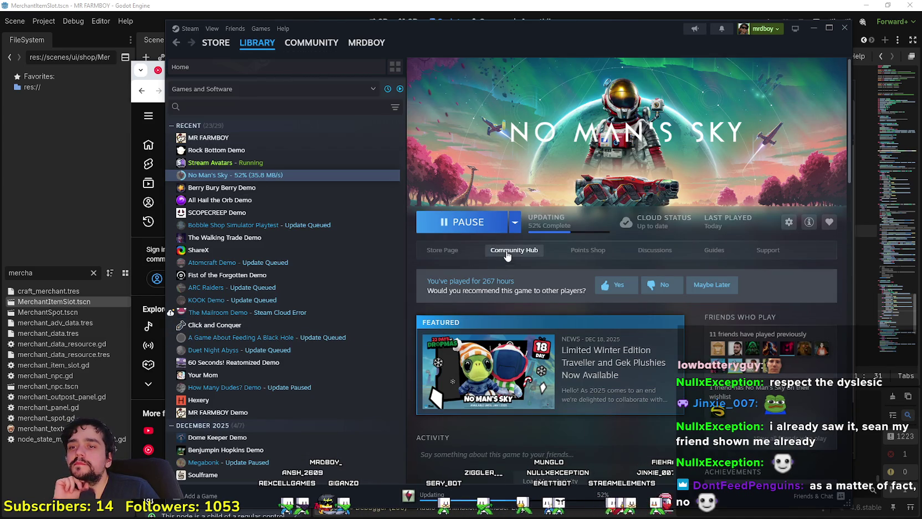
left_click(527, 250)
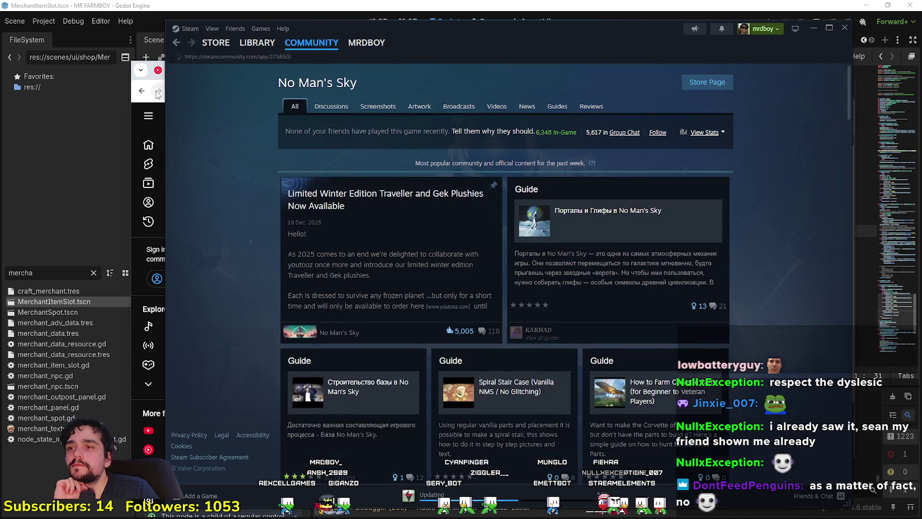
left_click(331, 105)
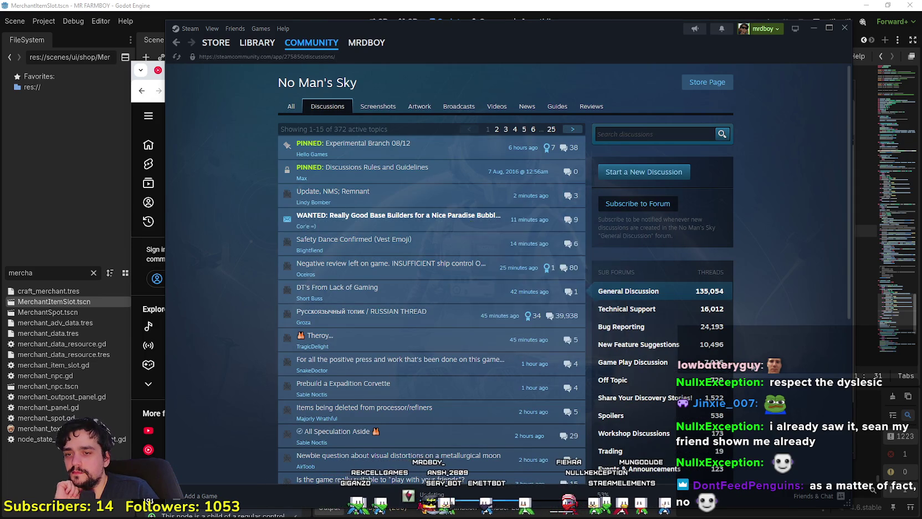
scroll(753, 392, "down", 3)
scroll(753, 392, "up", 2)
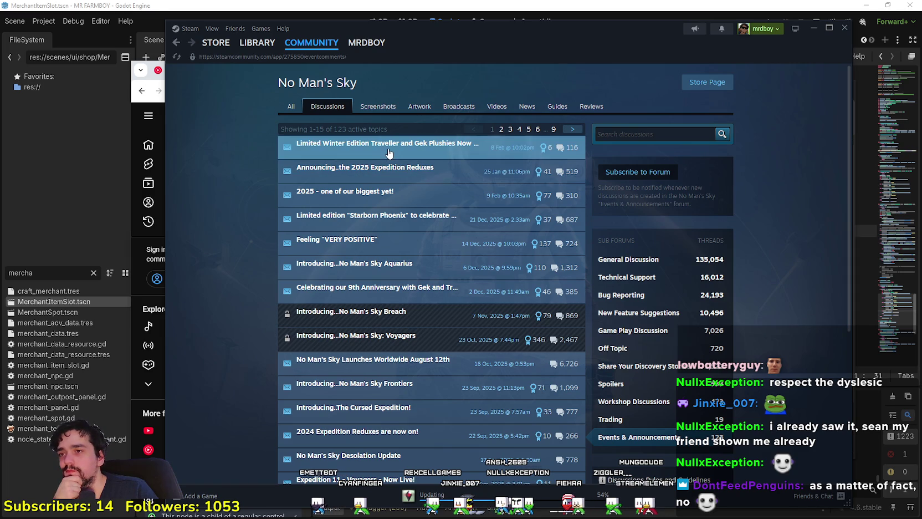
left_click(265, 40)
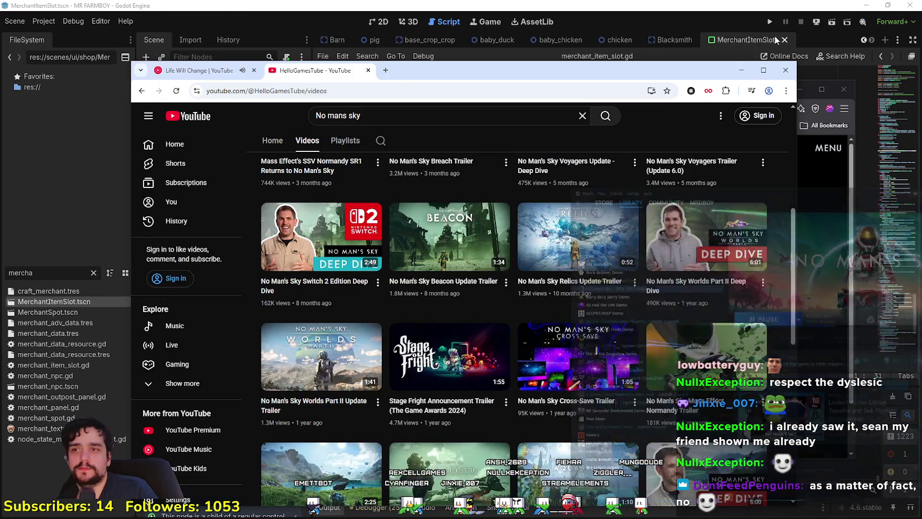
Step: Minimize Steam and both Chrome windows to return to Godot's script at line 176
left_click(814, 28)
left_click_drag(419, 65, 500, 45)
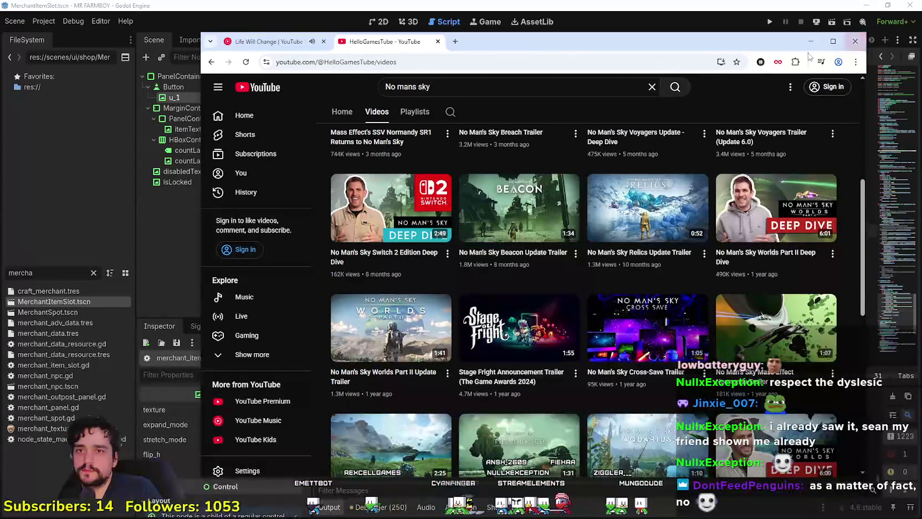
left_click_drag(757, 48, 650, 52)
left_click(714, 44)
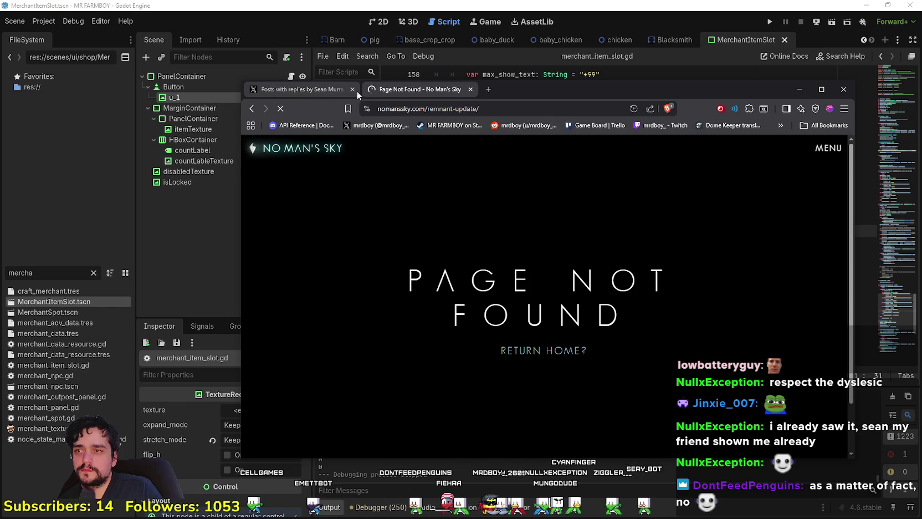
left_click(798, 89)
left_click(599, 292)
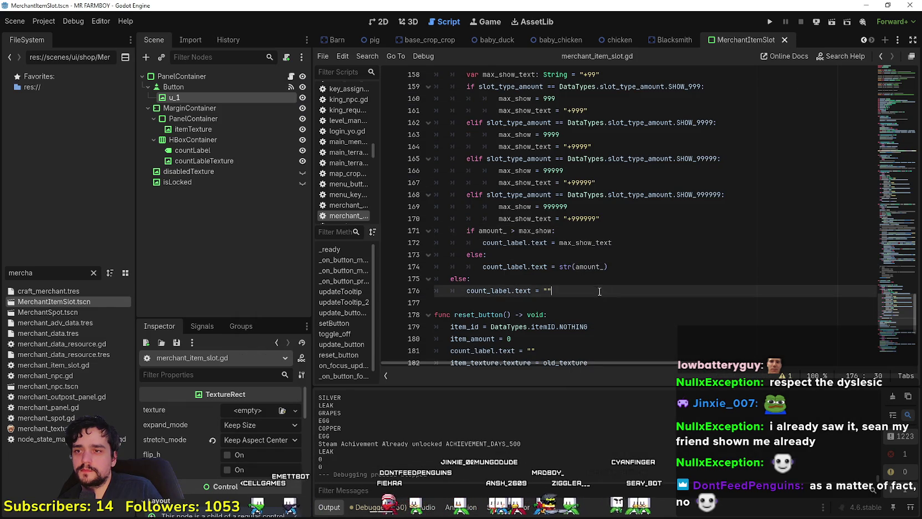
Step: Filter the FileSystem for 'game_s' and open game_screen_the_endless.tscn
scroll(601, 246, "up", 2)
double_click(711, 266)
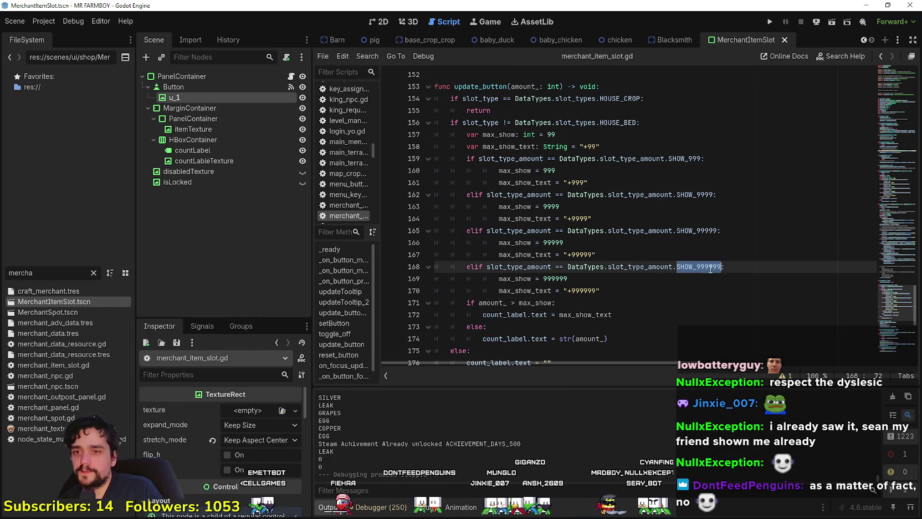
left_click(562, 302)
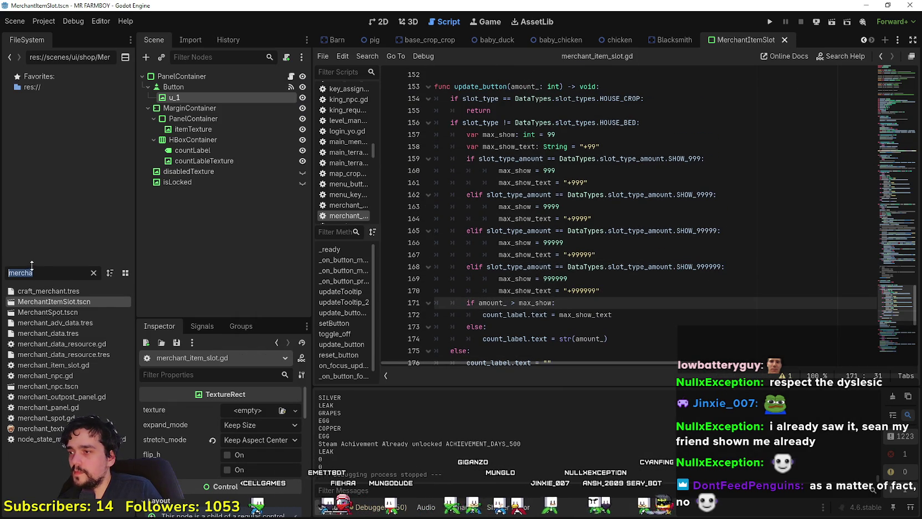
type("agme")
key("BackSpace")
key("BackSpace")
key("BackSpace")
type("game_s")
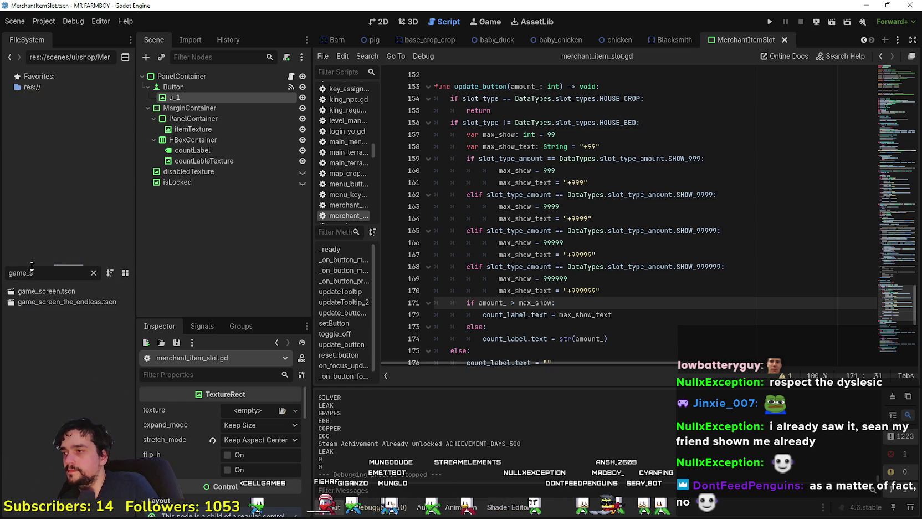
double_click(100, 300)
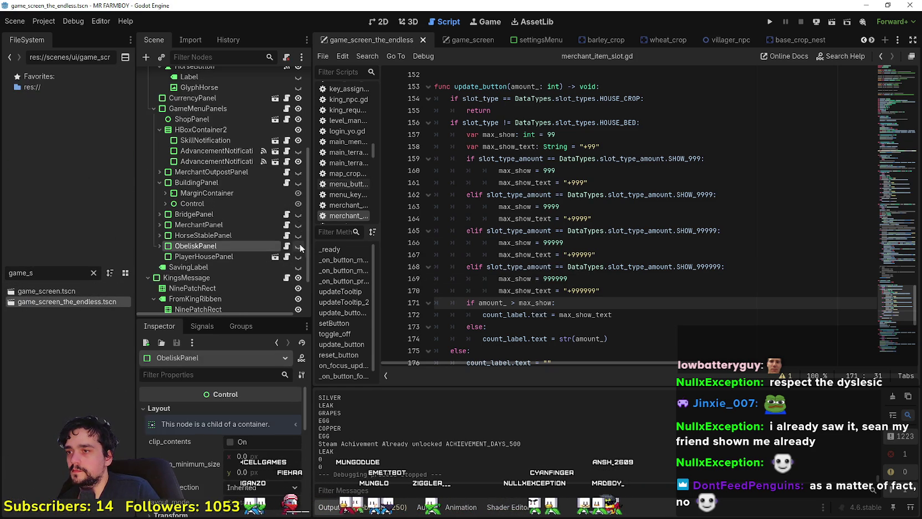
Step: Change SHOW_99999 to SHOW_999999 on lines 126 and 135 of obelisk_panel.gd and save
left_click(286, 246)
left_click(657, 218)
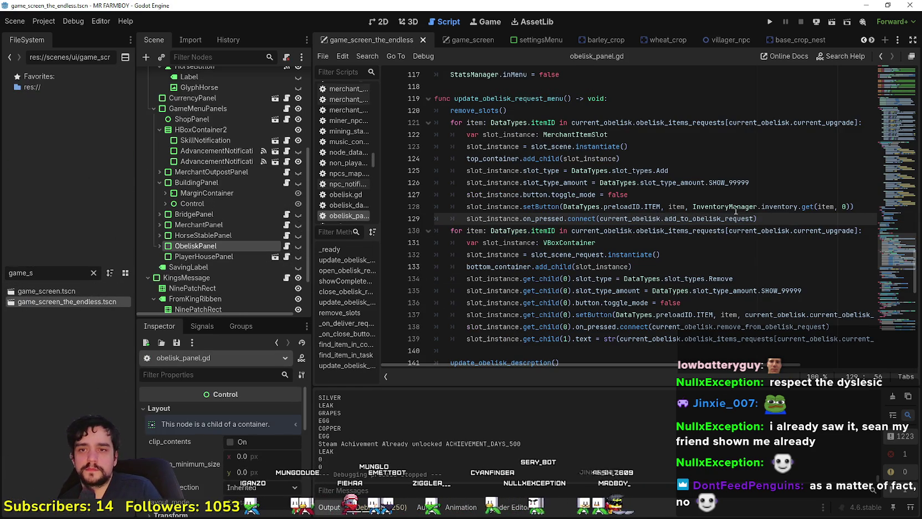
left_click(729, 182)
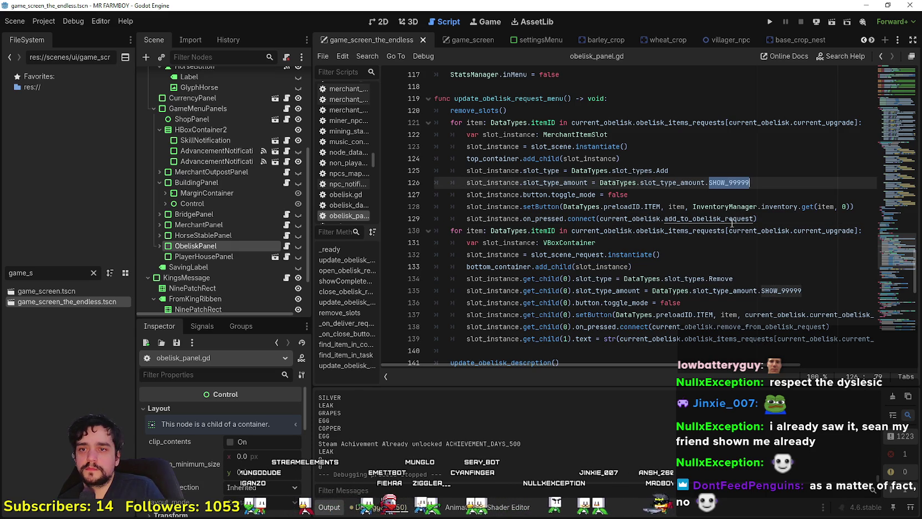
type("9")
double_click(777, 289)
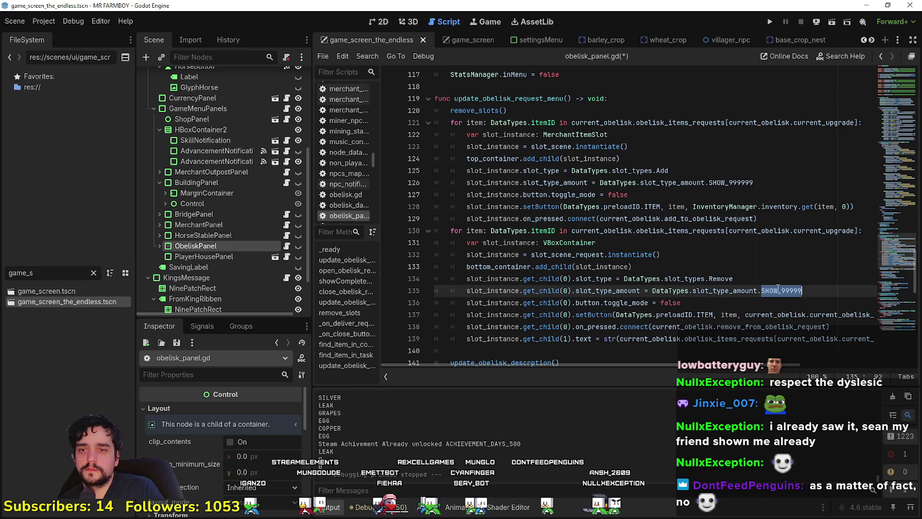
type("9")
key("ctrl+s")
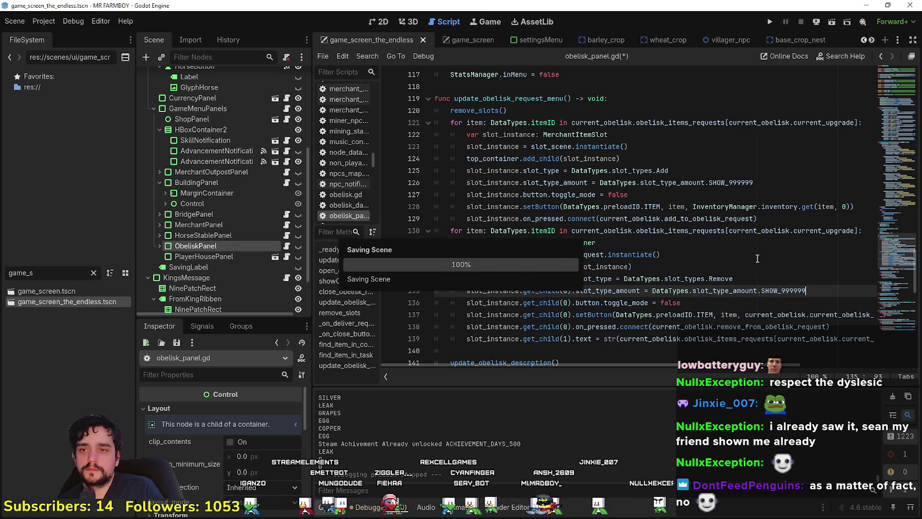
scroll(758, 259, "down", 5)
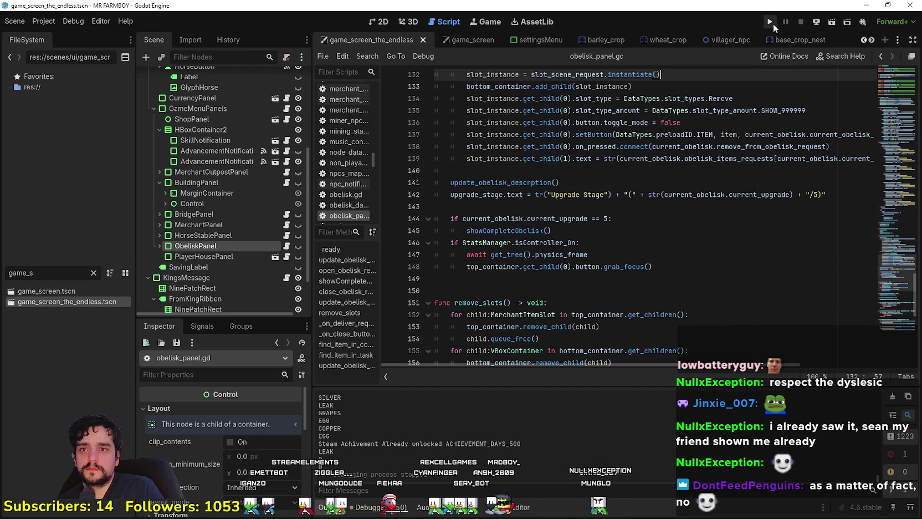
Step: Launch MR FARMBOY from the editor with F5 to test the change
scroll(770, 83, "up", 5)
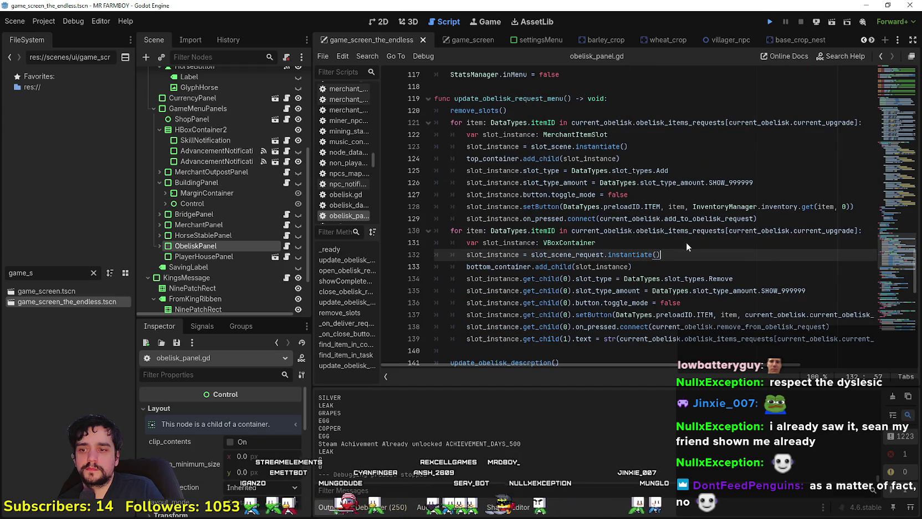
key("F5")
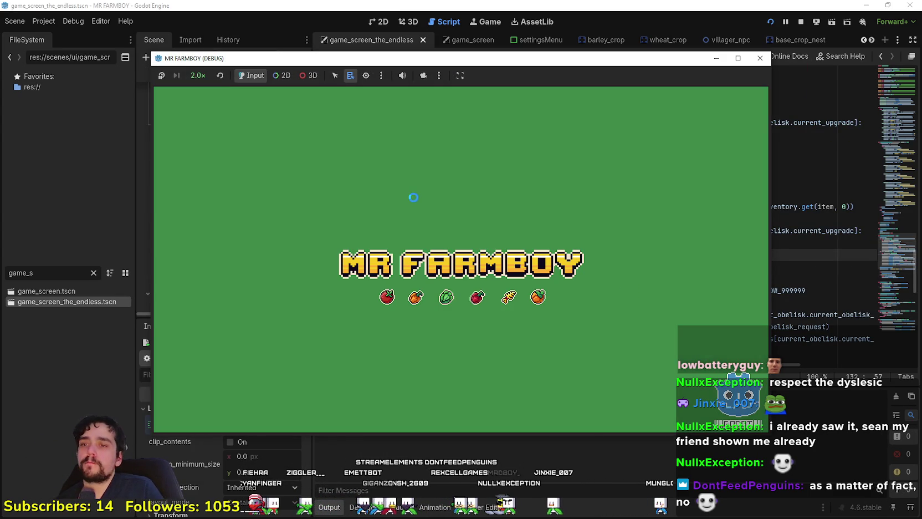
key("F8")
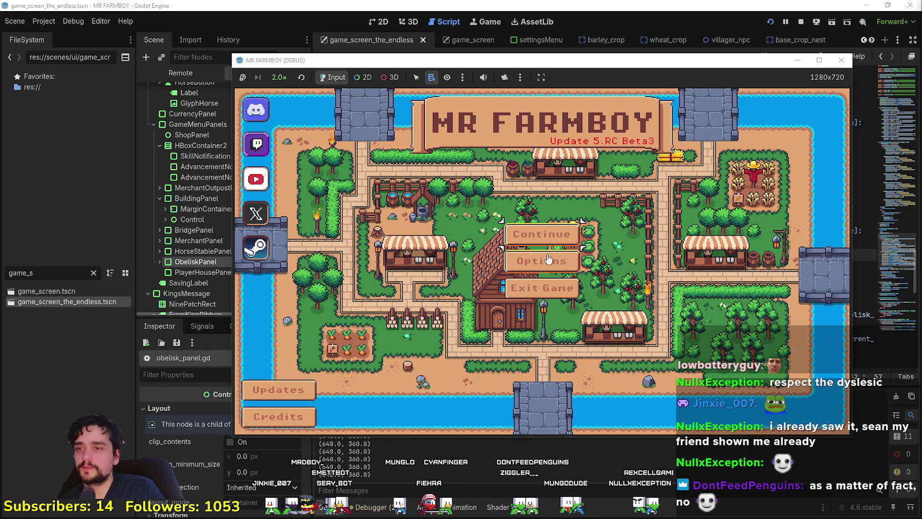
Step: Load the Save 3 game and open the Crops Yield Poneglyph upgrade panel
left_click(528, 232)
scroll(491, 249, "down", 2)
left_click(491, 247)
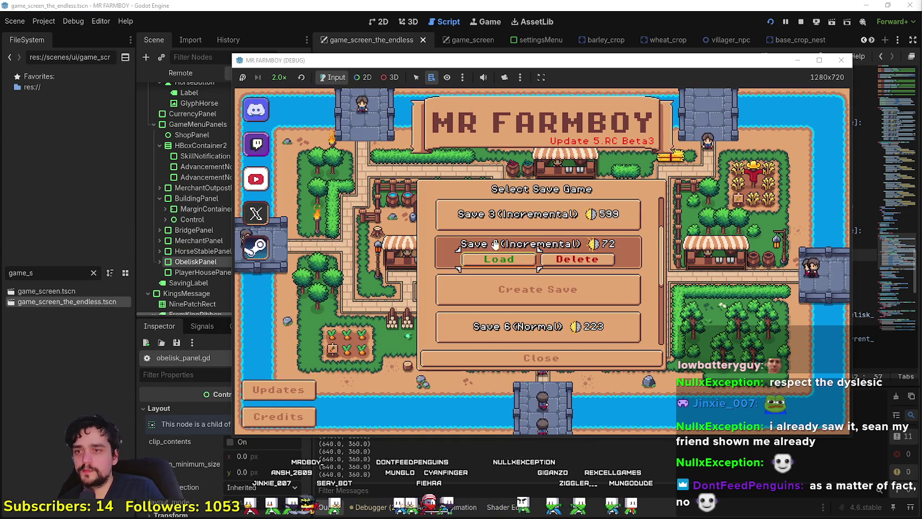
left_click(489, 226)
left_click(496, 223)
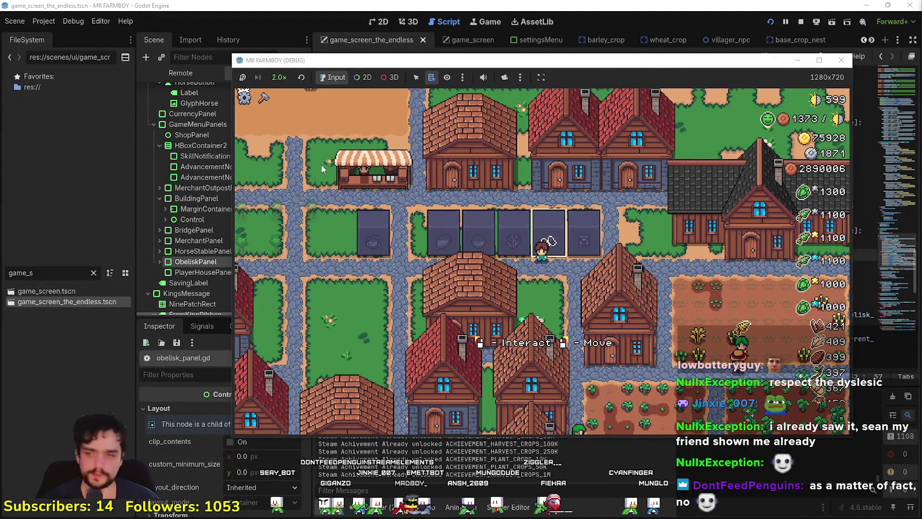
left_click(657, 314)
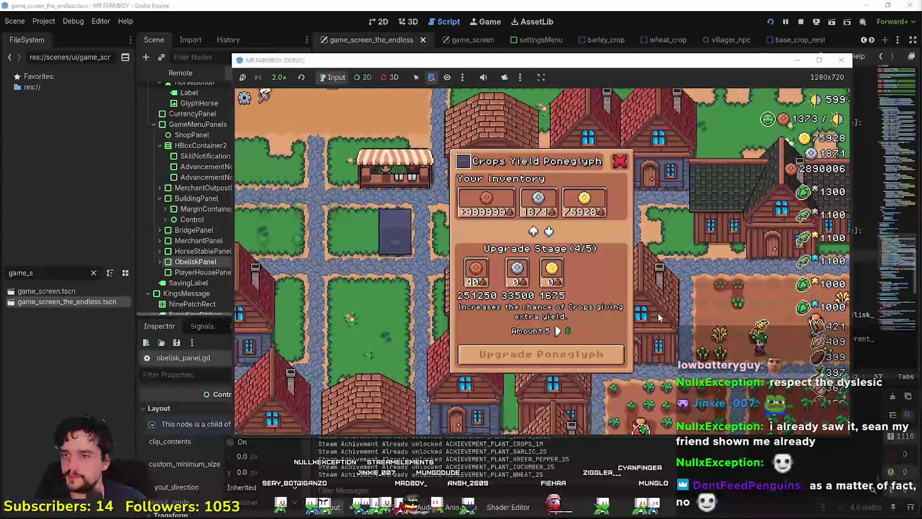
Step: Maximize the game window and repeatedly commit copper to the Crops Yield Poneglyph upgrade, reaching about 41040
mouse_move(477, 199)
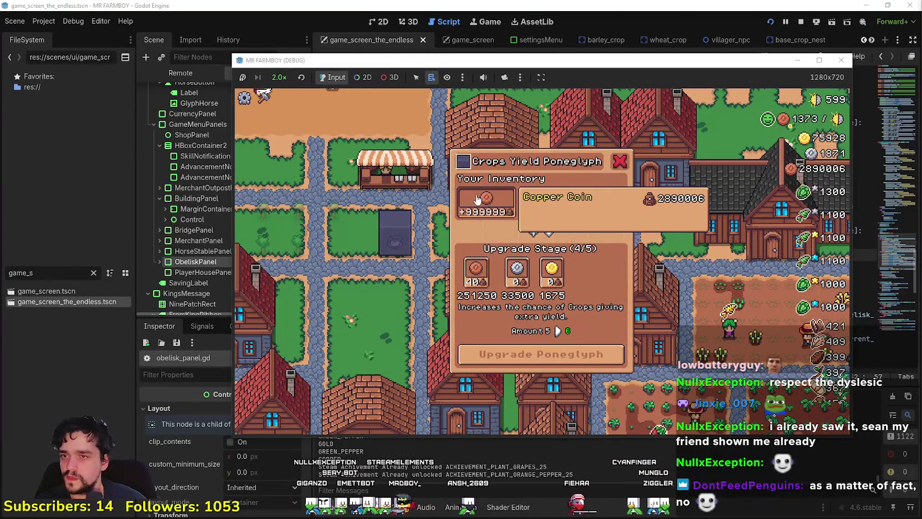
left_click(819, 60)
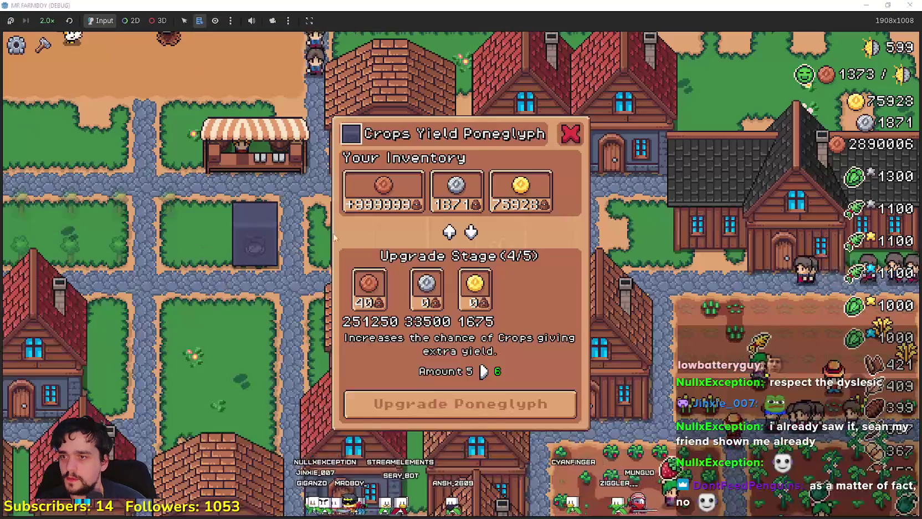
left_click(388, 200)
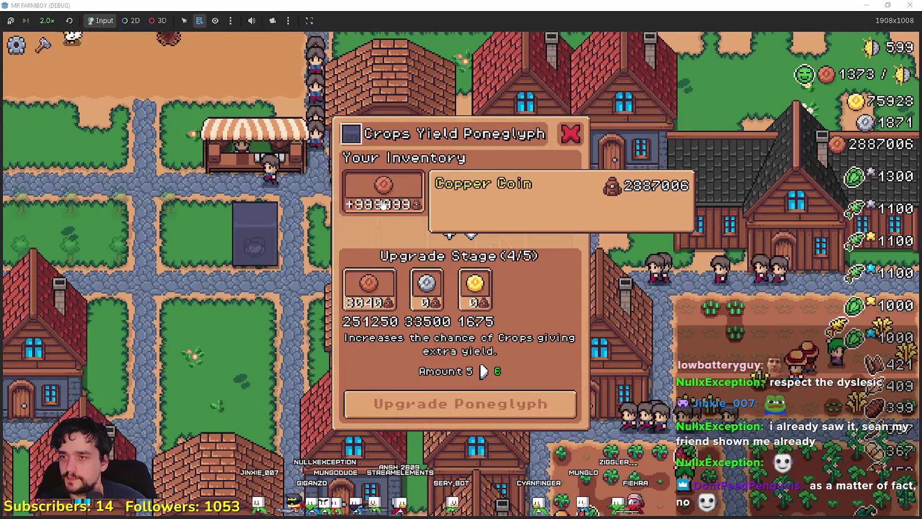
left_click(450, 194)
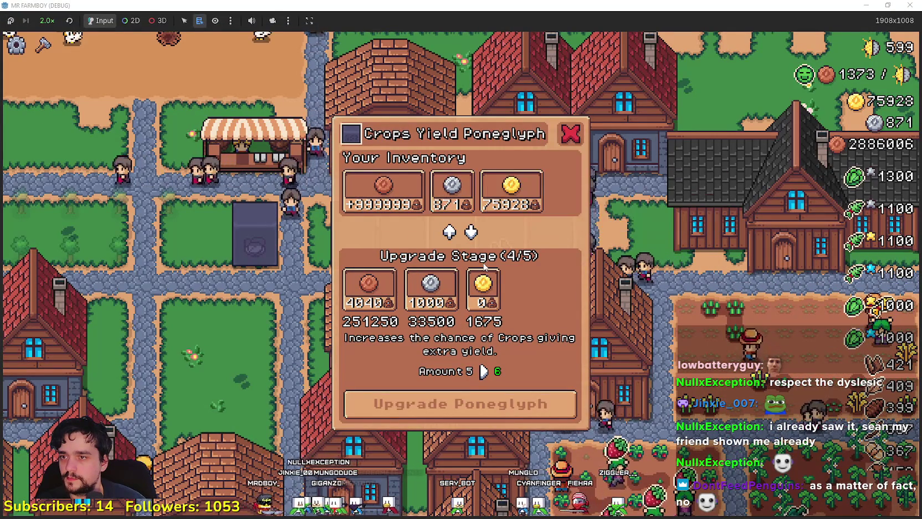
left_click(395, 199)
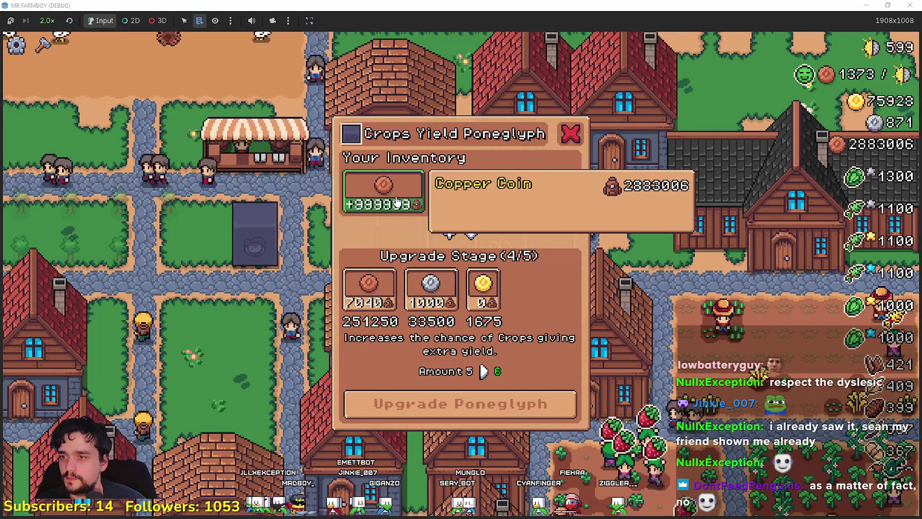
left_click(396, 201)
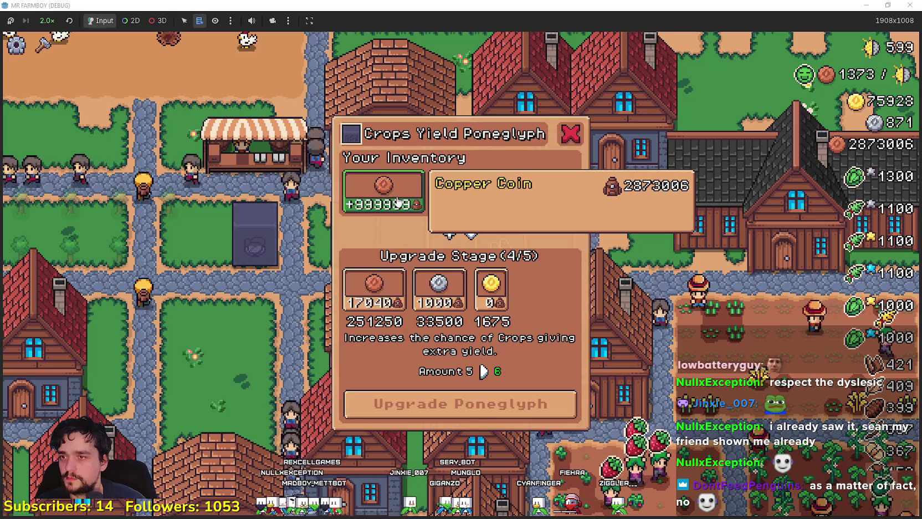
left_click(396, 201)
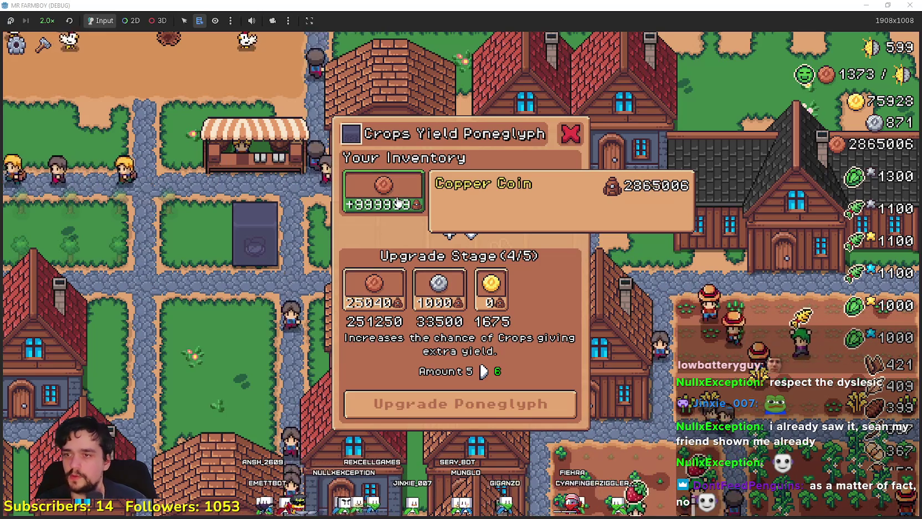
left_click(396, 201)
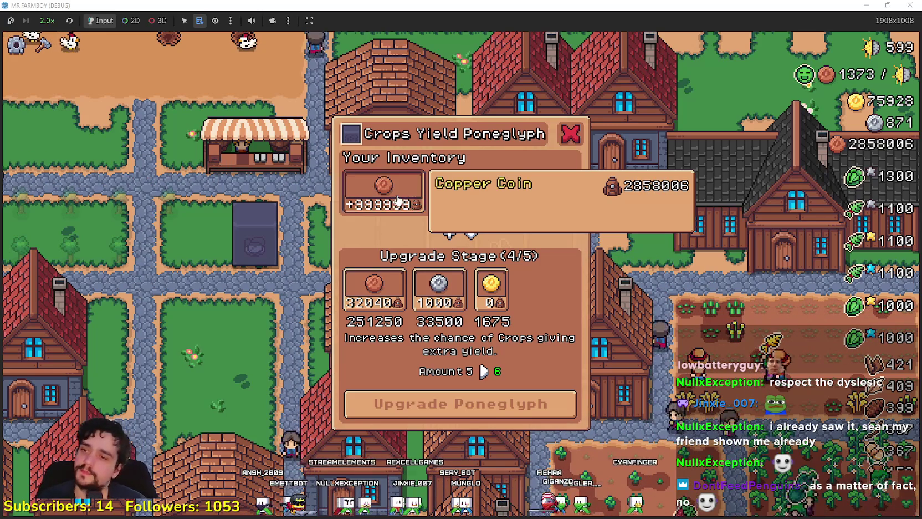
left_click(396, 201)
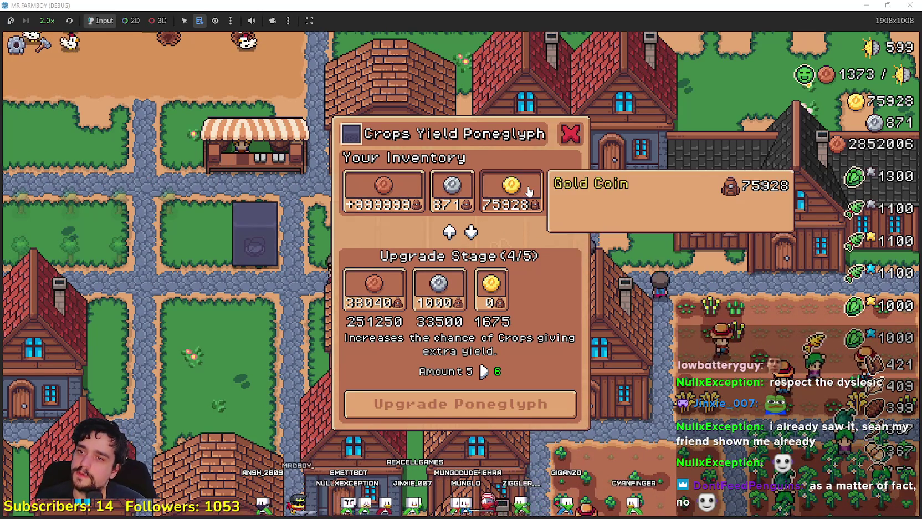
left_click(388, 197)
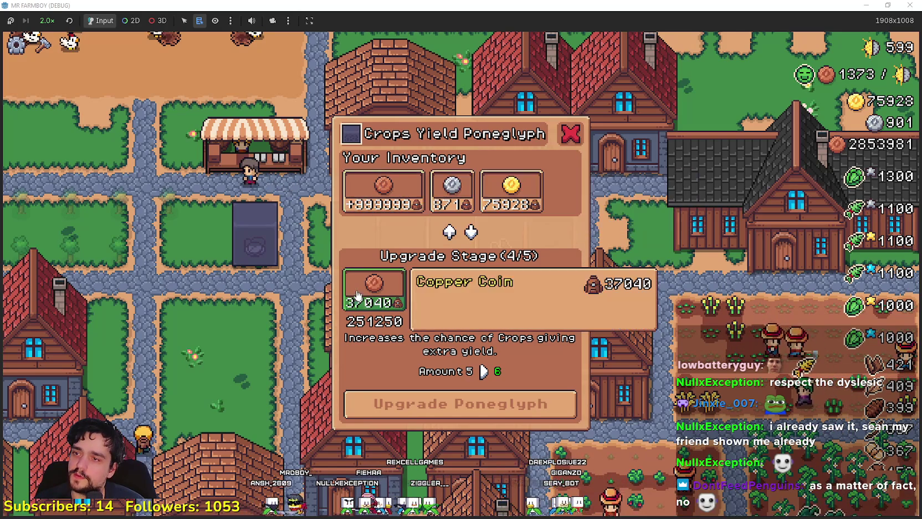
left_click(364, 273)
left_click(390, 185)
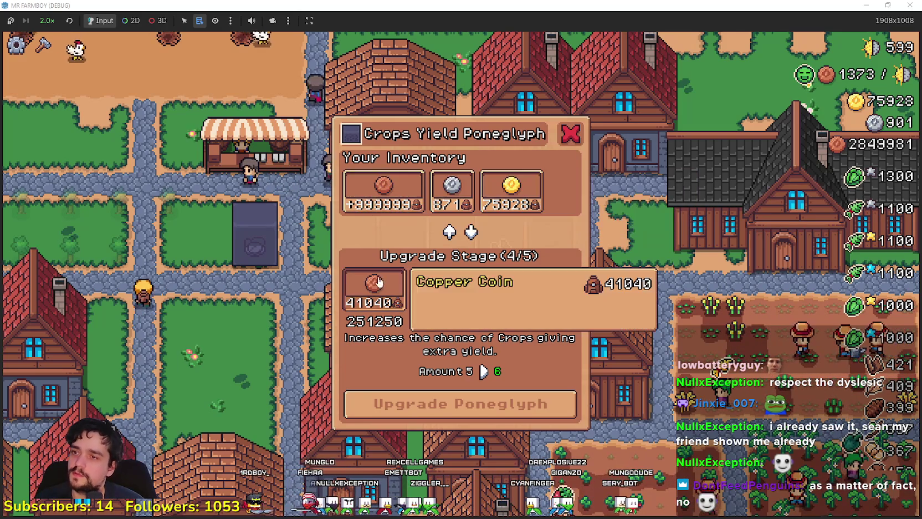
left_click(388, 188)
Step: Close the Poneglyph panel and walk the player through the pepper fields and back up the road
key("d")
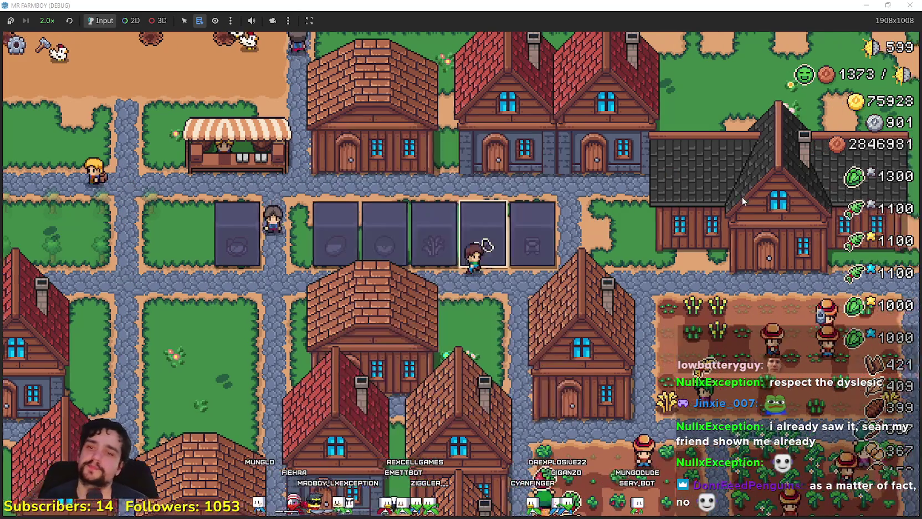
key("d")
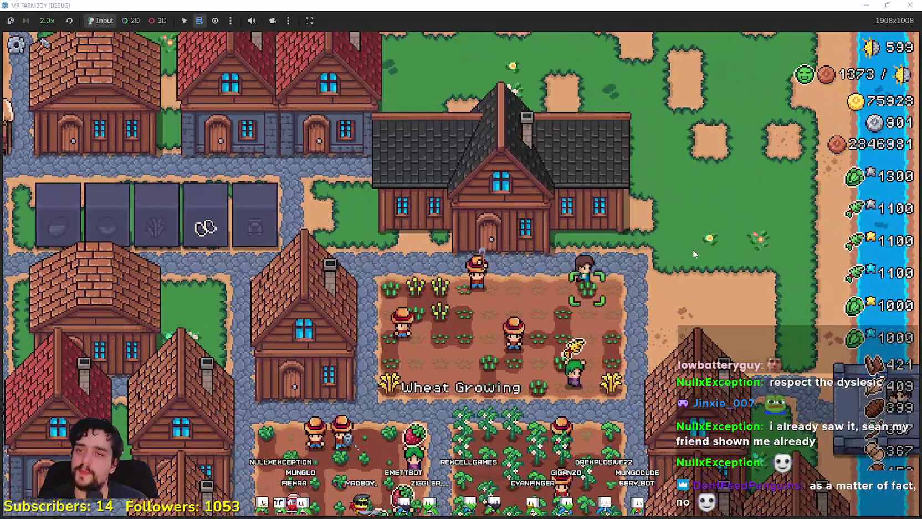
key("s")
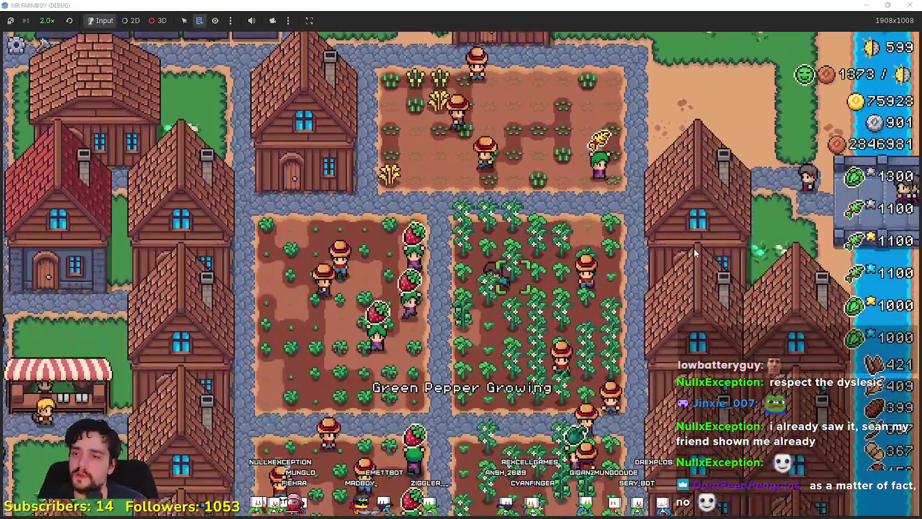
key("s")
key("a")
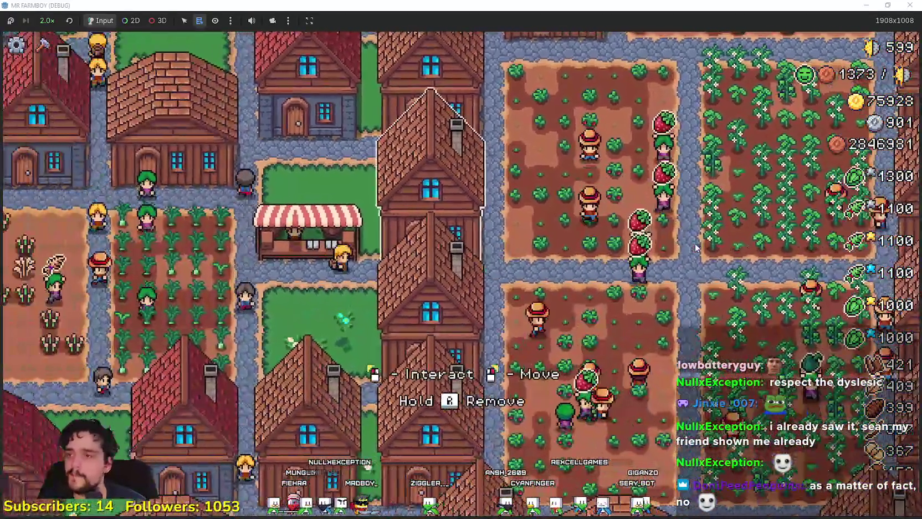
key("w")
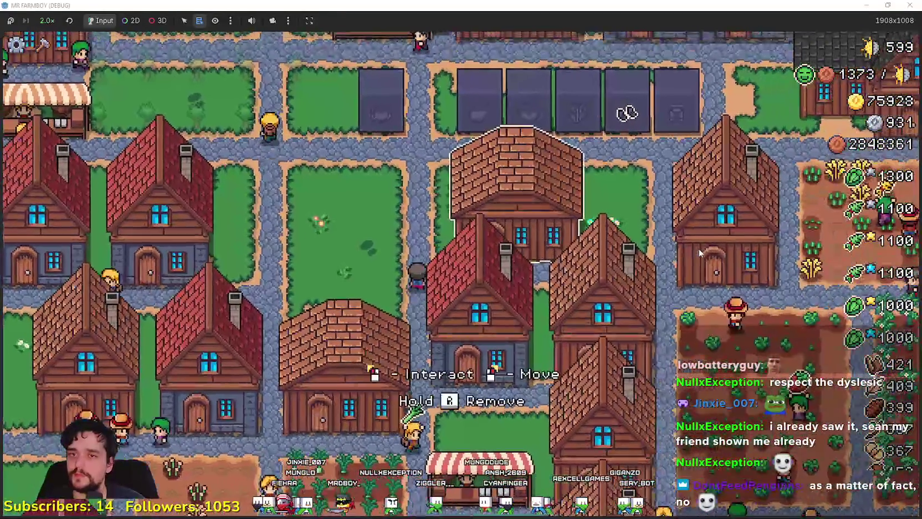
Step: Look through the Warehouse inventory, close it, and walk to the Player House
key("e")
scroll(548, 244, "down", 4)
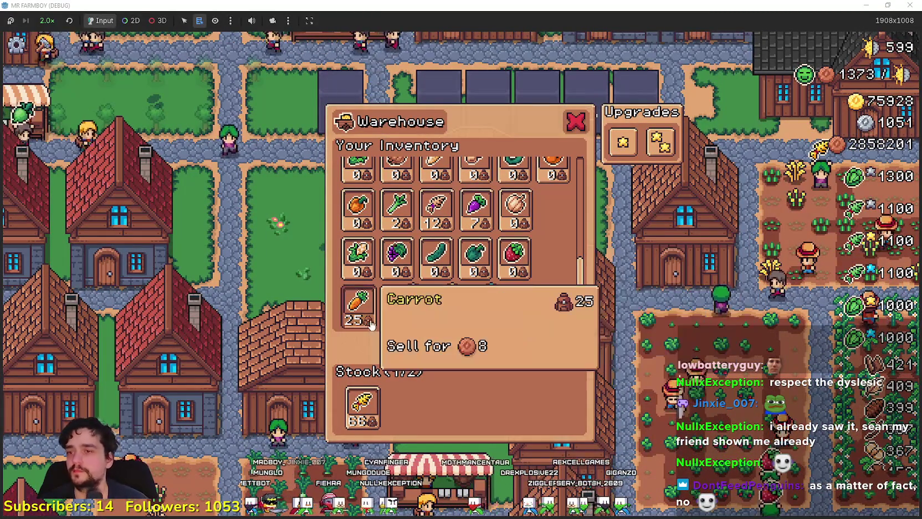
key("w")
key("w+d")
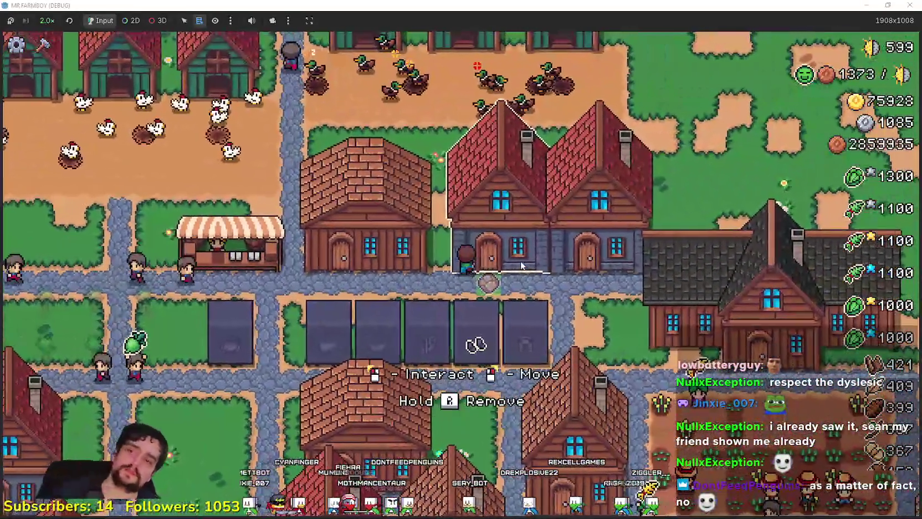
key("s+d")
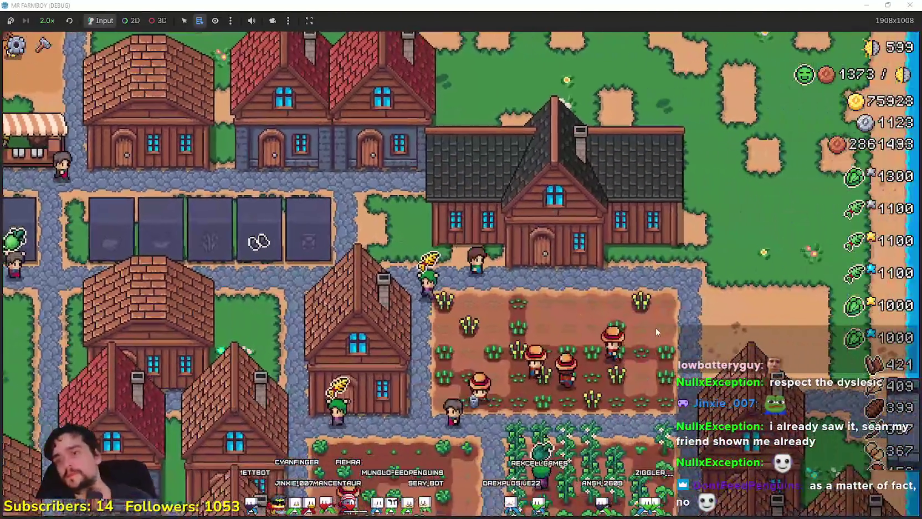
Step: Unlock the White Pumpkin node in the Player House advancements and close the panel
left_click(655, 328)
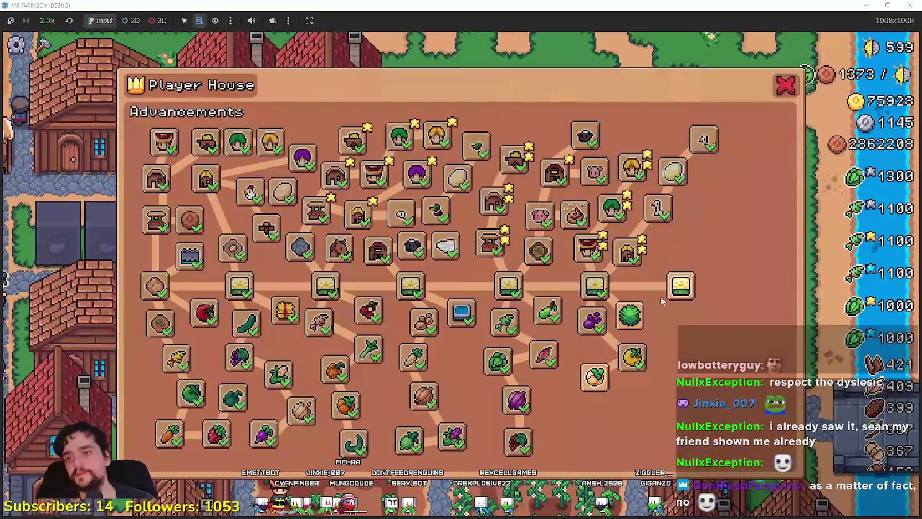
mouse_move(686, 293)
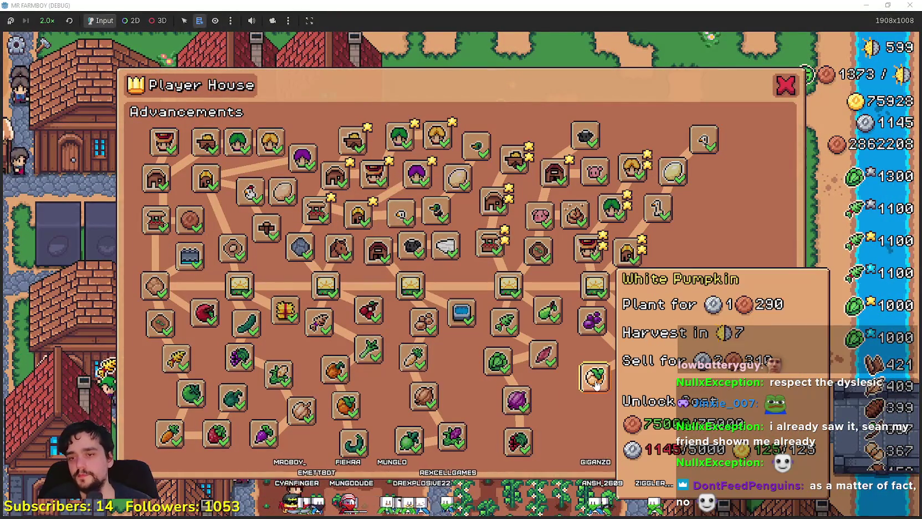
left_click(599, 385)
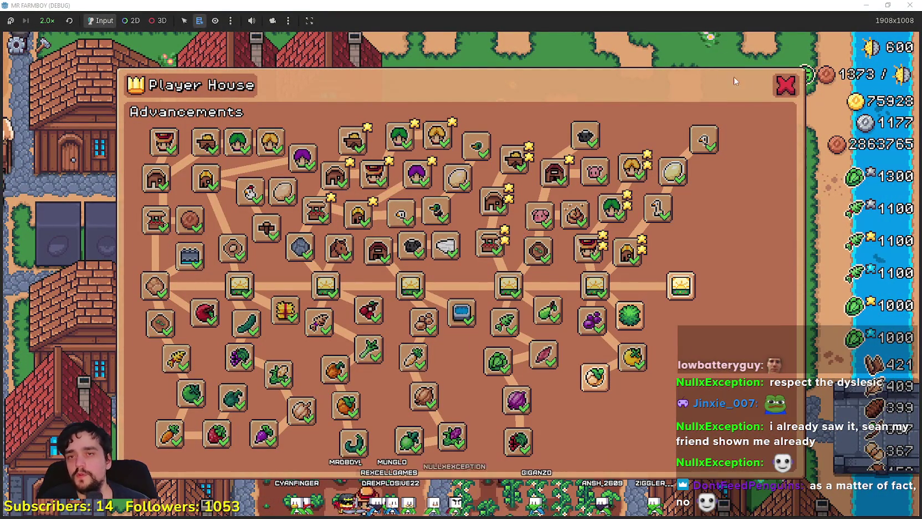
left_click(785, 86)
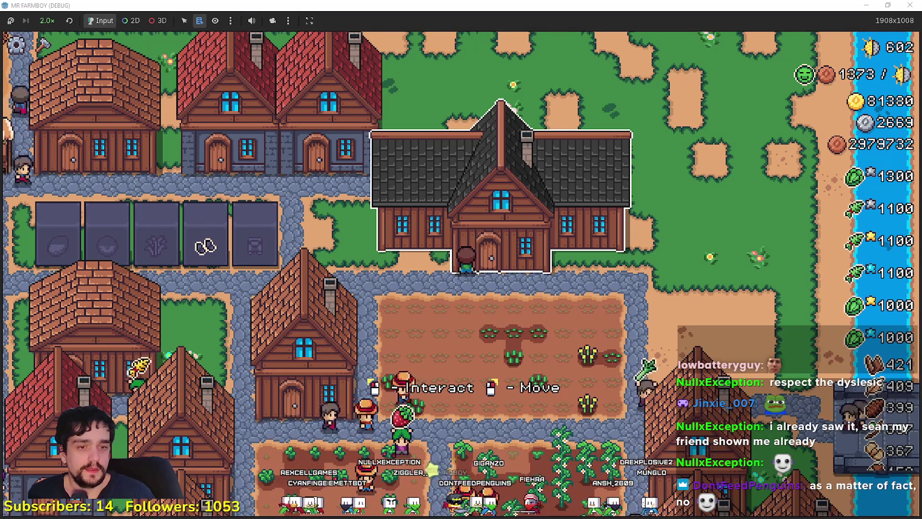
key("alt+Tab")
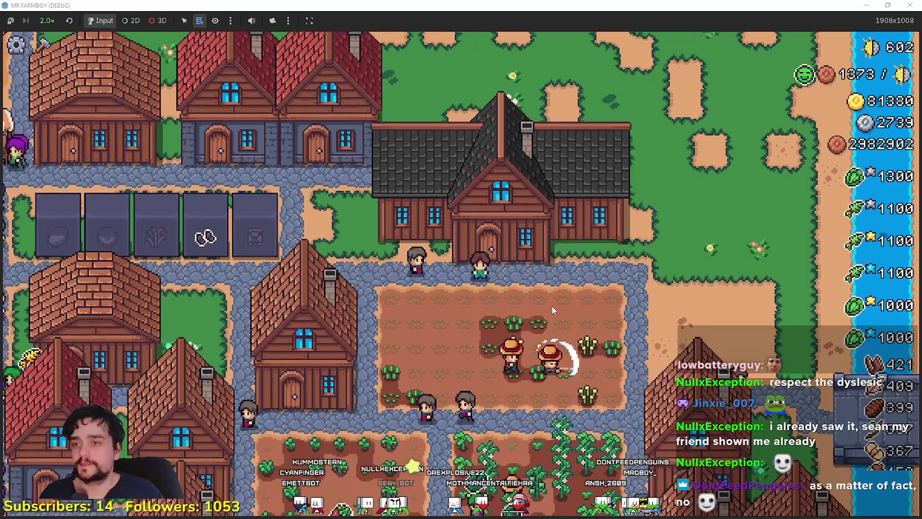
left_click(533, 320)
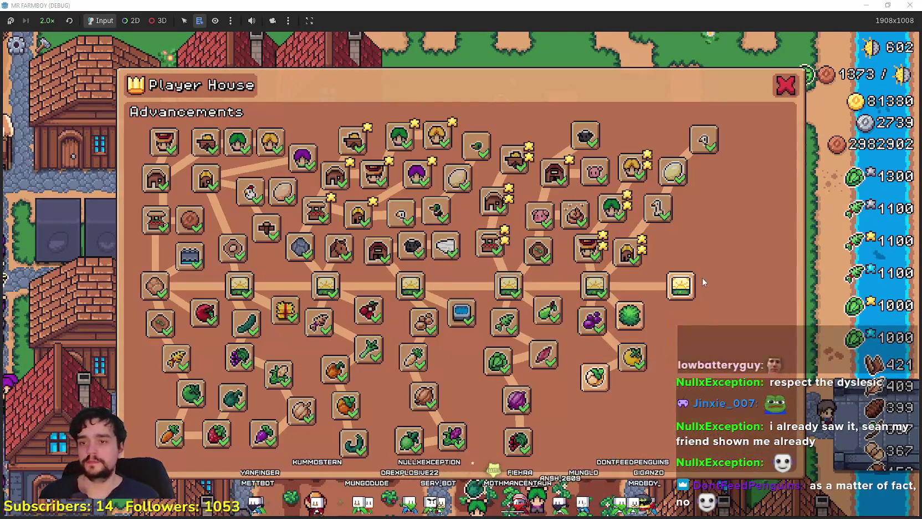
key("Escape")
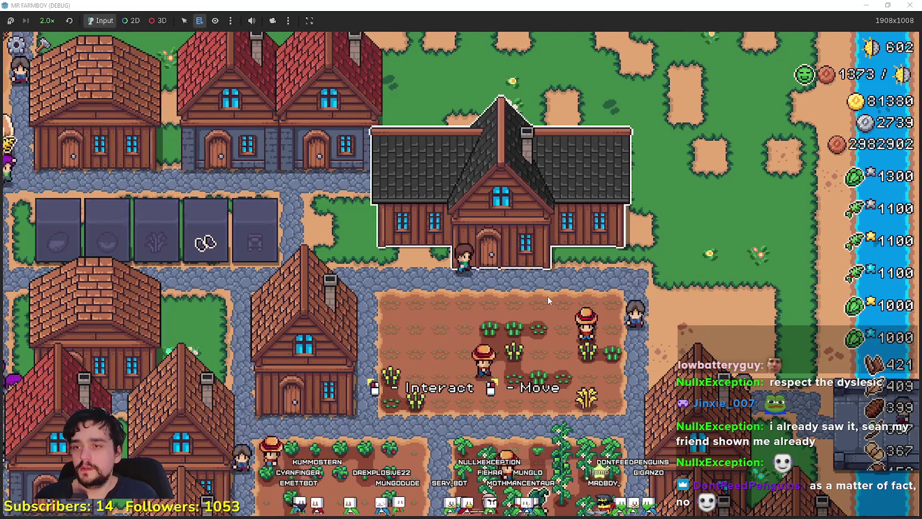
Step: Stop the running game and toggle the Scene dock between Remote and Local trees
key("F8")
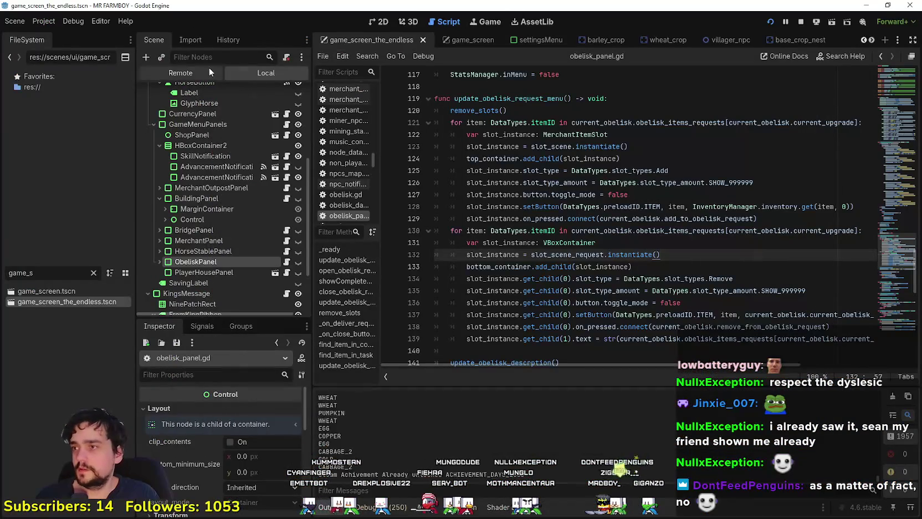
left_click(212, 71)
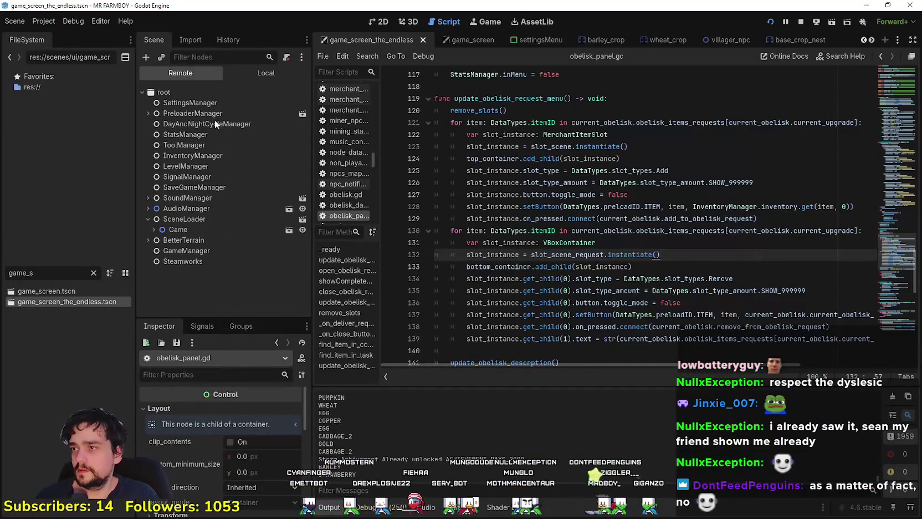
left_click(261, 71)
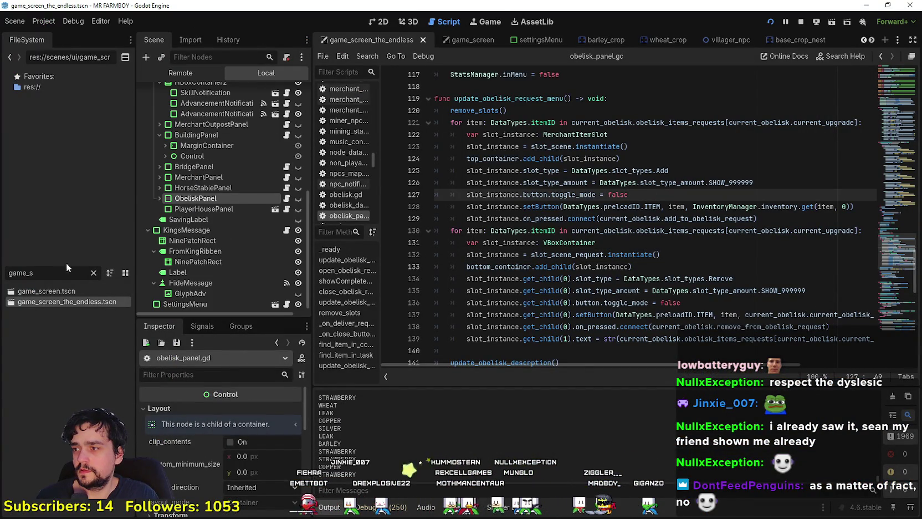
Step: Filter the FileSystem for 'player' to find player_house_panel.tscn
key("BackSpace")
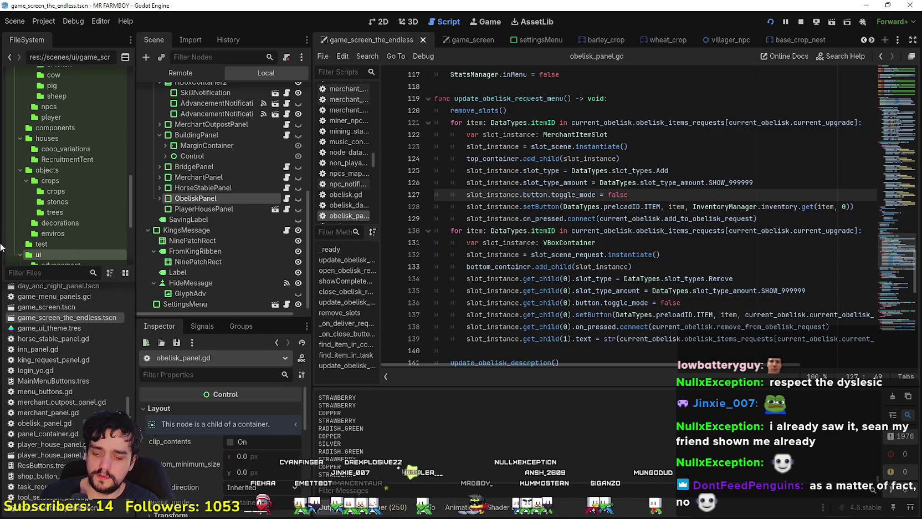
type("player")
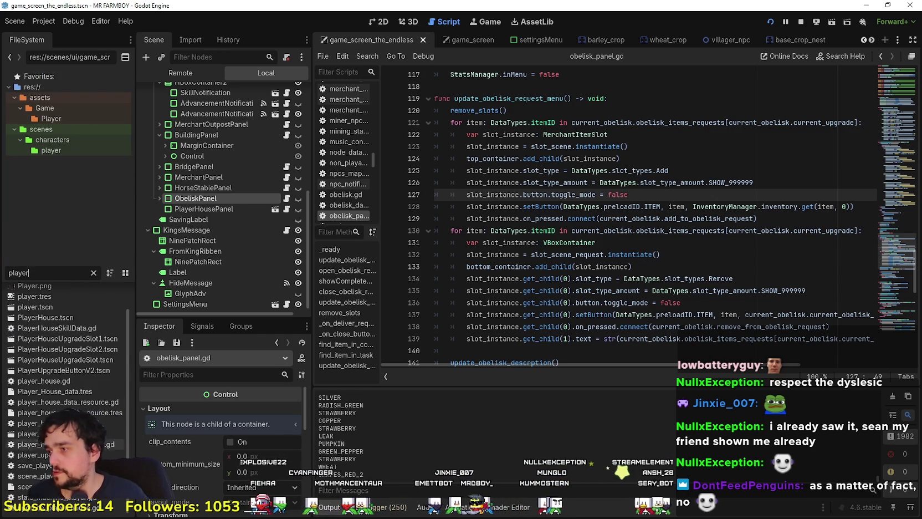
scroll(96, 425, "up", 1)
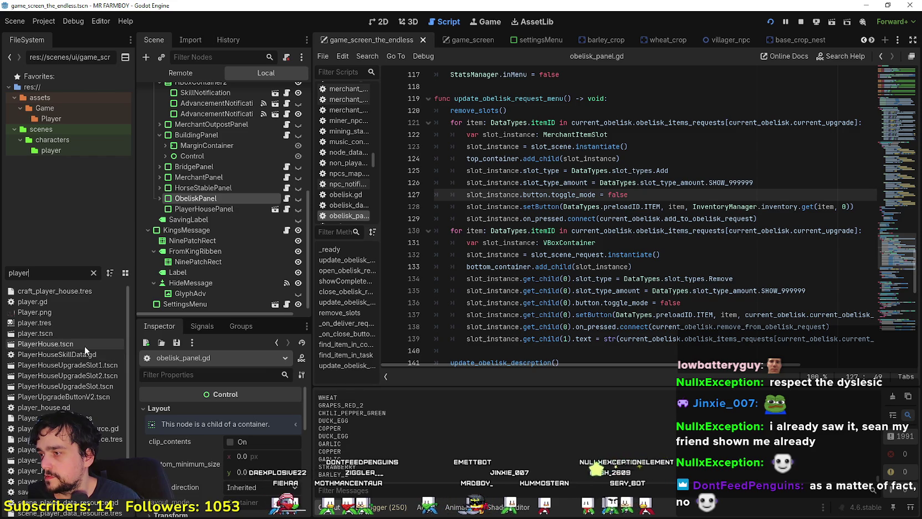
scroll(94, 378, "down", 1)
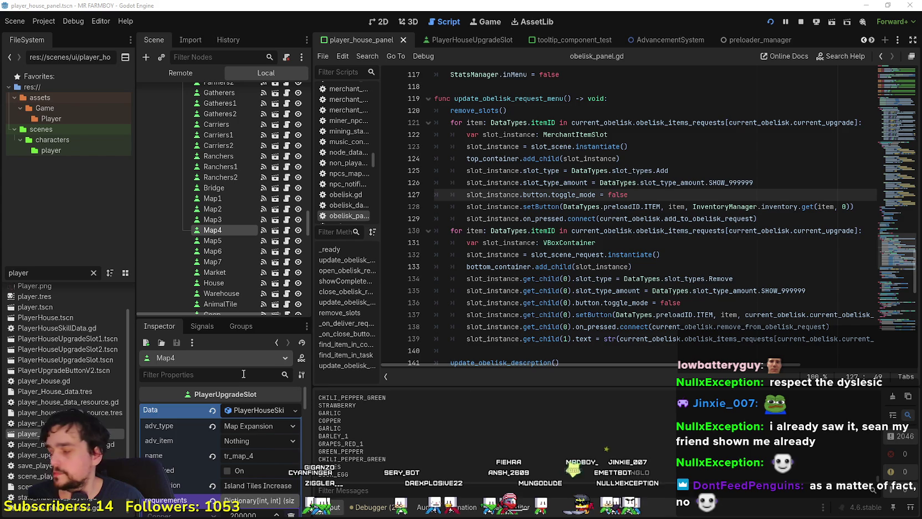
Step: Place the caret on the connect calls at lines 128–129 of the script
scroll(274, 224, "up", 2)
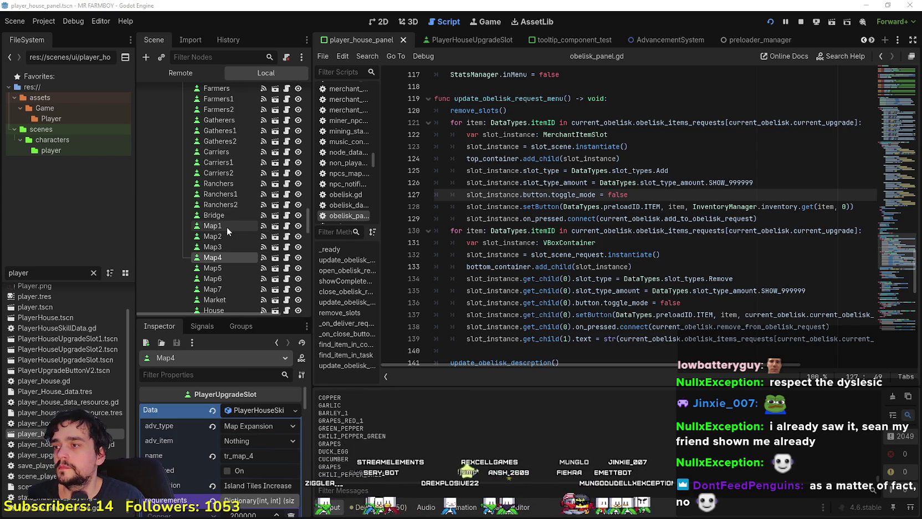
scroll(227, 231, "up", 4)
left_click(573, 218)
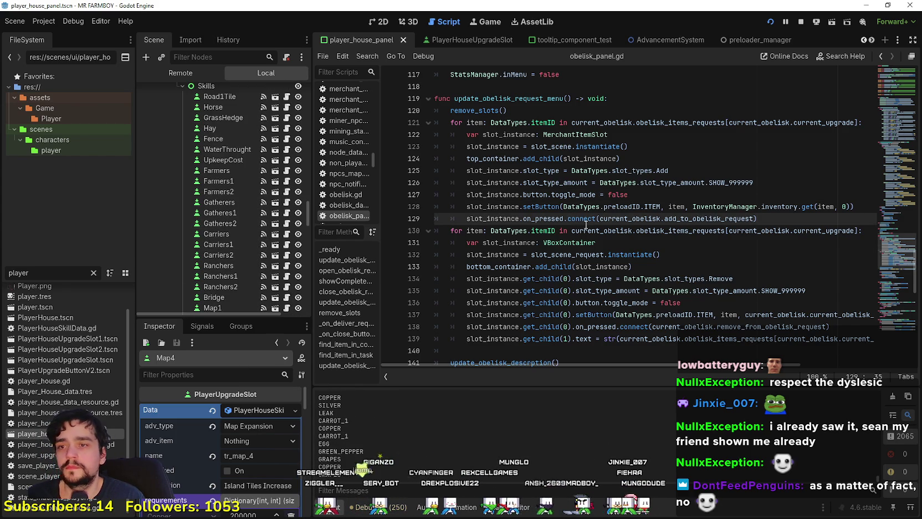
mouse_move(585, 224)
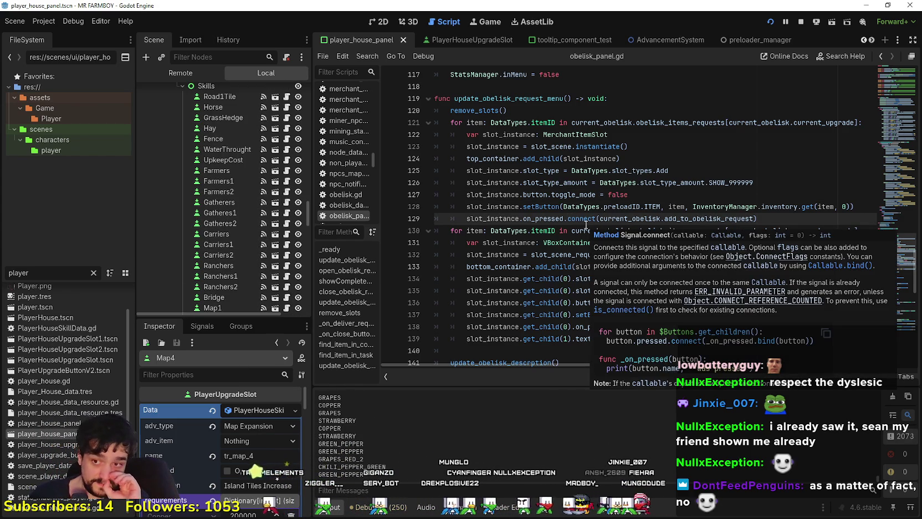
left_click(569, 205)
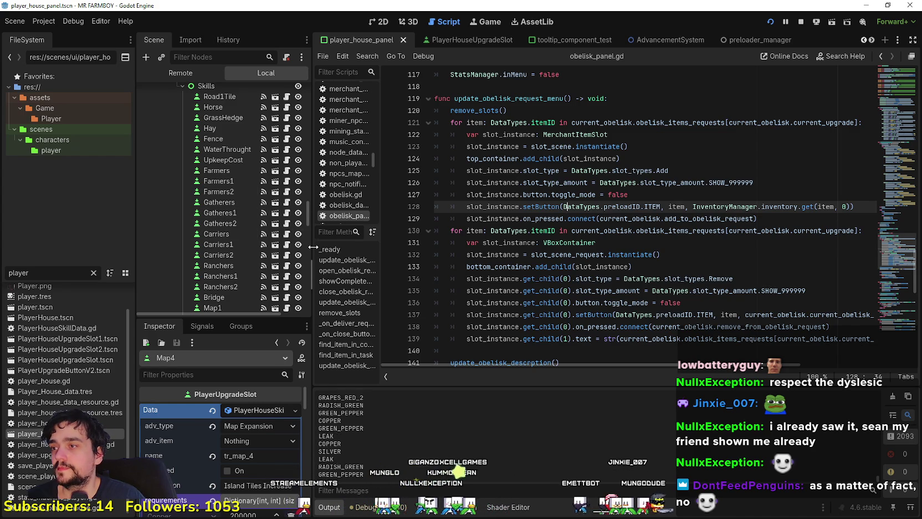
left_click_drag(313, 247, 339, 246)
scroll(314, 209, "up", 3)
Step: Expand SkillTreeContainer and make Decorations visible instead of Advancements
left_click(181, 168)
scroll(238, 233, "up", 5)
scroll(238, 224, "up", 5)
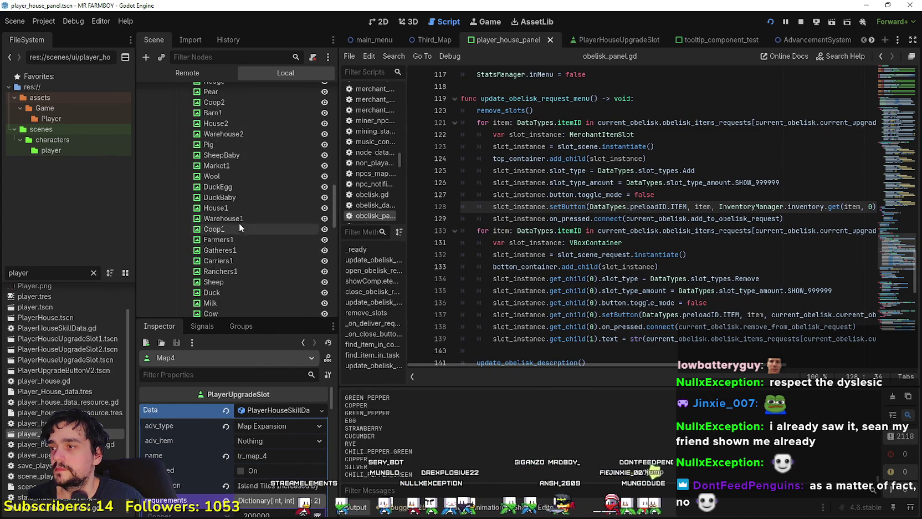
left_click_drag(335, 189, 337, 54)
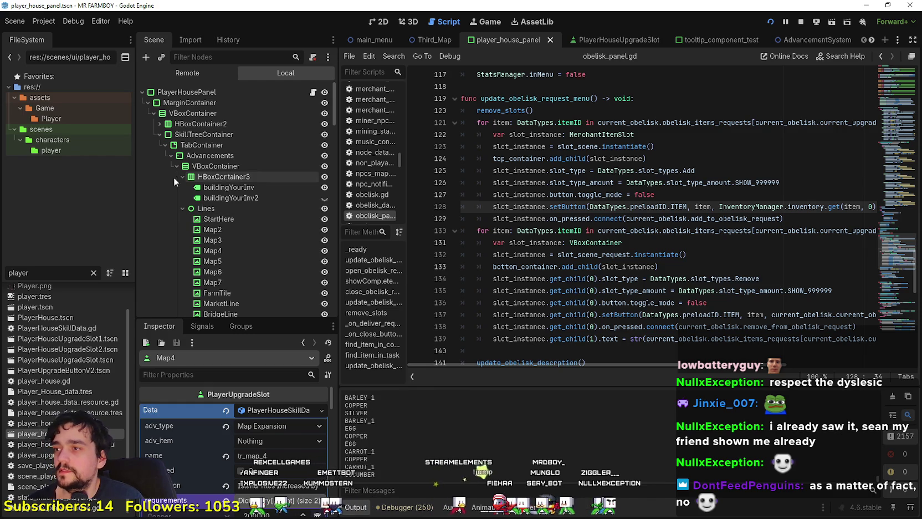
left_click(159, 134)
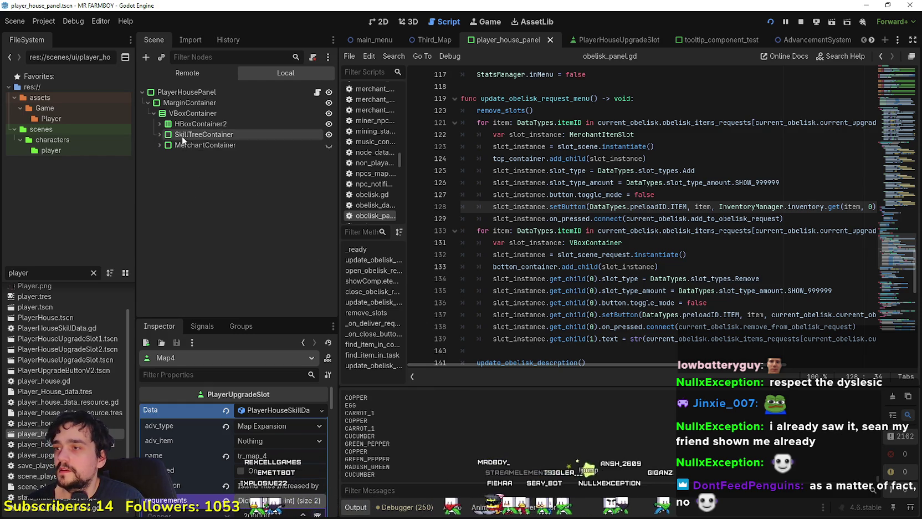
left_click(158, 134)
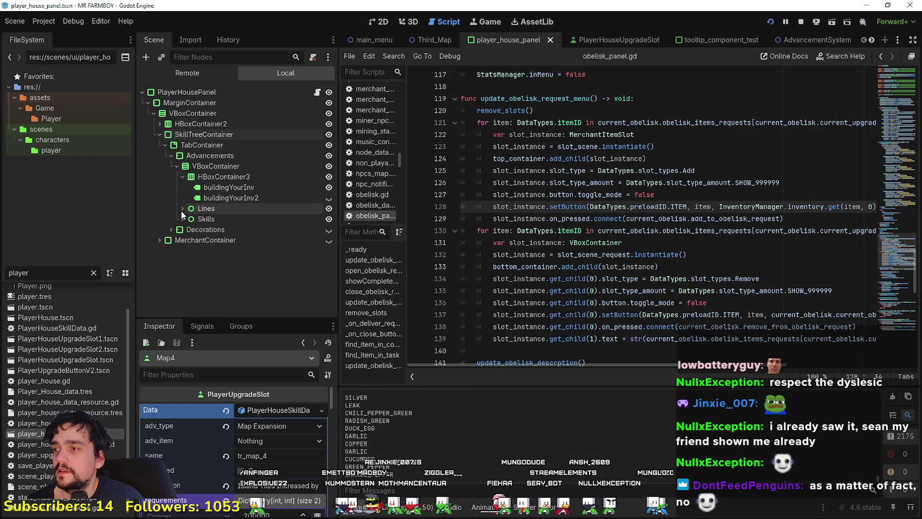
left_click(330, 230)
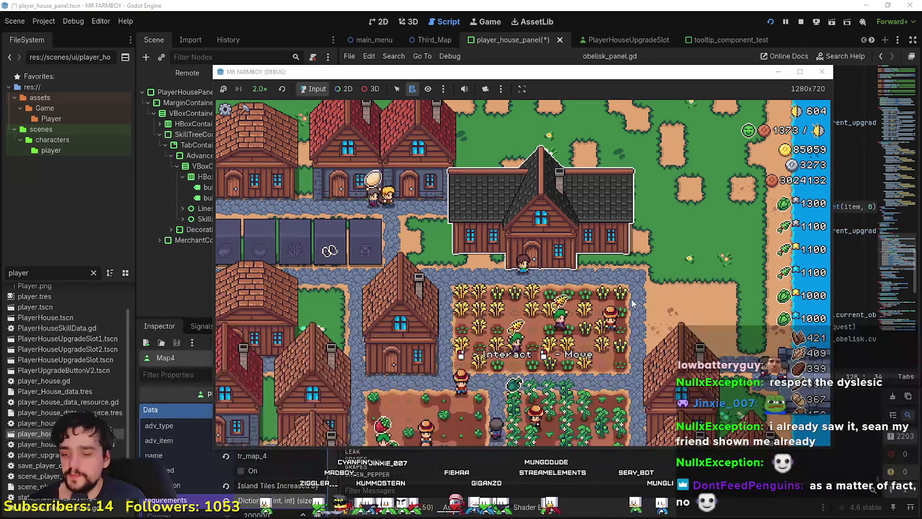
Step: Open the Player House panel maximized and step through Roll x1 to x32, costs rising to 3200 copper
left_click(548, 256)
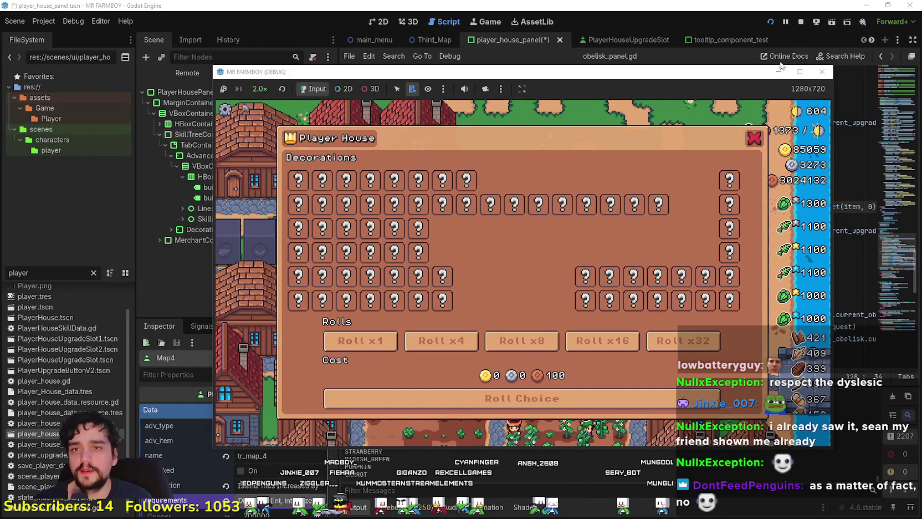
left_click(799, 71)
left_click(233, 369)
left_click(336, 370)
key("Right")
key("Right")
key("Right")
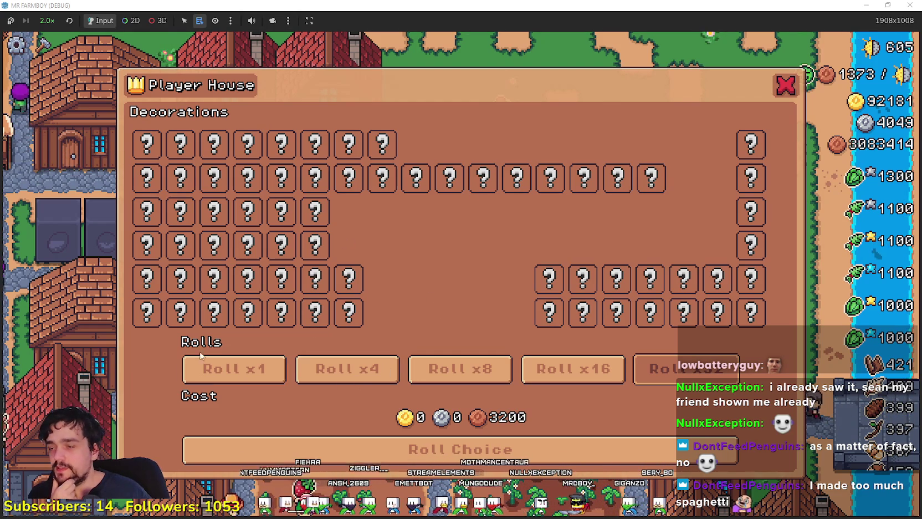
Step: Cycle through Roll x1, x4, x8, x16 and x32, confirming costs of 400, 1600 and 3200
left_click(236, 369)
left_click(350, 370)
left_click(459, 370)
left_click(590, 373)
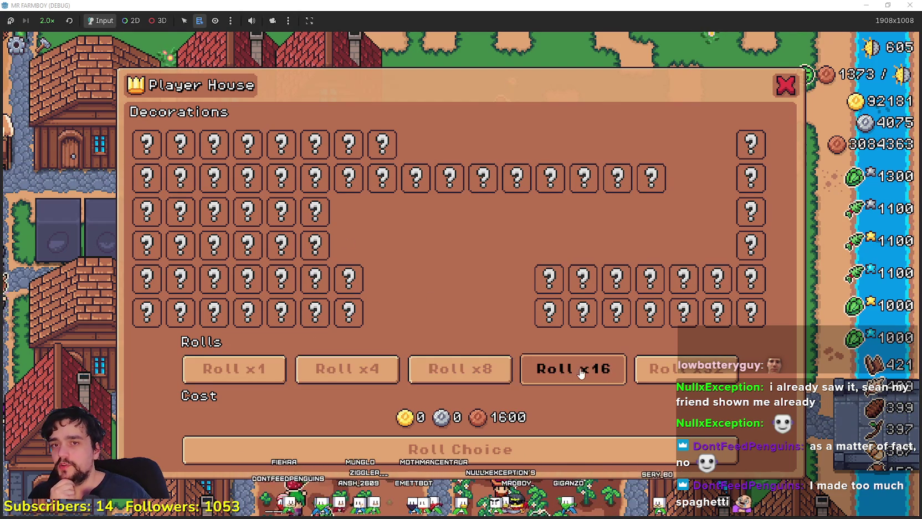
left_click(363, 380)
left_click(576, 373)
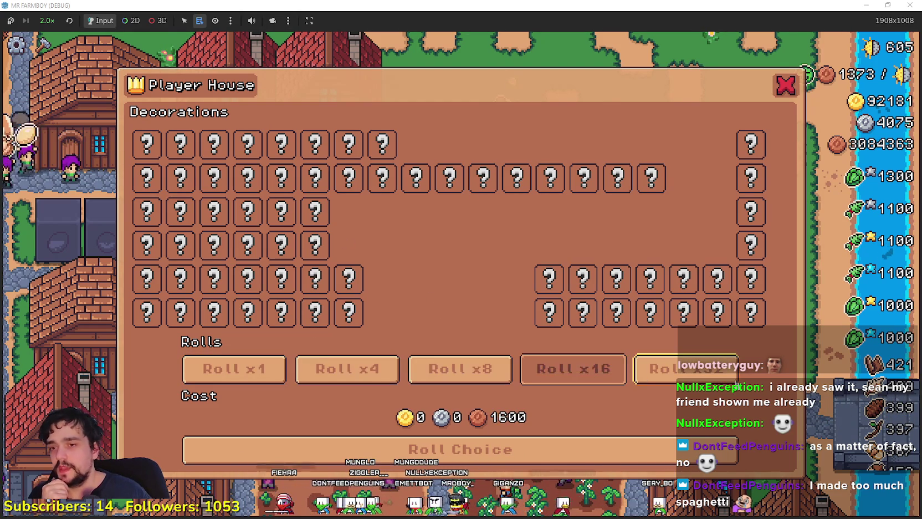
left_click(716, 380)
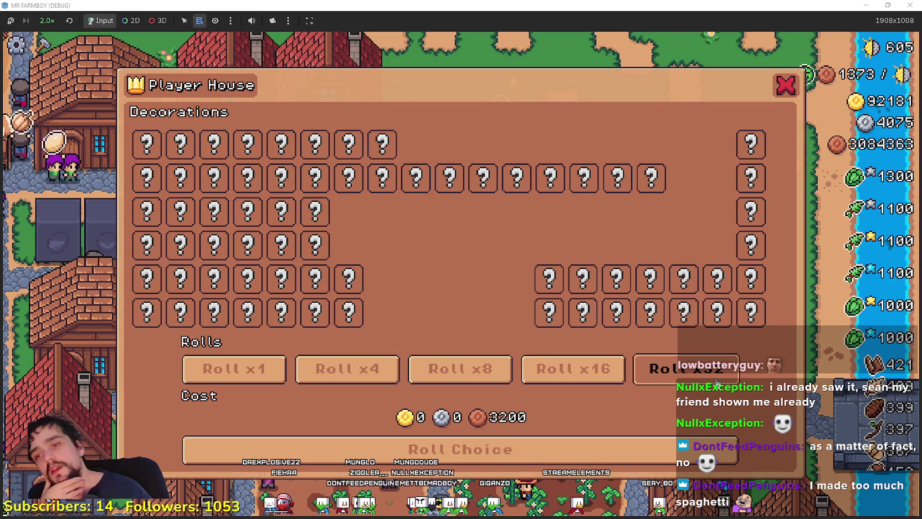
Step: Recheck the x1, x8, x16 and x32 costs (100, 800, 1600, 3200), then close the decorations panel
left_click(280, 368)
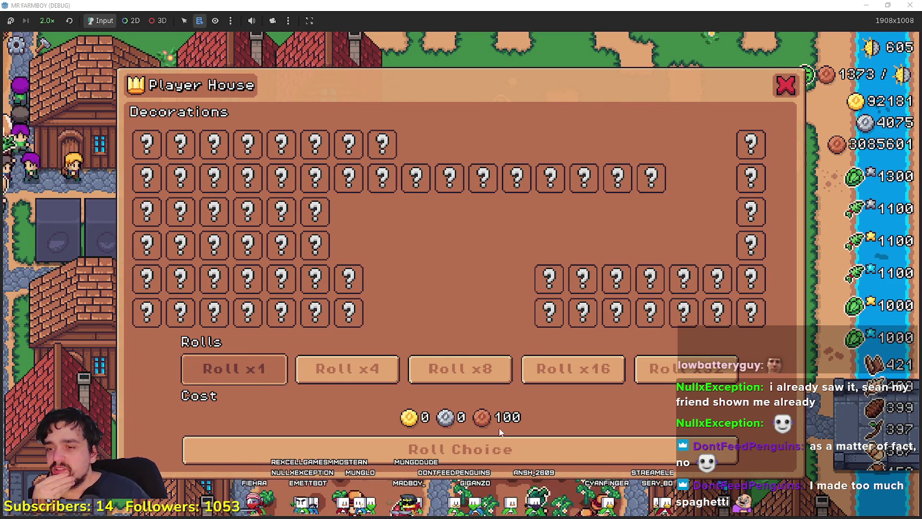
left_click(574, 368)
left_click(654, 368)
left_click(460, 369)
left_click(561, 383)
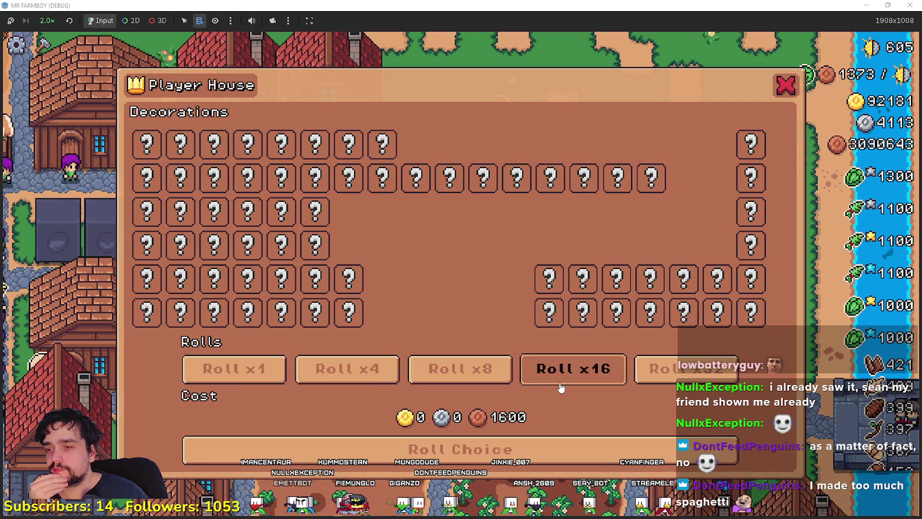
left_click(649, 378)
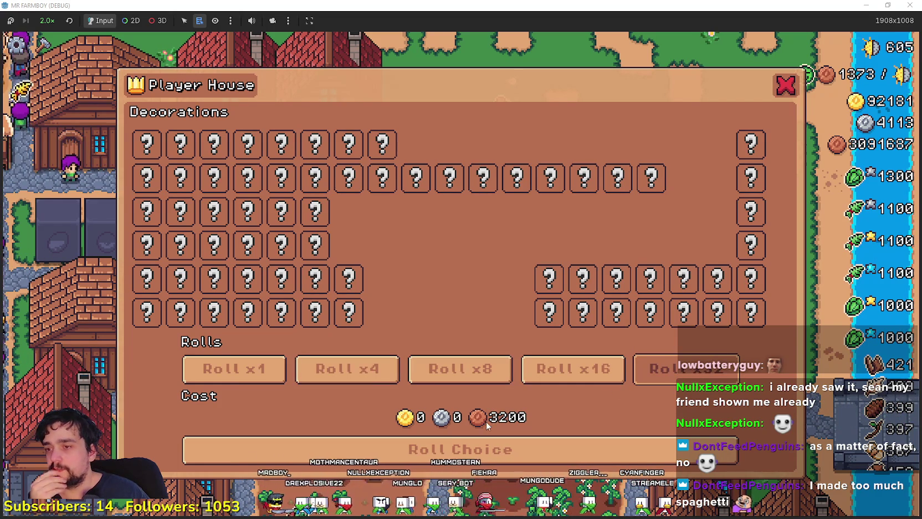
left_click(785, 85)
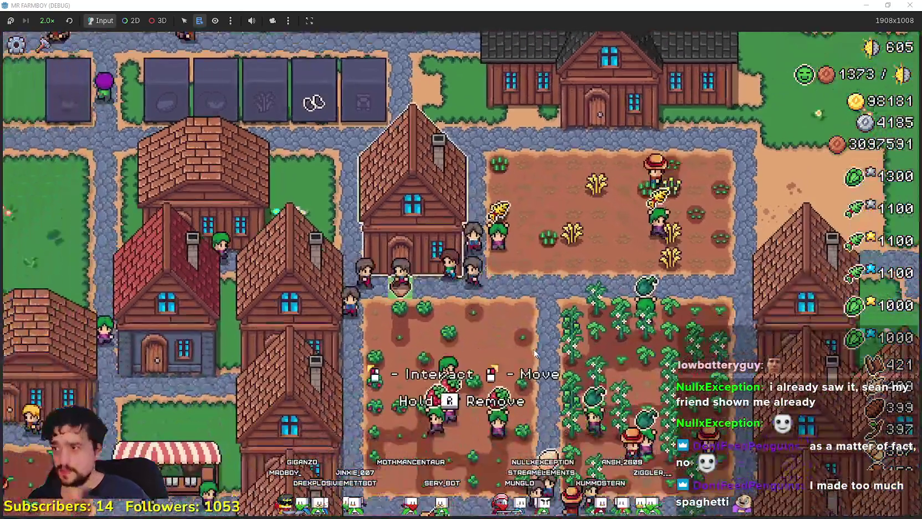
left_click(531, 348)
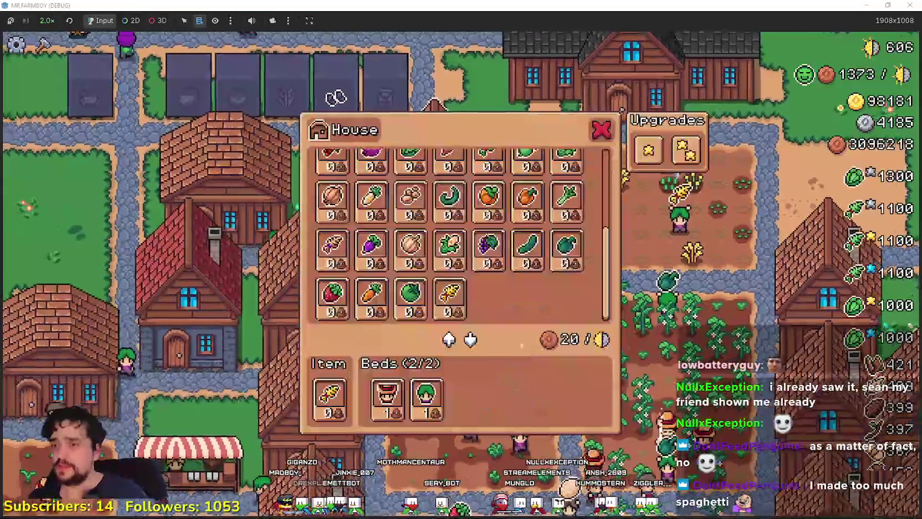
key("Escape")
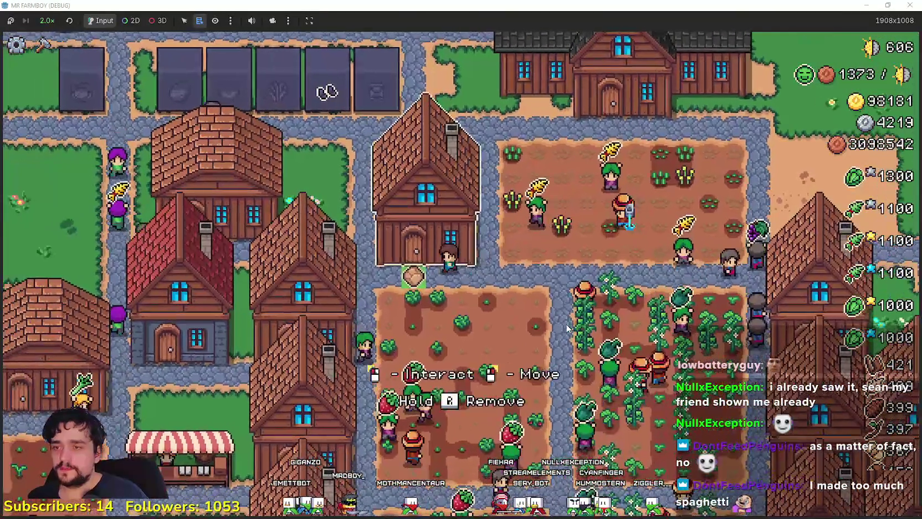
left_click(584, 301)
mouse_move(648, 151)
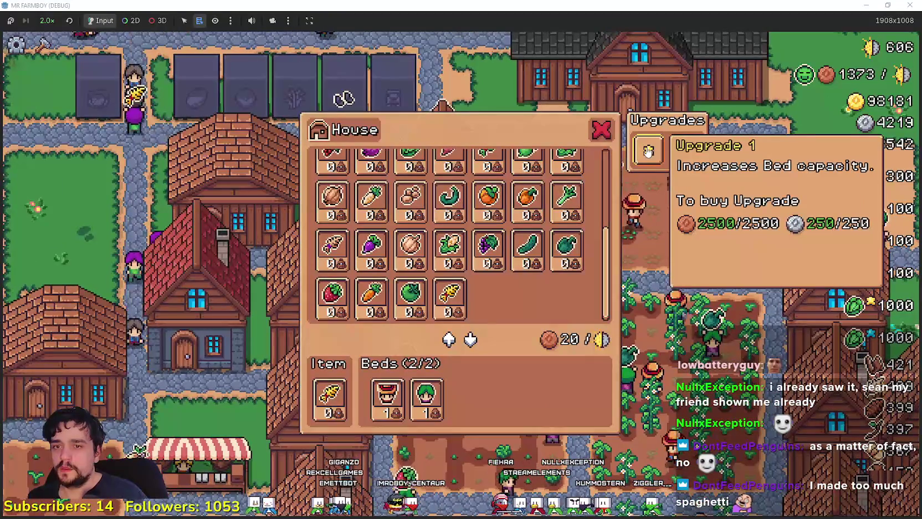
left_click(648, 151)
mouse_move(682, 145)
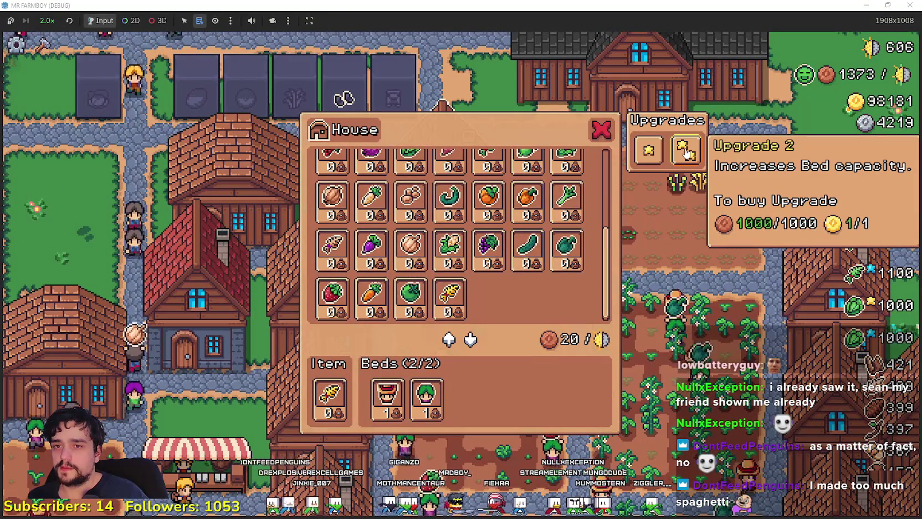
left_click(642, 83)
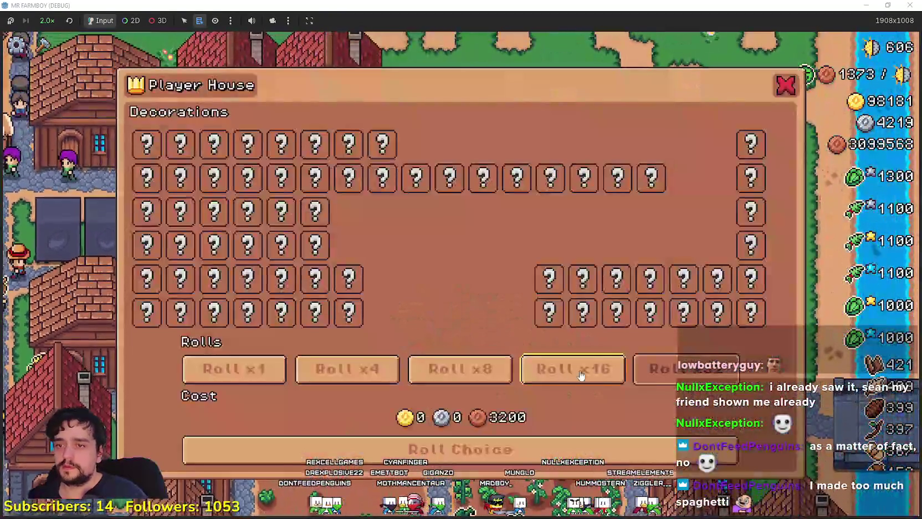
Step: Step the rolls down from x16 to x1 and back up to x32, reaching cost 3200
left_click(579, 373)
left_click(459, 370)
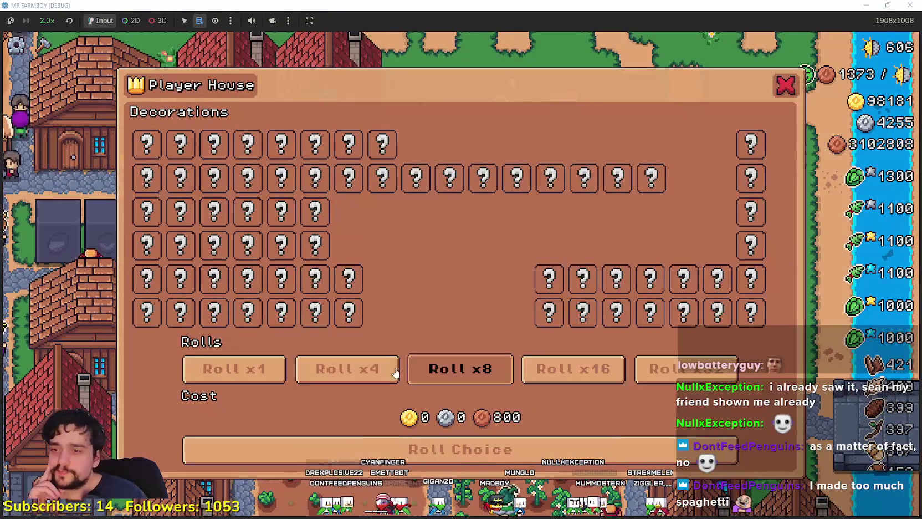
left_click(349, 370)
left_click(282, 369)
left_click(460, 369)
left_click(573, 369)
left_click(659, 369)
Step: Run another round from x8 to x32 and down to x1 (100), ending at 3200 again
left_click(438, 370)
left_click(573, 369)
left_click(660, 369)
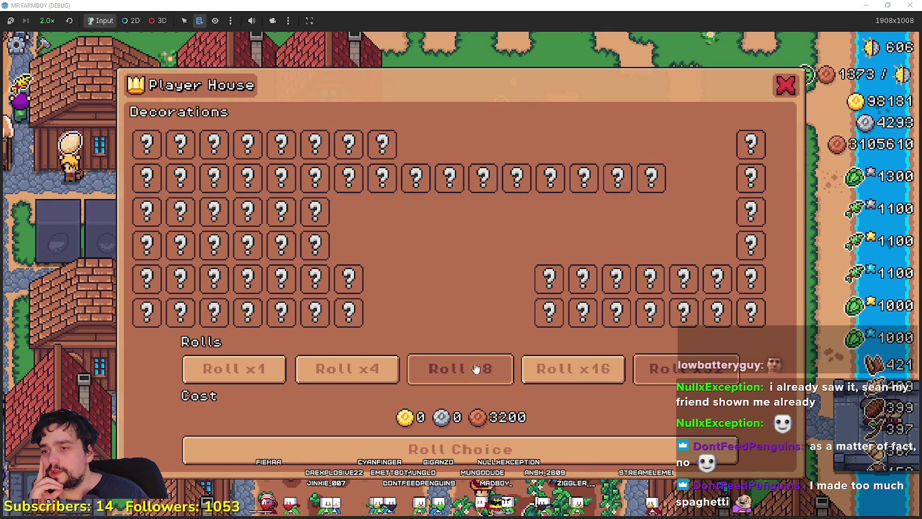
left_click(460, 369)
left_click(347, 369)
left_click(230, 370)
left_click(460, 369)
left_click(573, 369)
left_click(660, 369)
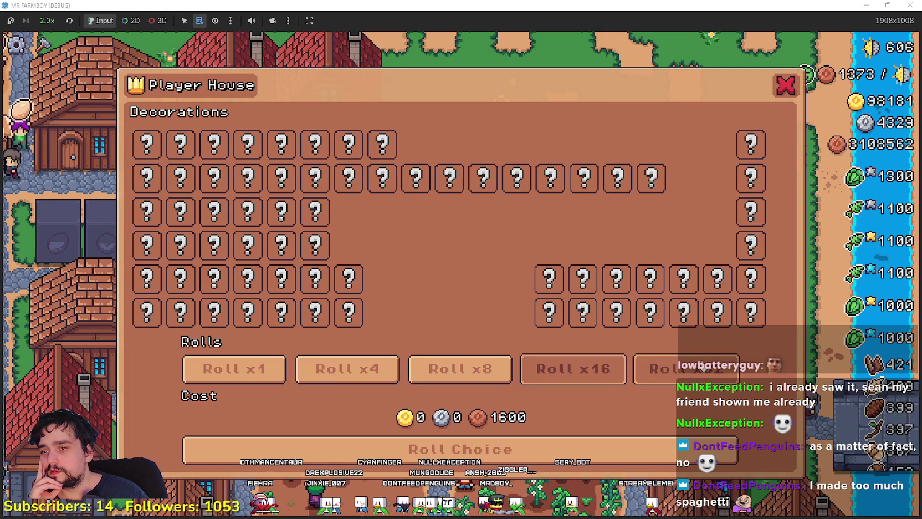
Step: Verify the x4 through x32 costs (400, 800, 1600, 3200), then repeat starting from x1
left_click(347, 369)
left_click(487, 370)
left_click(573, 369)
left_click(655, 375)
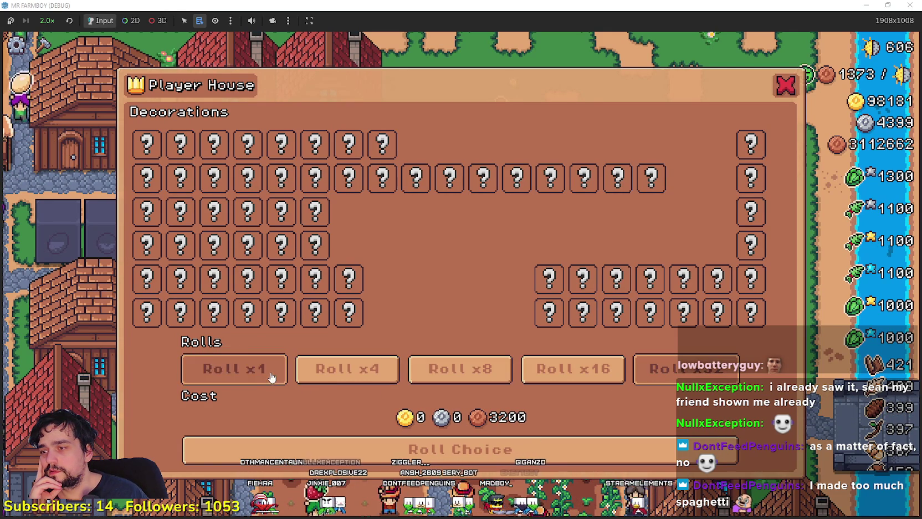
left_click(271, 377)
left_click(348, 369)
left_click(460, 369)
left_click(574, 369)
left_click(659, 369)
Step: Do a final cost check of all roll options and leave it at 4 rolls costing 400 copper
left_click(276, 378)
left_click(482, 376)
left_click(659, 369)
left_click(573, 369)
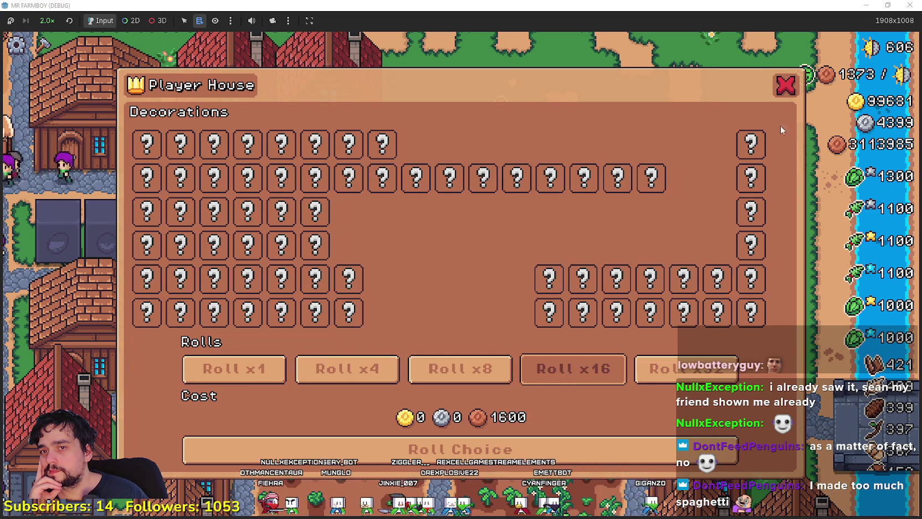
mouse_move(863, 85)
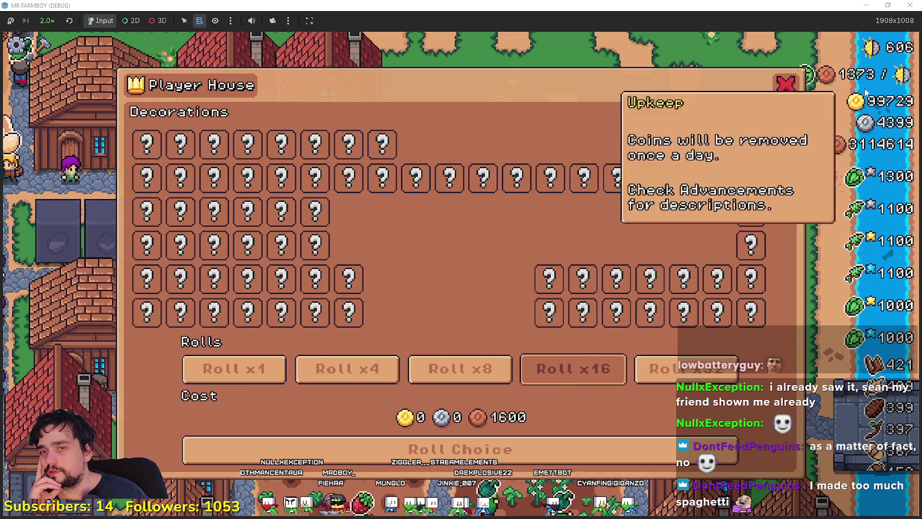
left_click(468, 373)
left_click(347, 369)
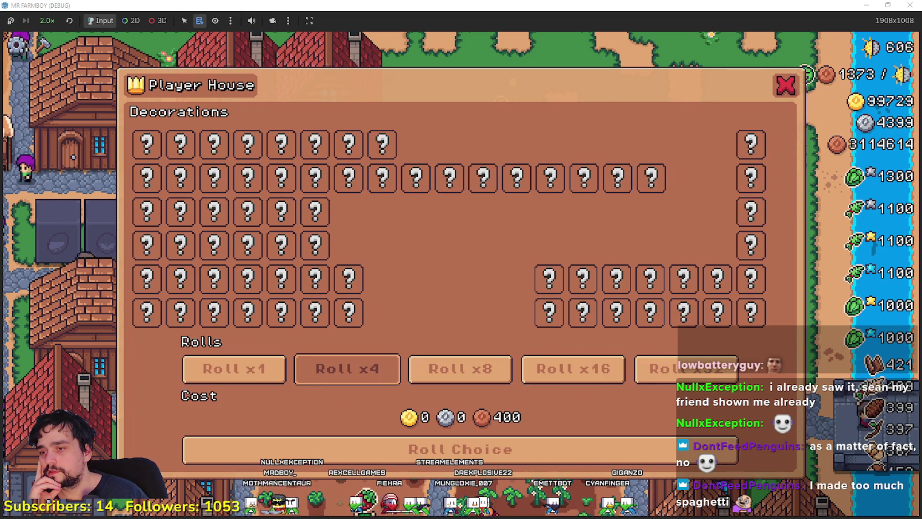
left_click(573, 369)
left_click(656, 369)
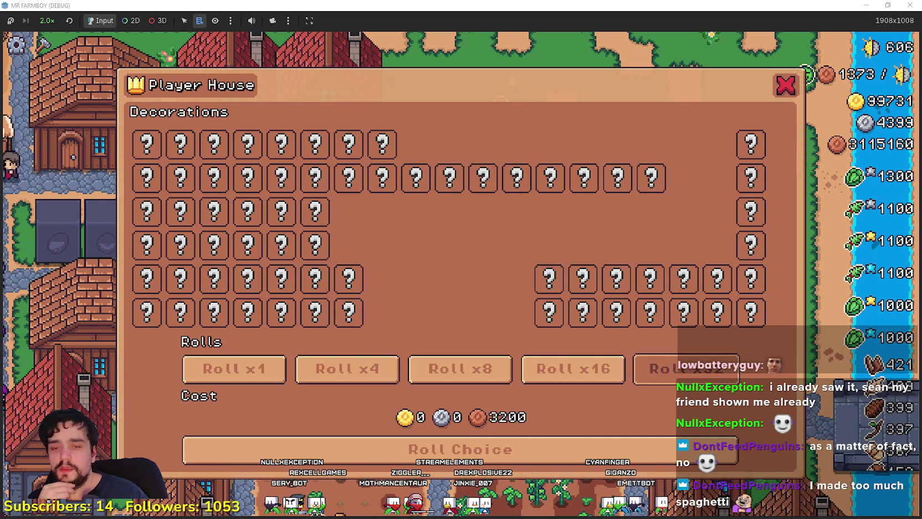
left_click(345, 369)
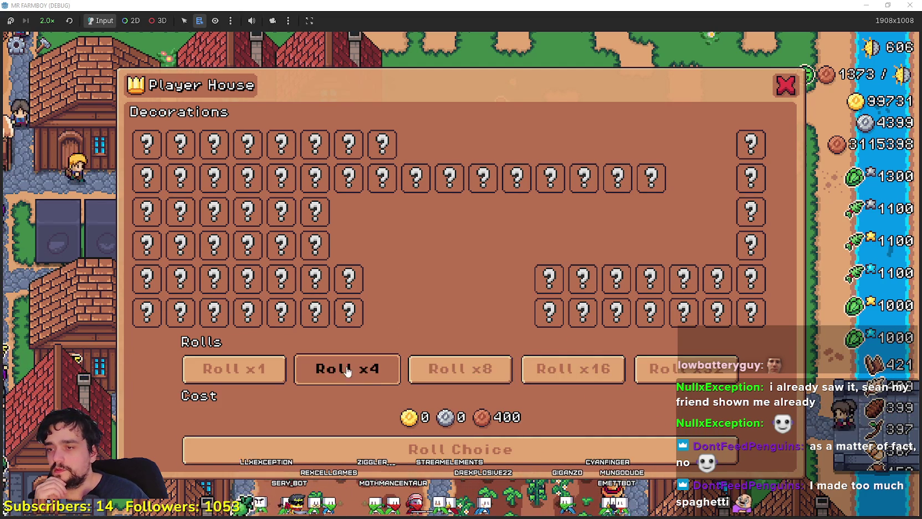
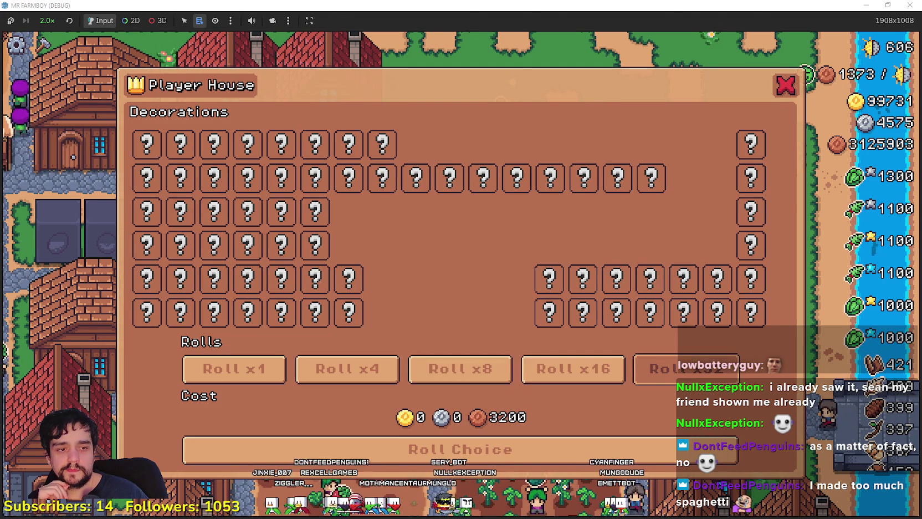
Step: Stop the running game and open tooltip_component_test.tscn from the 'tool'-filtered FileSystem
key("F8")
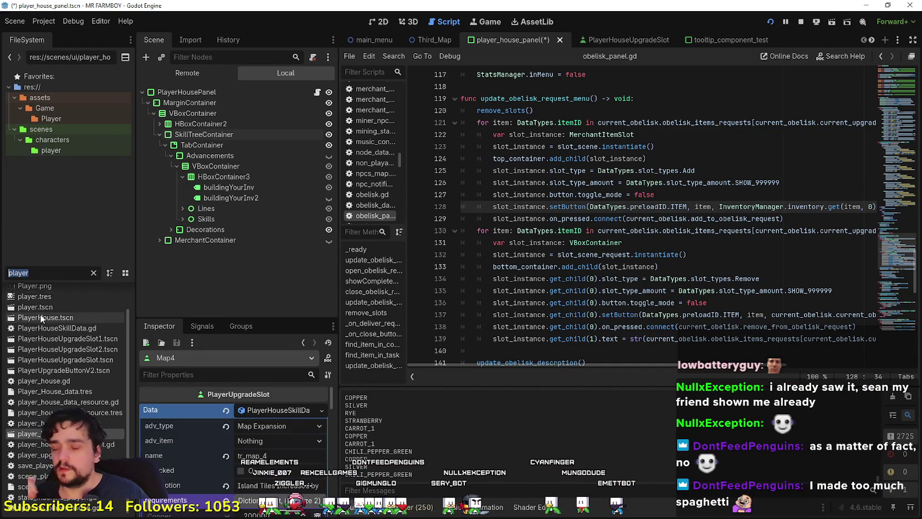
type("tool")
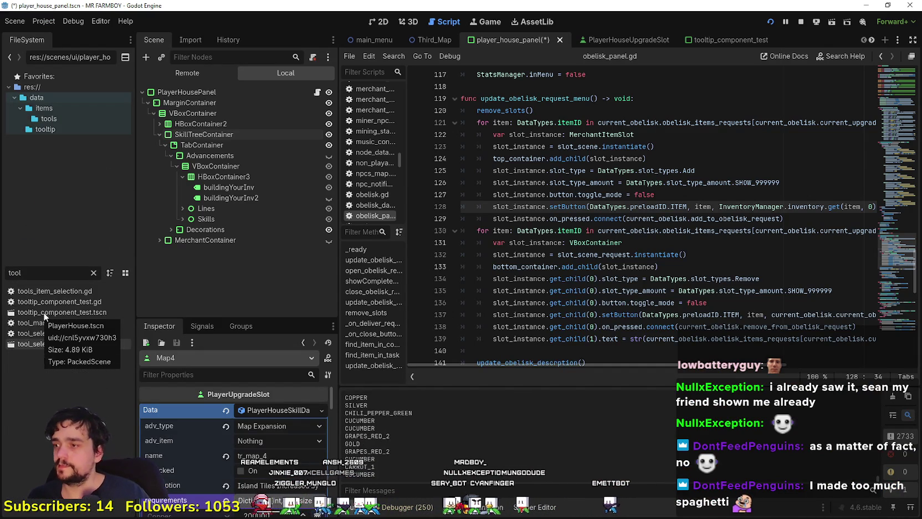
left_click(109, 311)
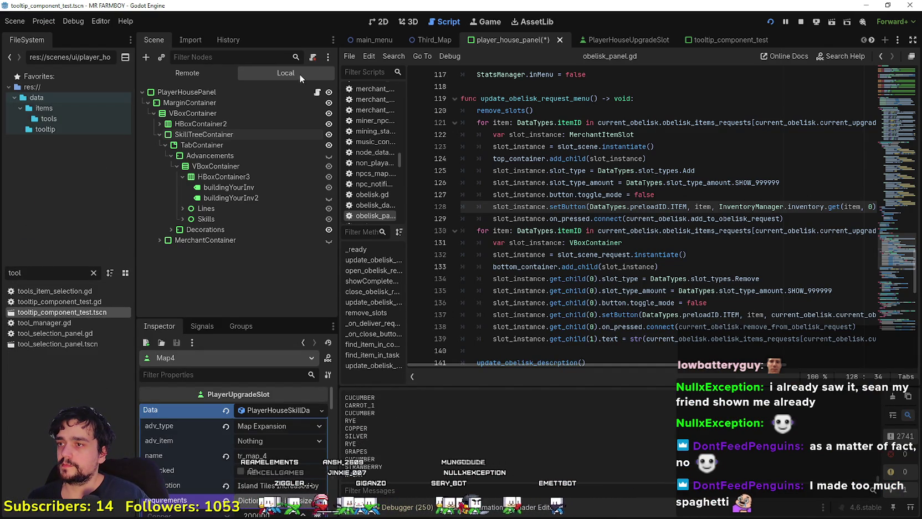
Step: Inspect the CostReqContainer node's properties in the tooltip scene tree
scroll(233, 232, "down", 3)
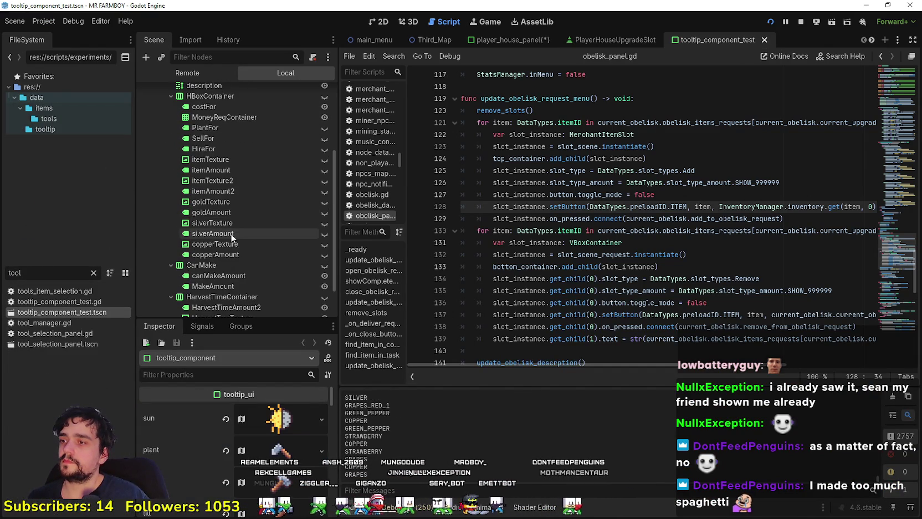
scroll(226, 233, "down", 2)
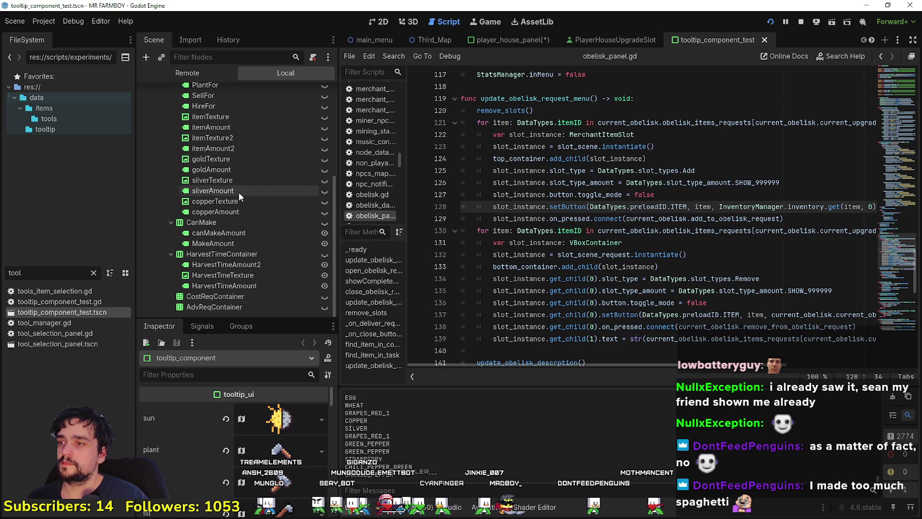
left_click(243, 295)
scroll(243, 295, "up", 3)
scroll(238, 299, "down", 3)
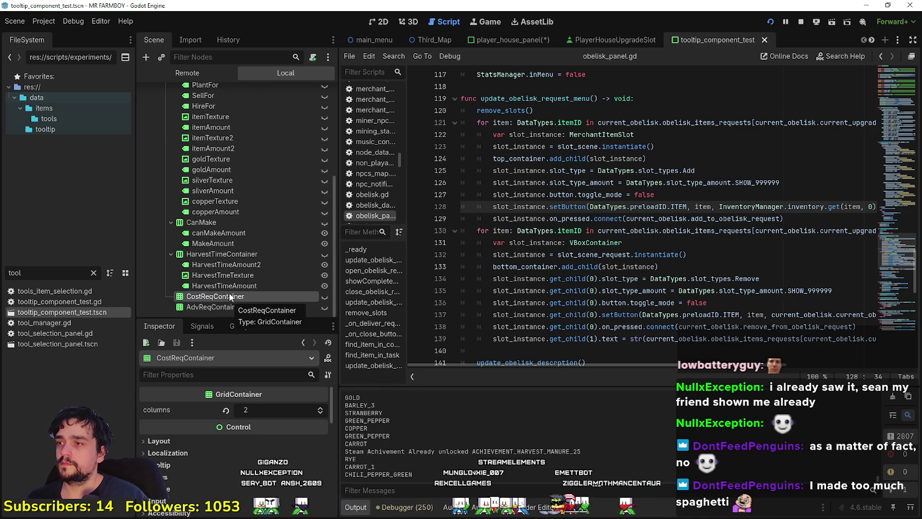
scroll(238, 288, "up", 5)
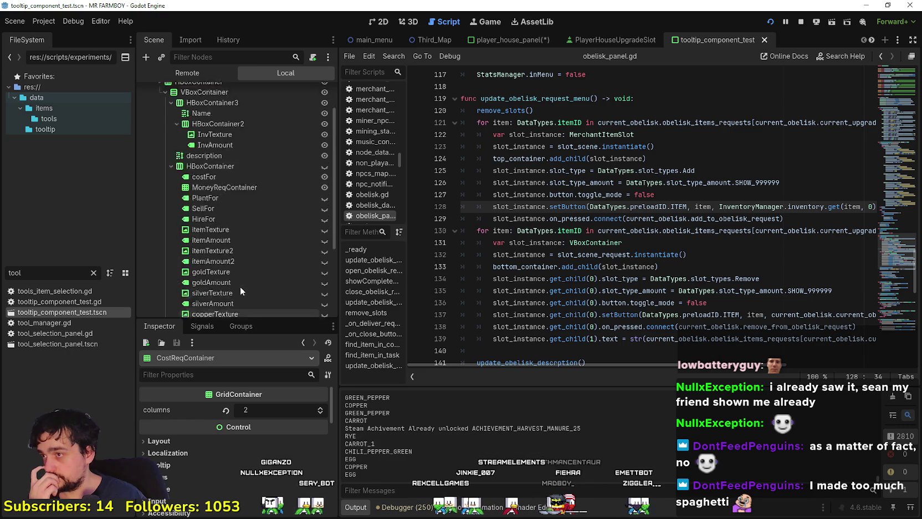
Step: Collapse the HBoxContainer, CanMake and HarvestTimeContainer branches and show the root's script
left_click(171, 209)
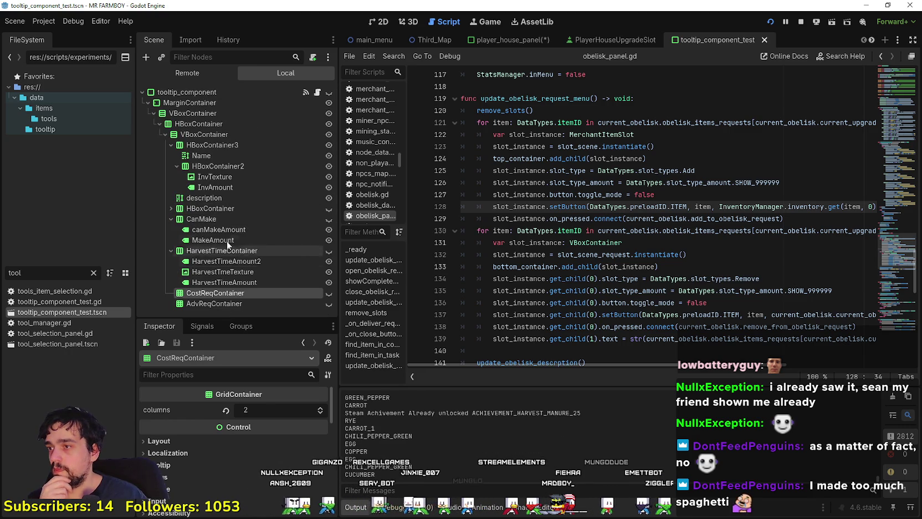
left_click(171, 219)
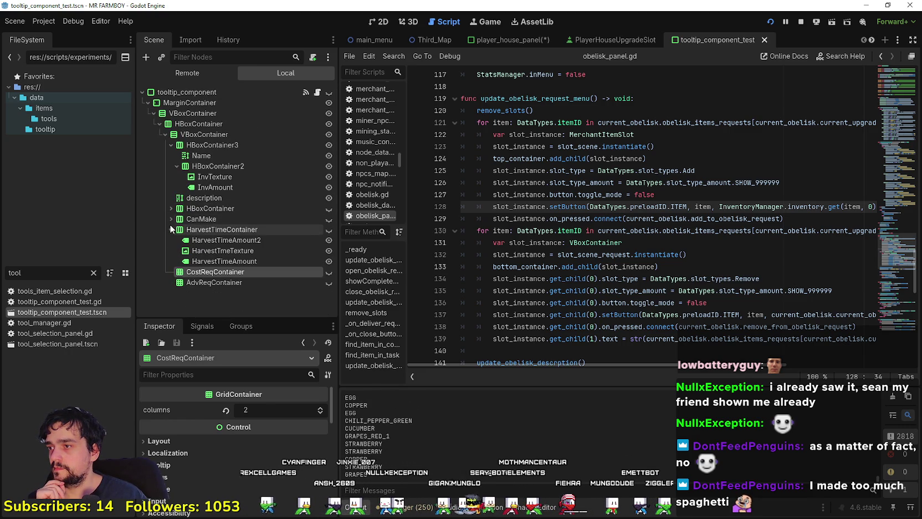
left_click(172, 229)
left_click(317, 92)
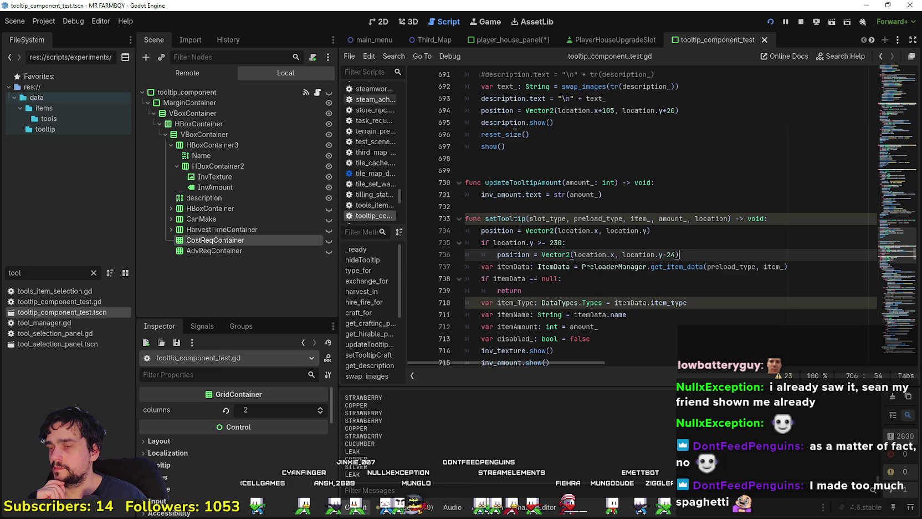
scroll(700, 255, "down", 5)
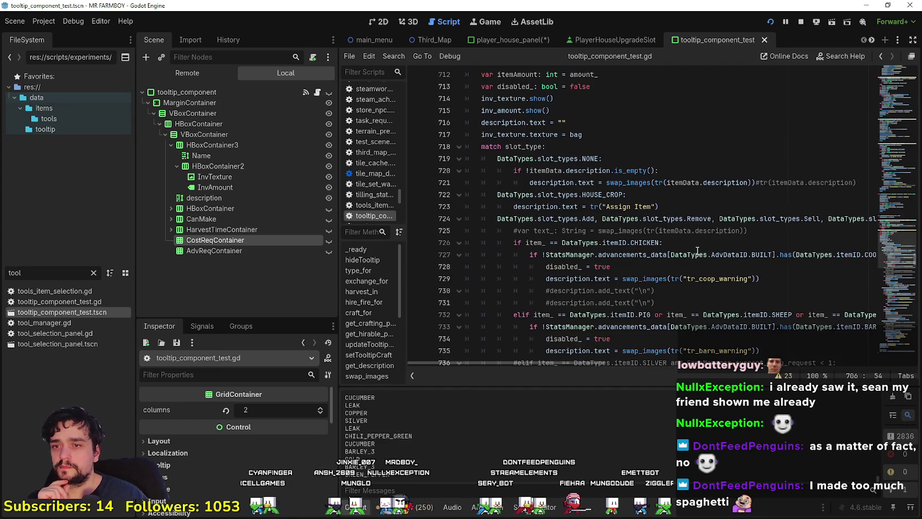
scroll(698, 251, "down", 3)
scroll(689, 235, "up", 14)
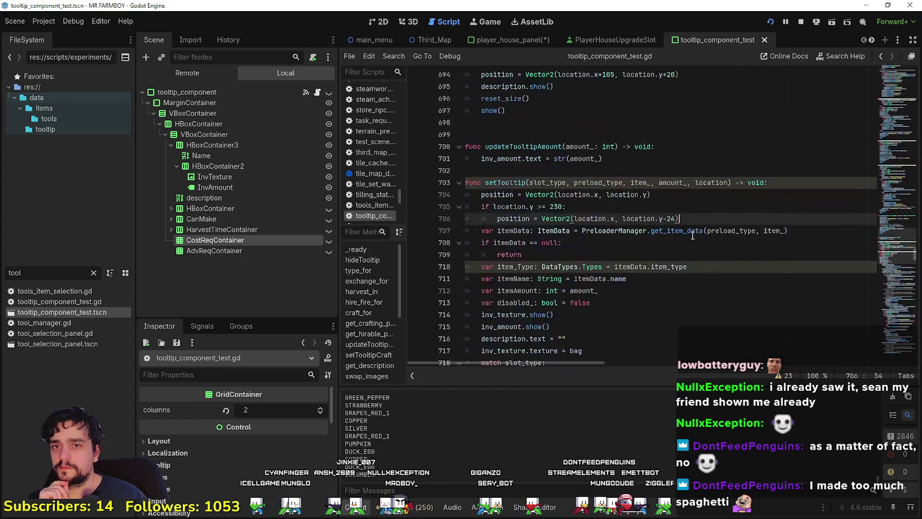
scroll(906, 99, "up", 20)
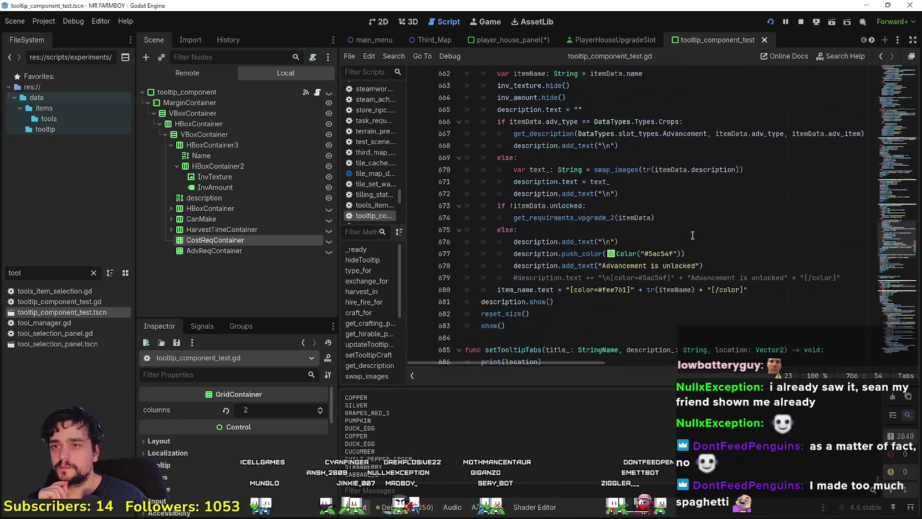
scroll(907, 99, "up", 20)
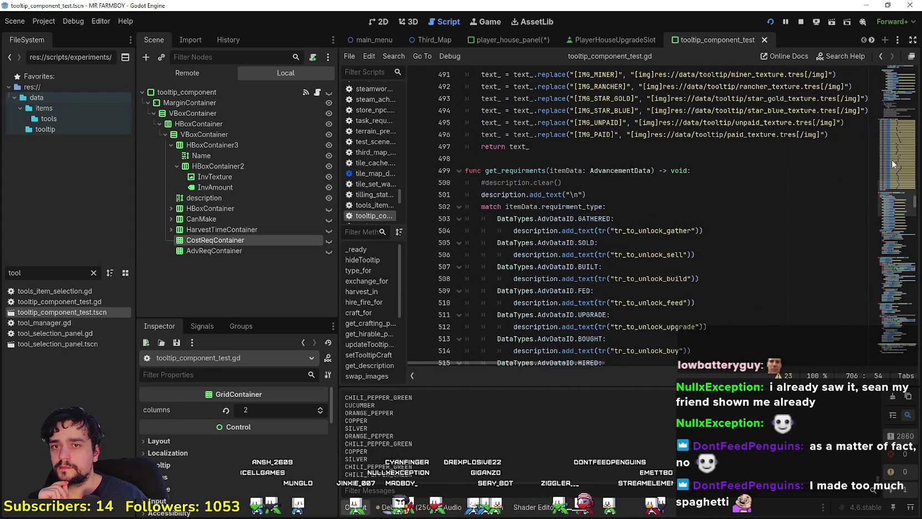
scroll(898, 166, "up", 20)
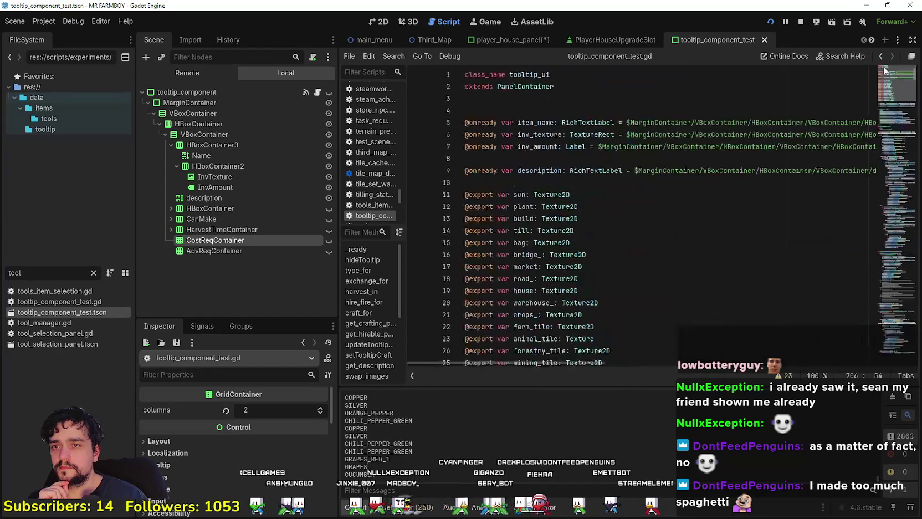
scroll(883, 85, "down", 13)
scroll(883, 84, "up", 13)
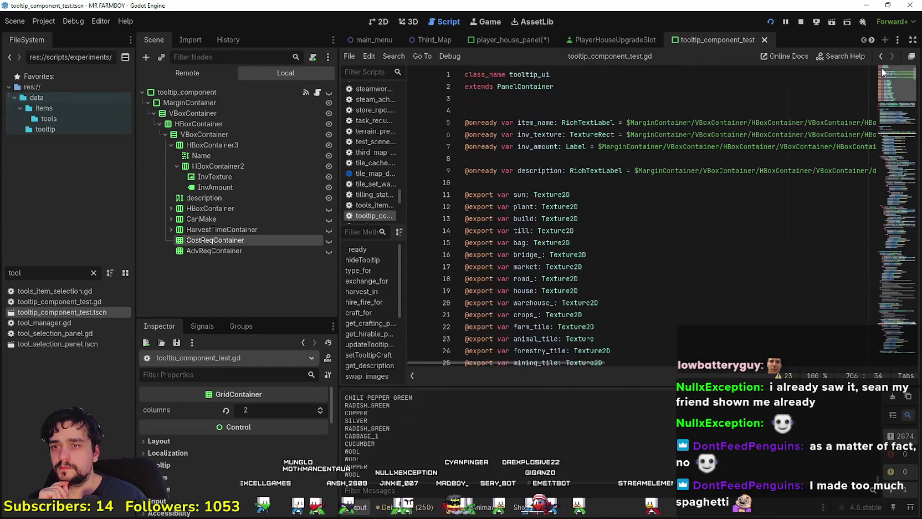
scroll(883, 75, "down", 8)
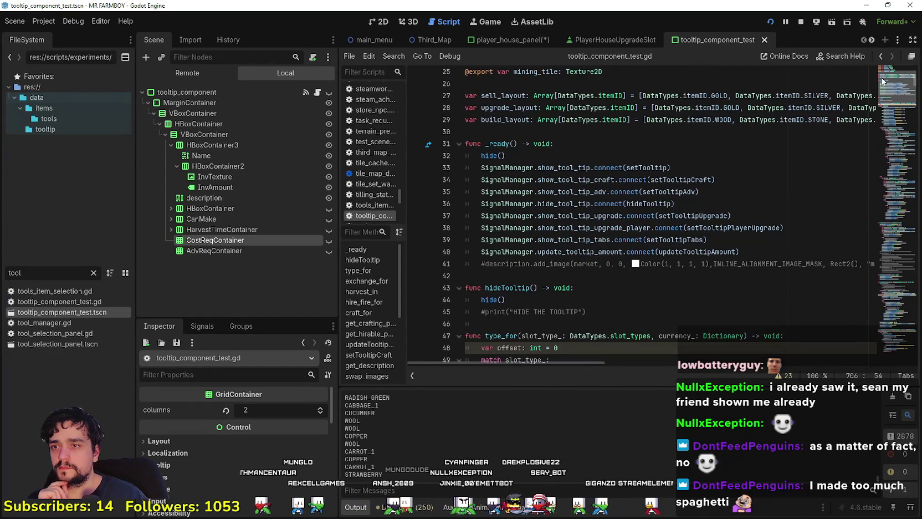
scroll(883, 81, "down", 6)
scroll(883, 72, "up", 14)
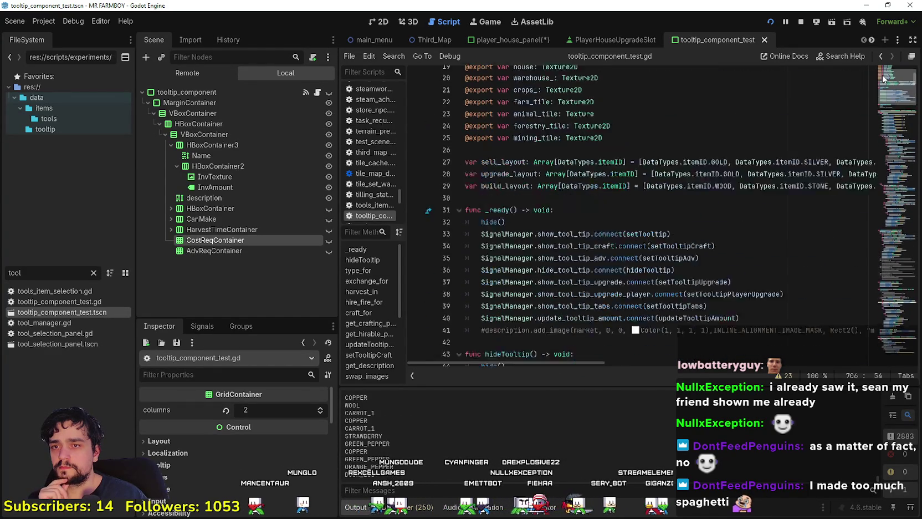
left_click_drag(883, 72, 884, 97)
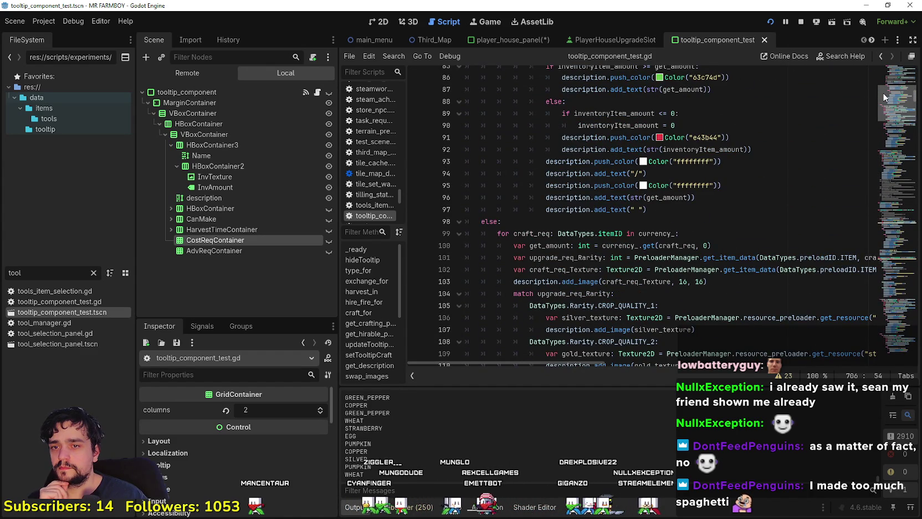
left_click_drag(882, 92, 880, 94)
scroll(881, 89, "up", 10)
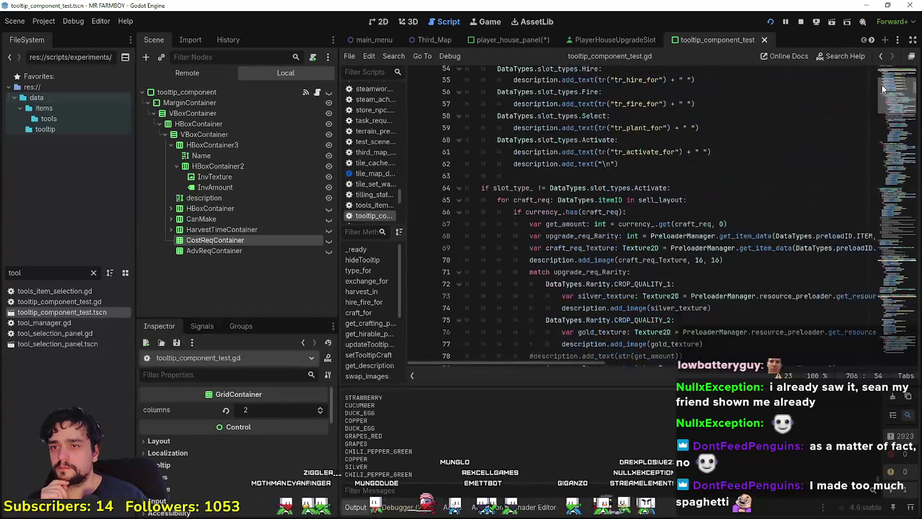
scroll(880, 86, "down", 4)
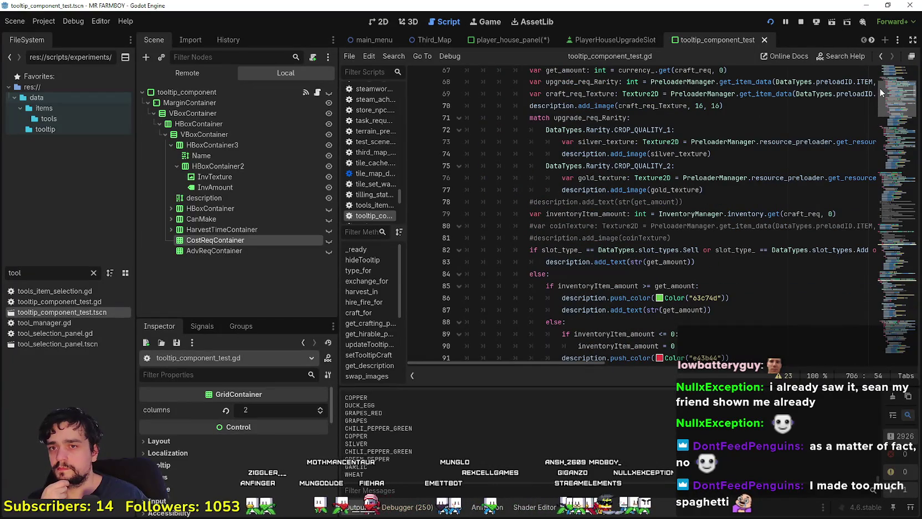
scroll(879, 88, "down", 3)
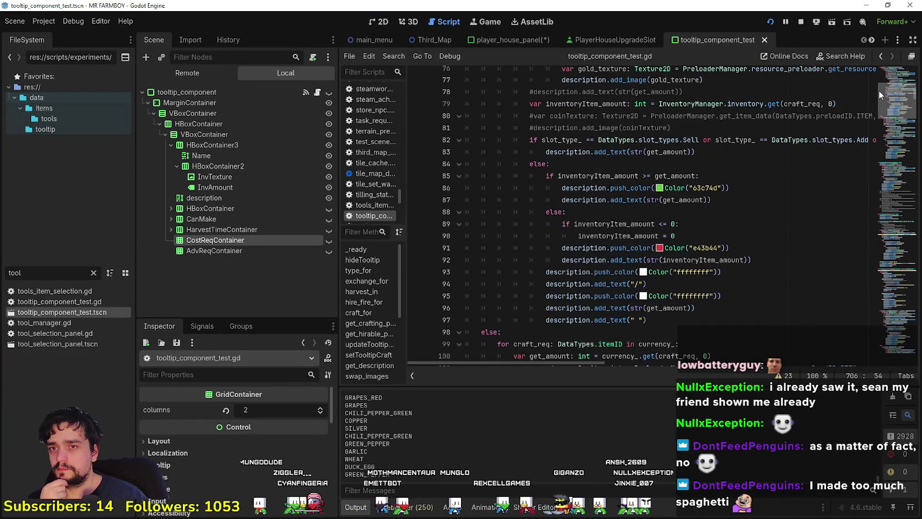
scroll(879, 91, "down", 5)
scroll(879, 89, "up", 8)
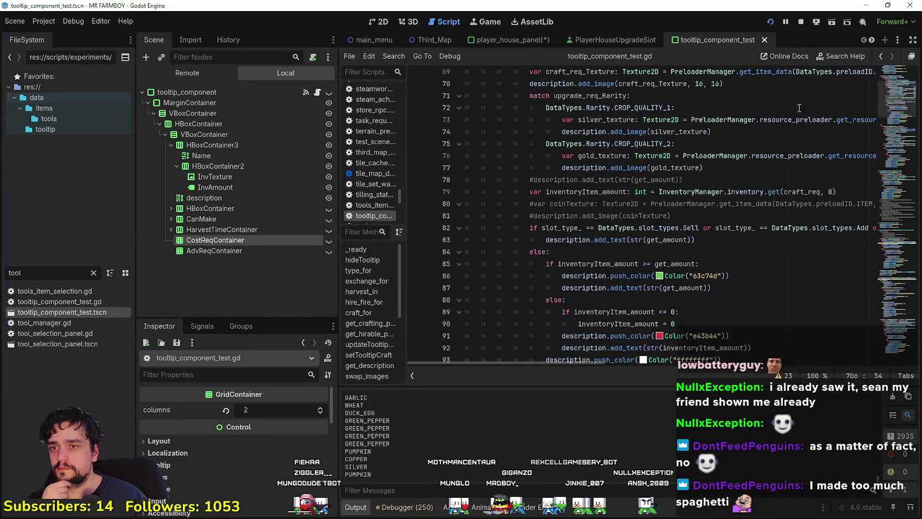
scroll(609, 262, "down", 2)
double_click(597, 263)
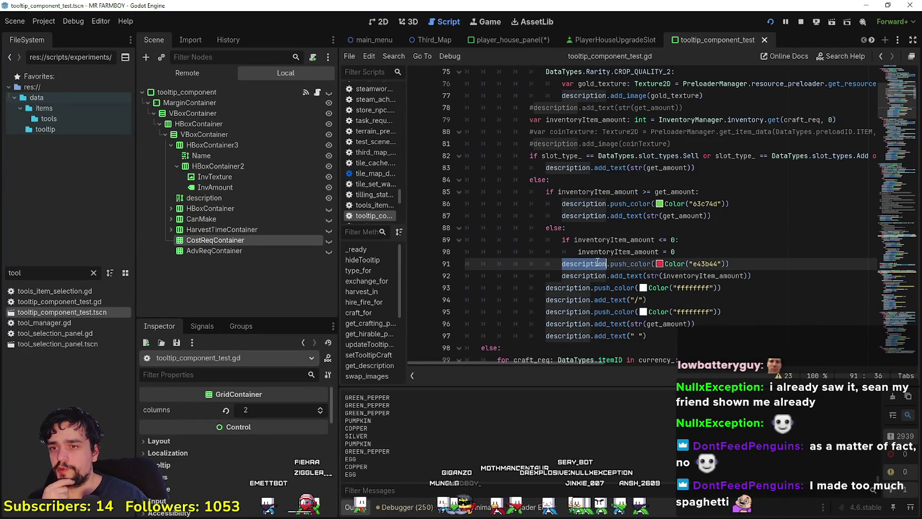
Step: Review the inventory-amount colouring block (lines 84–92) and where description is used
left_click_drag(770, 280, 586, 178)
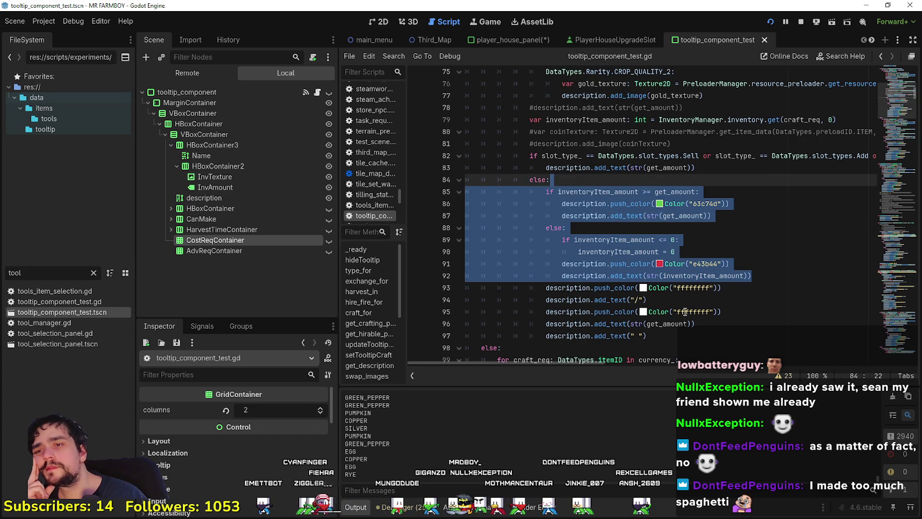
scroll(685, 312, "up", 3)
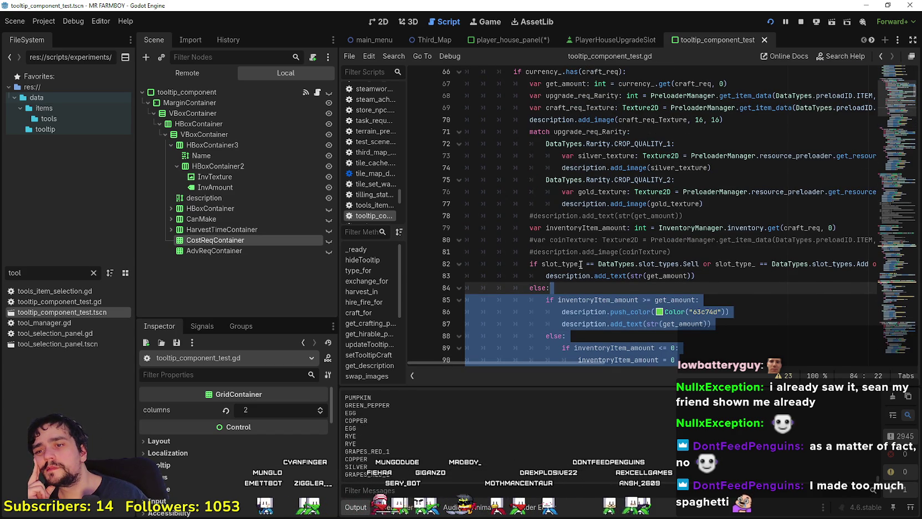
double_click(575, 275)
scroll(577, 265, "down", 3)
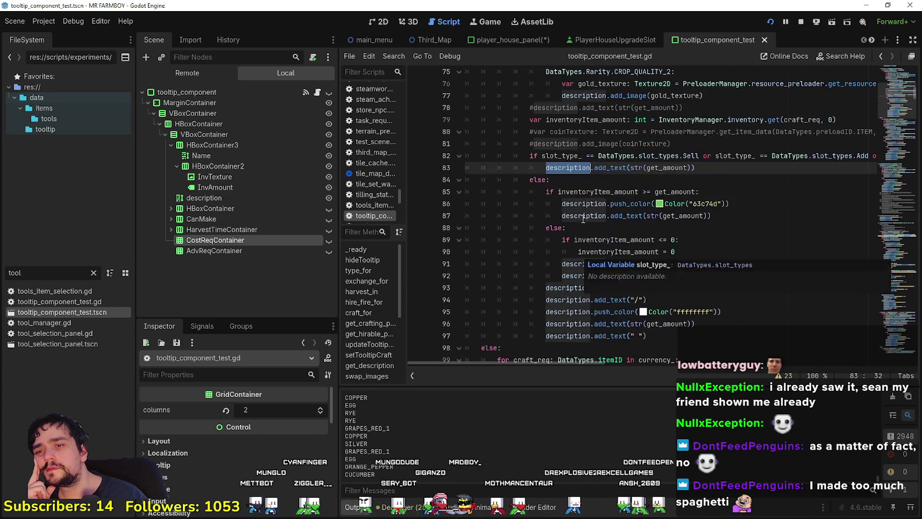
double_click(583, 216)
scroll(574, 213, "up", 3)
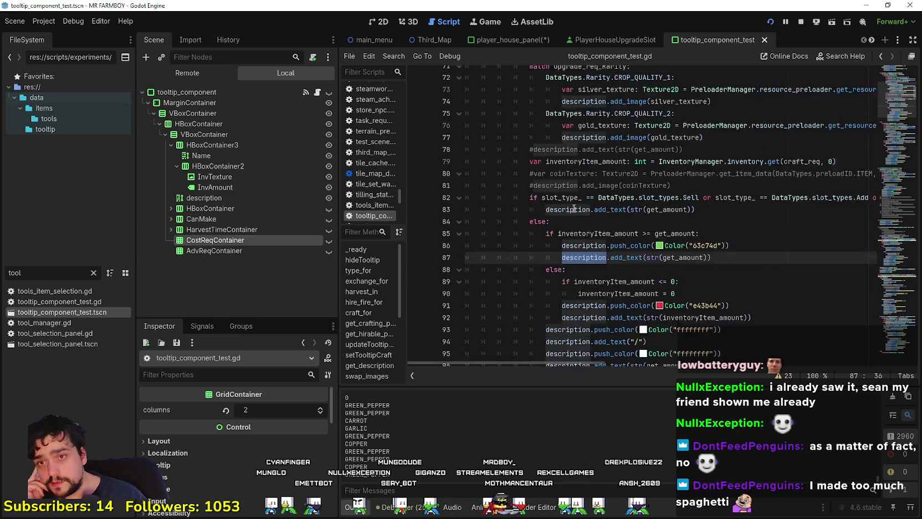
scroll(573, 211, "up", 4)
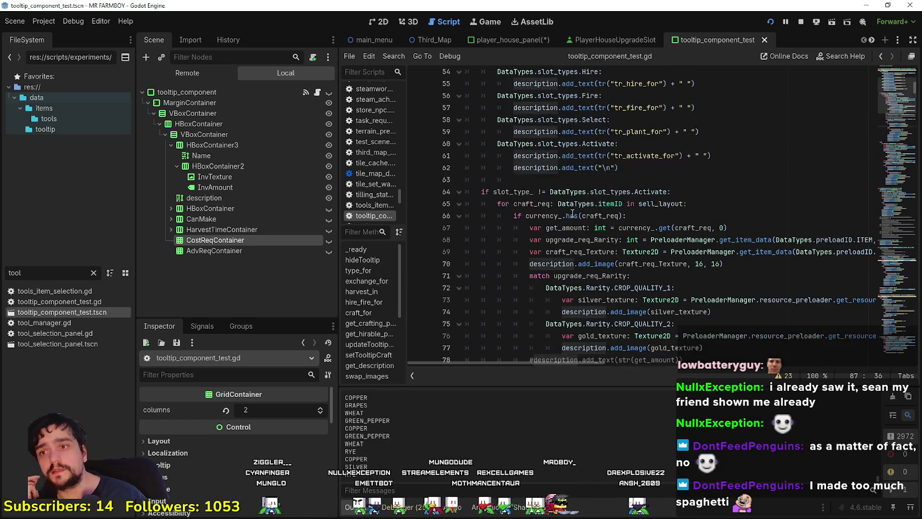
Step: Examine line 68's upgrade_req_Rarity call and its item_rarity_type and craft_req arguments
left_click(806, 239)
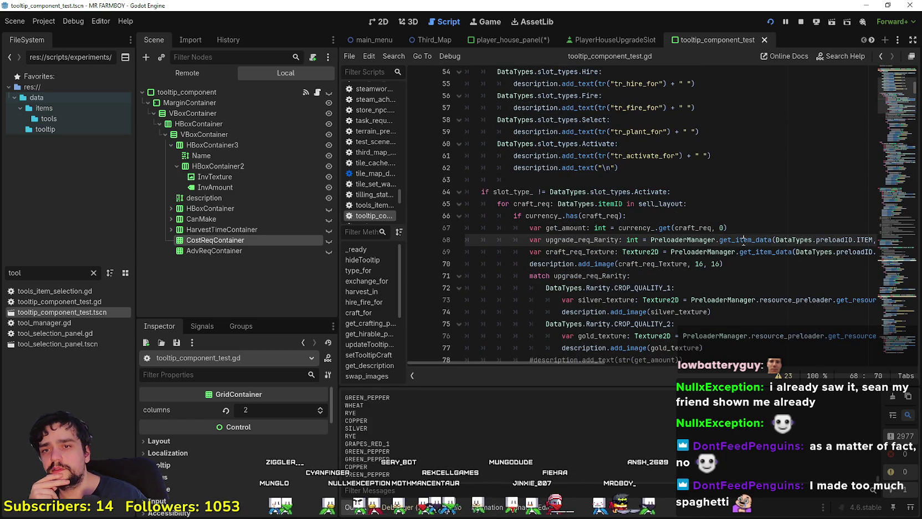
key("End")
double_click(807, 240)
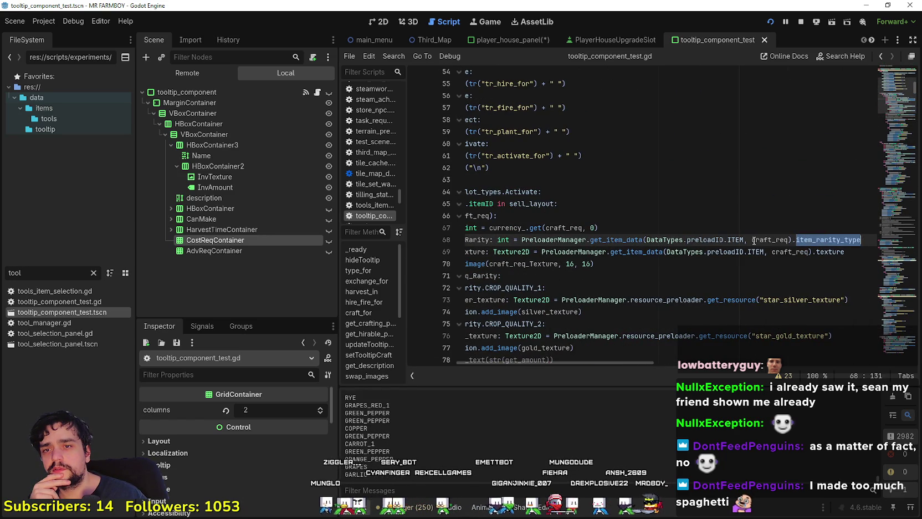
double_click(753, 239)
left_click(750, 252)
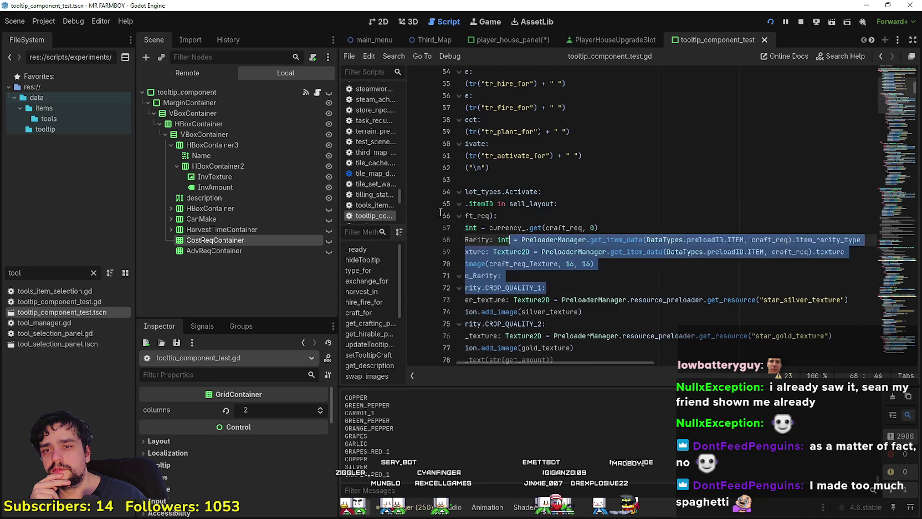
Step: Look over lines 80–81 and the cost loop code above them
scroll(637, 286, "down", 3)
left_click(615, 275)
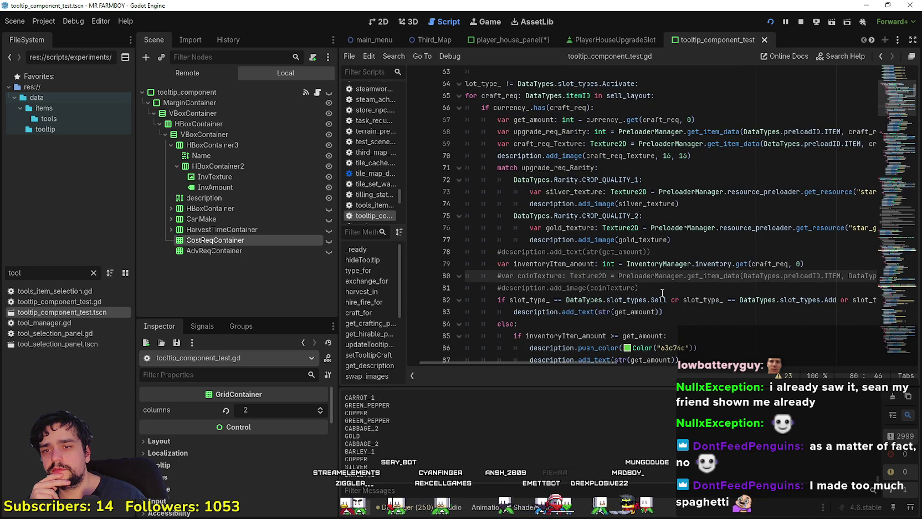
left_click(662, 288)
scroll(661, 280, "up", 3)
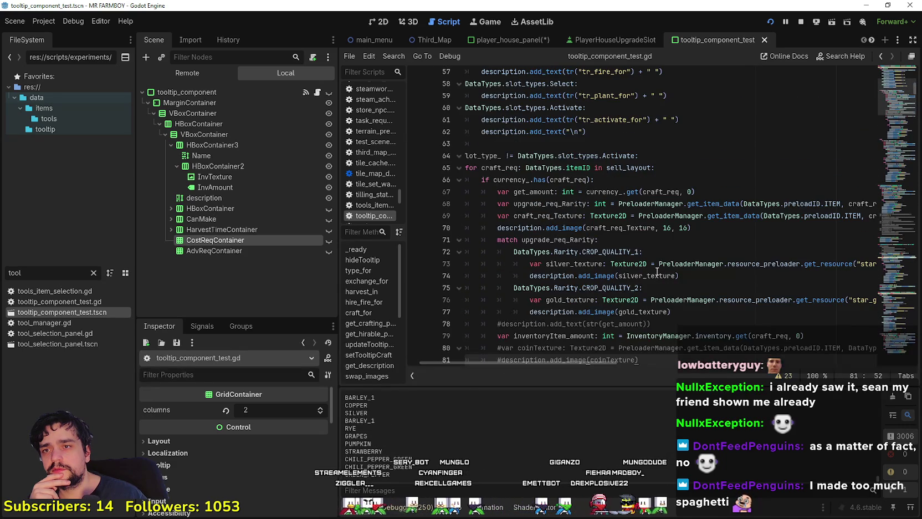
scroll(658, 272, "up", 1)
left_click_drag(595, 216, 646, 156)
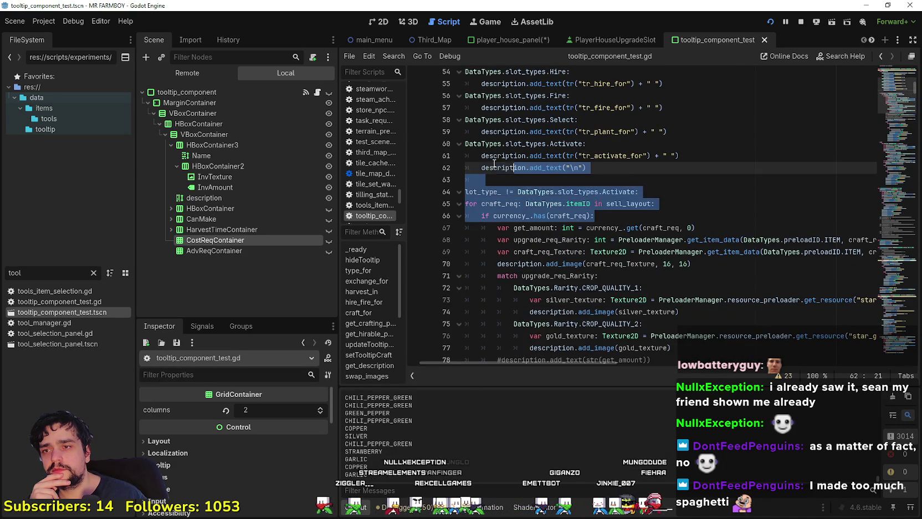
scroll(647, 255, "up", 3)
left_click(646, 255)
mouse_move(646, 254)
left_mouse_down()
mouse_move(609, 216)
mouse_move(465, 183)
left_mouse_up()
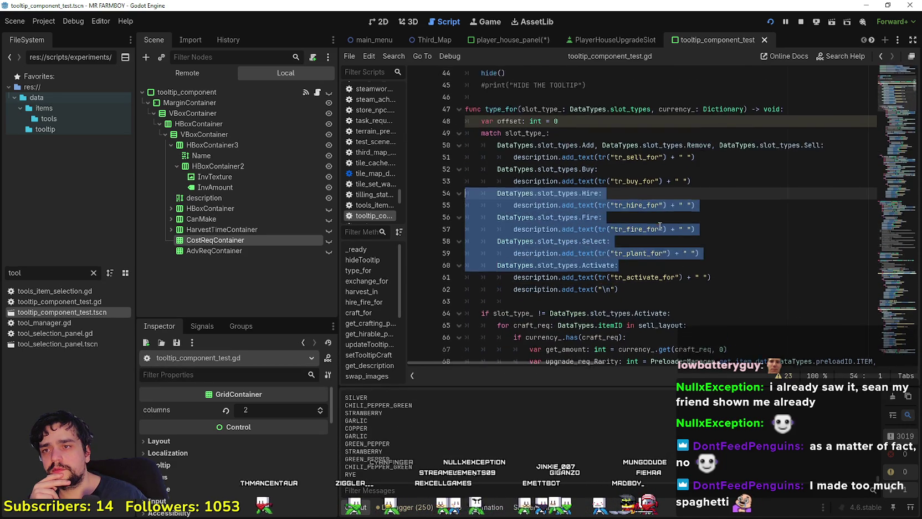
scroll(669, 217, "up", 6)
Step: Jump from setTooltipUpgrade in _ready() to its definition at line 633
right_click(664, 145)
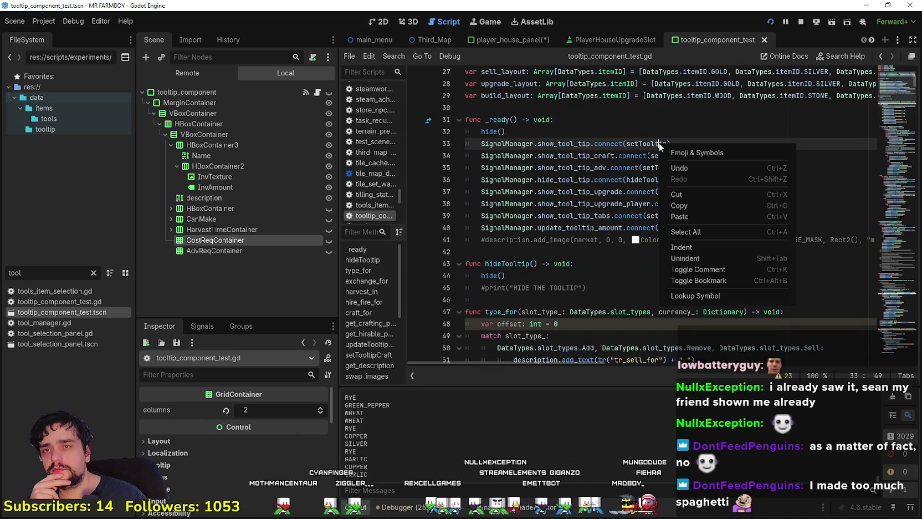
key("Escape")
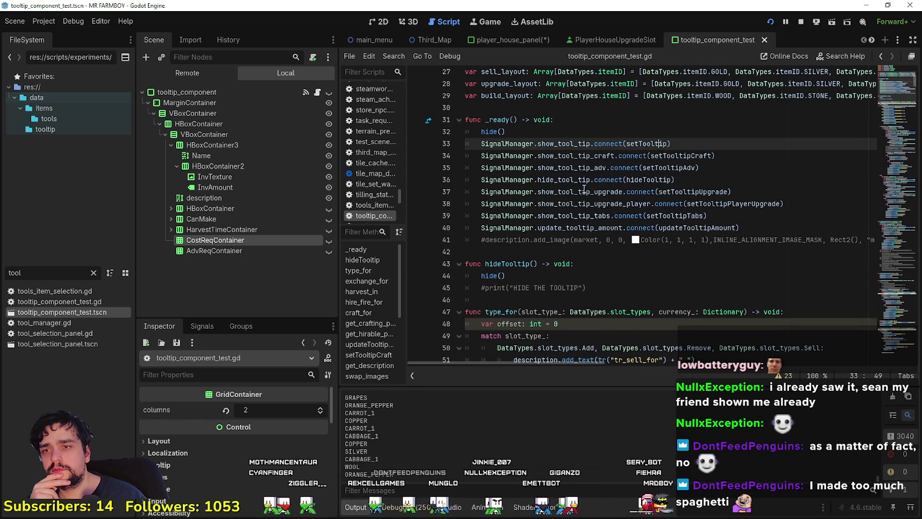
right_click(700, 191)
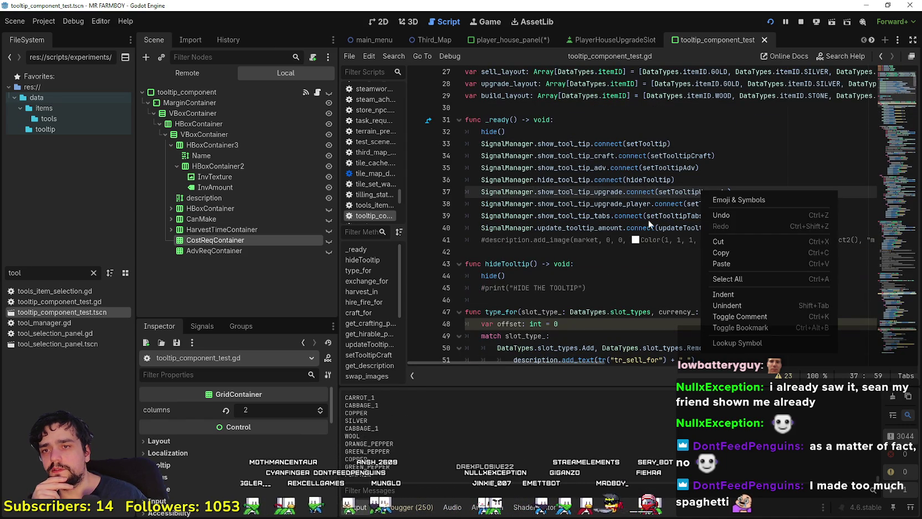
key("Escape")
right_click(692, 192)
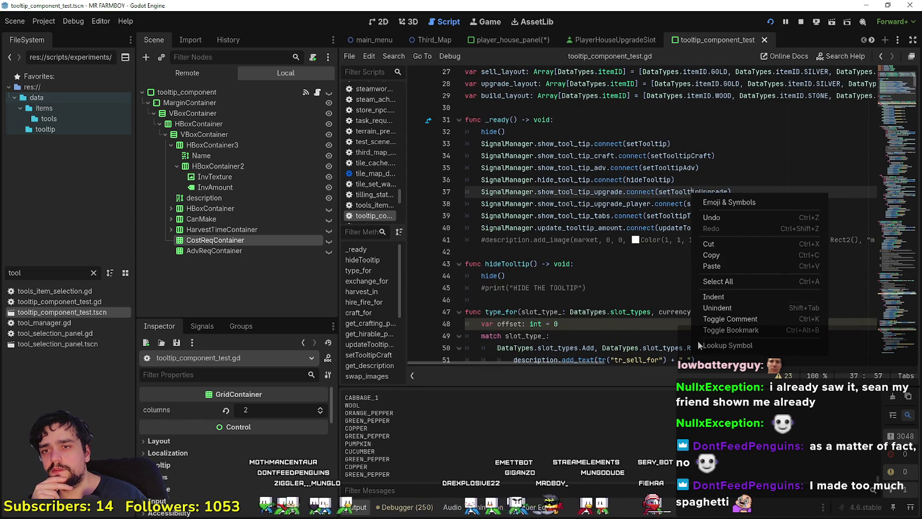
key("Escape")
key("F12")
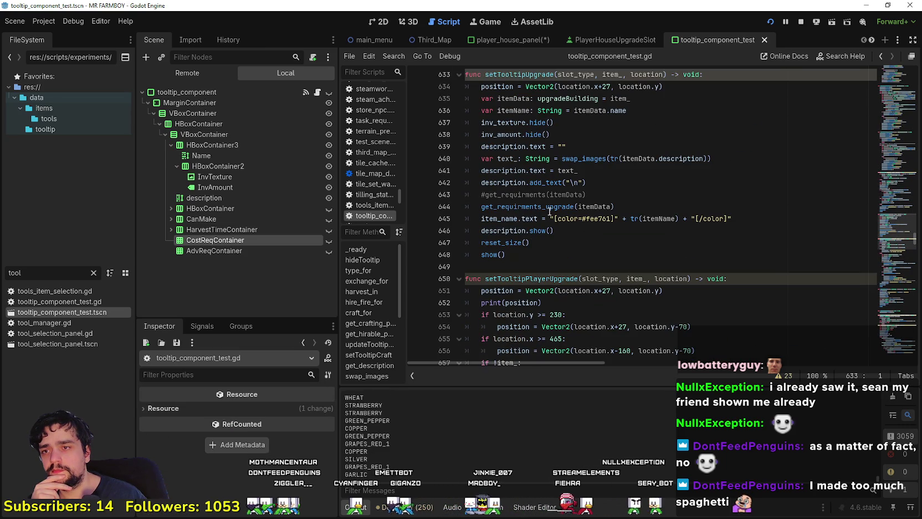
Step: Jump from the get_requirments_upgrade call on line 644 to its definition
double_click(551, 211)
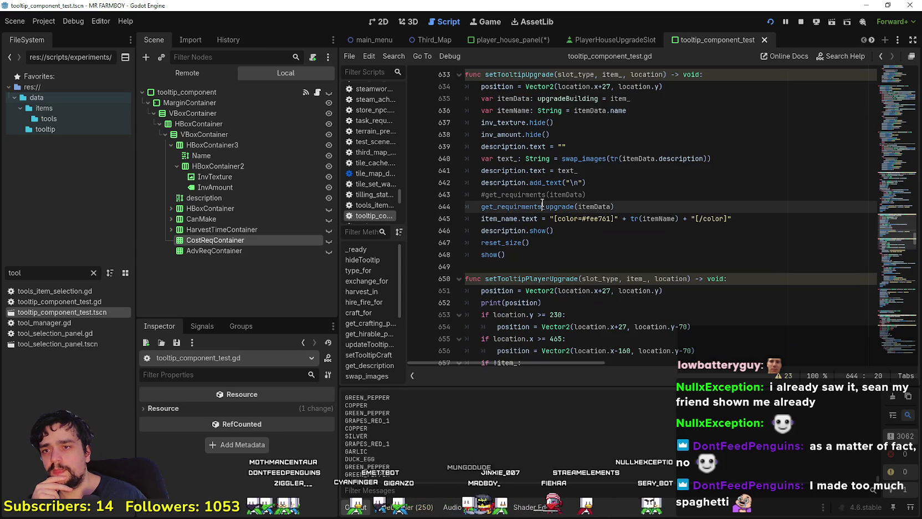
right_click(530, 208)
left_click(597, 415)
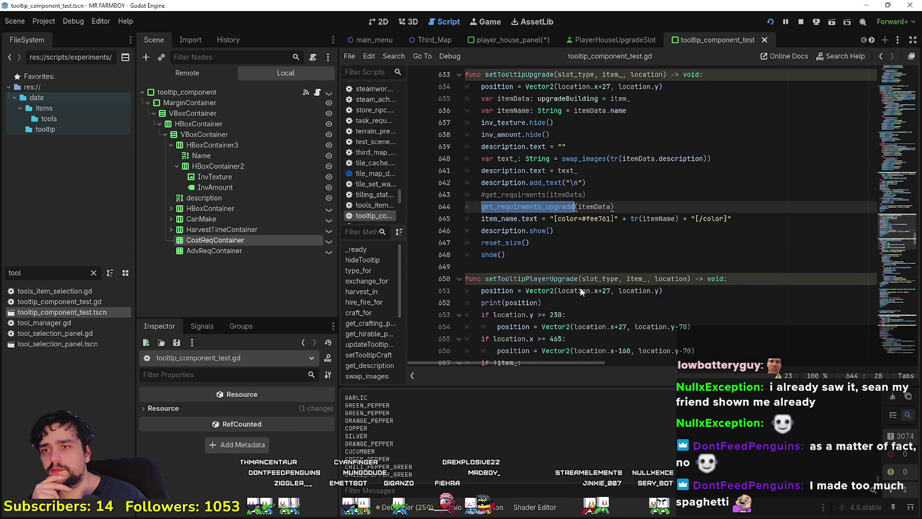
key("F12")
Step: Read through the function body, including the inventory amount line and upgrade_req_Texture on line 554
scroll(650, 195, "down", 3)
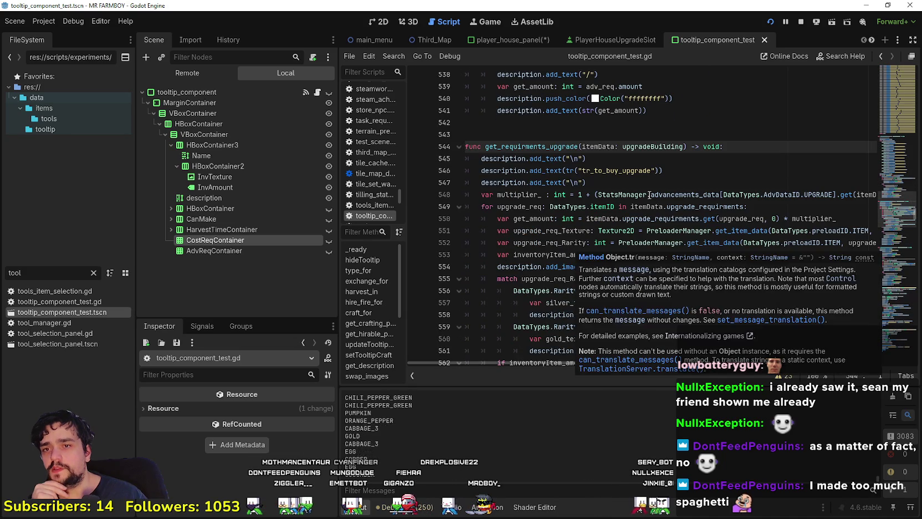
scroll(650, 194, "down", 3)
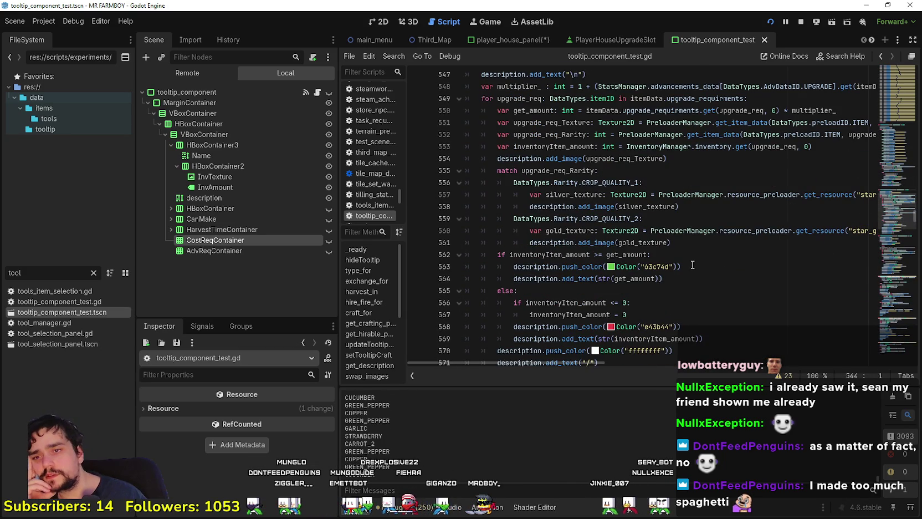
mouse_move(588, 362)
left_mouse_down()
mouse_move(676, 362)
mouse_move(589, 363)
left_mouse_up()
scroll(513, 284, "down", 4)
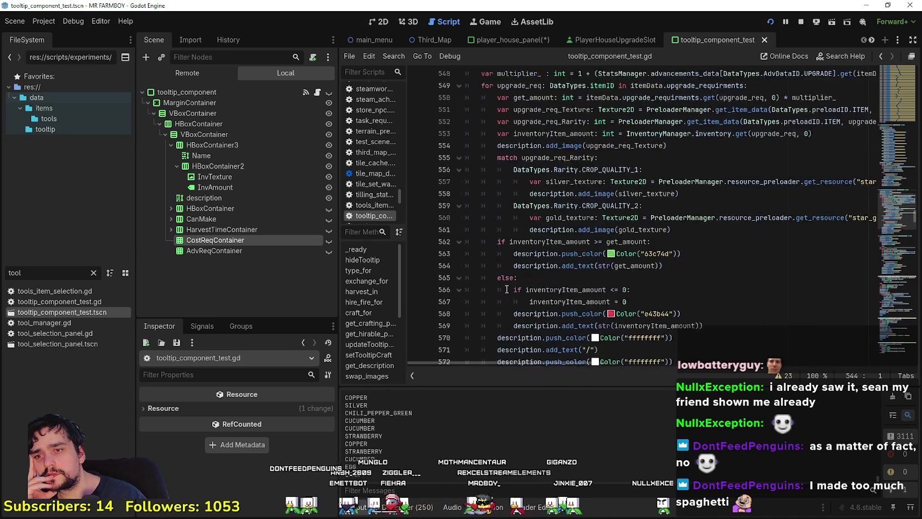
left_click(645, 182)
left_click(642, 195)
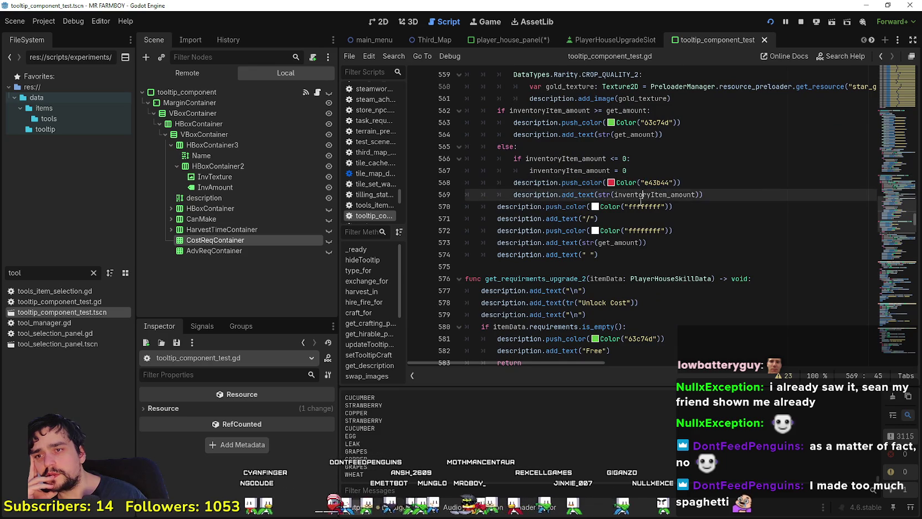
scroll(626, 189, "up", 3)
left_click(587, 134)
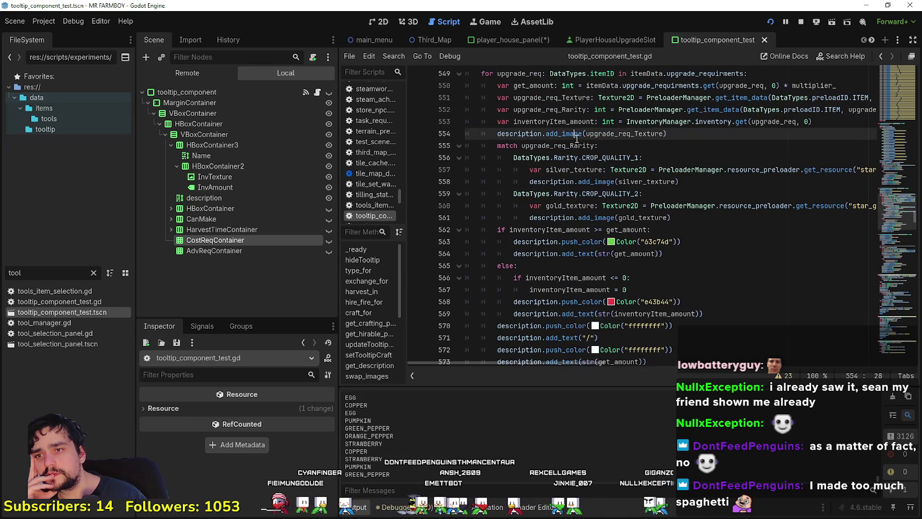
double_click(609, 134)
scroll(773, 237, "up", 2)
Step: Select the whole get_requirments_upgrade function from line 544 to line 574
mouse_move(774, 218)
left_mouse_down()
mouse_move(881, 148)
mouse_move(366, 150)
left_mouse_up()
scroll(645, 166, "up", 1)
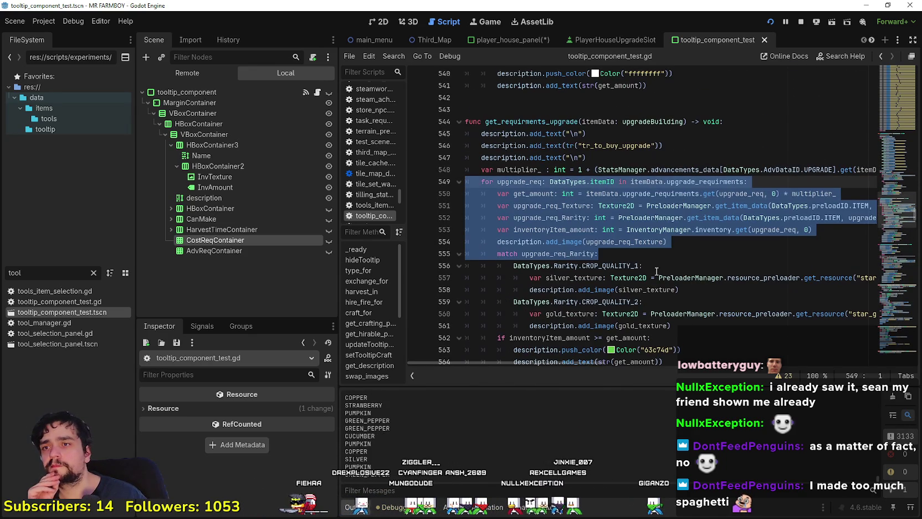
left_click(646, 159)
scroll(646, 159, "down", 5)
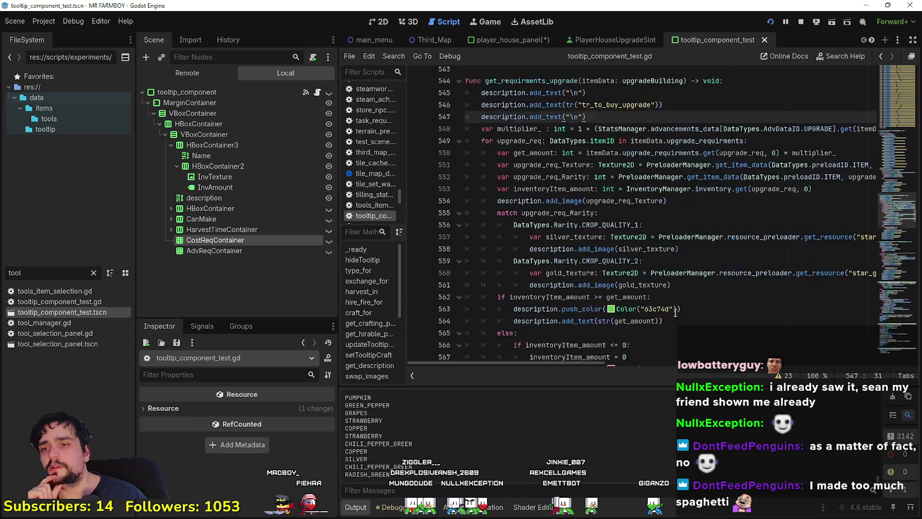
mouse_move(647, 303)
left_mouse_down()
mouse_move(609, 197)
mouse_move(575, 301)
mouse_move(466, 158)
left_mouse_up()
left_click(642, 300)
mouse_move(642, 301)
left_mouse_down()
mouse_move(526, 206)
mouse_move(526, 293)
mouse_move(498, 288)
mouse_move(472, 196)
mouse_move(474, 207)
left_mouse_up()
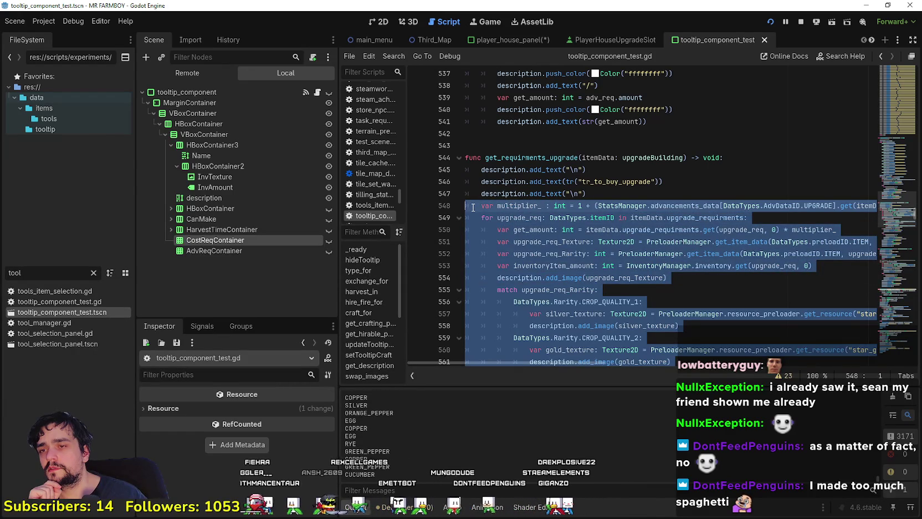
left_click_drag(475, 212, 493, 229)
scroll(493, 228, "down", 5)
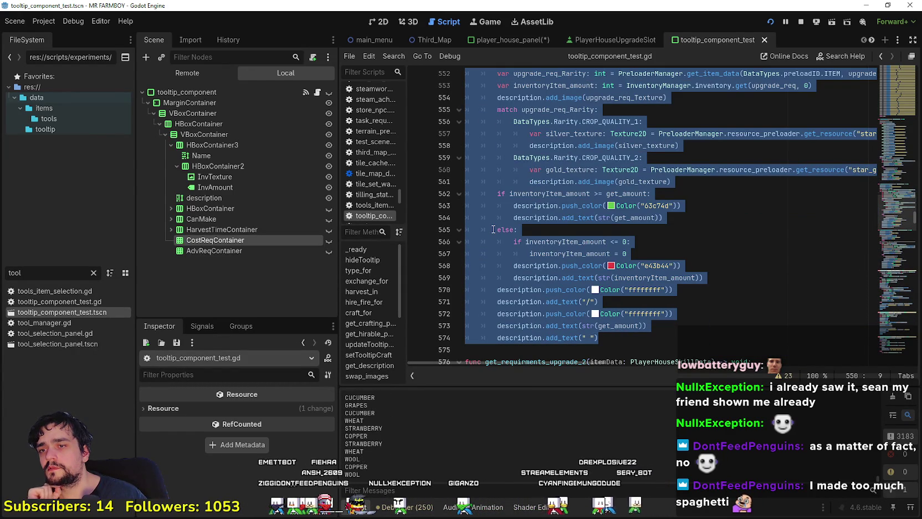
mouse_move(638, 290)
left_mouse_down()
mouse_move(615, 230)
mouse_move(613, 262)
mouse_move(524, 206)
mouse_move(482, 158)
mouse_move(449, 146)
left_mouse_up()
scroll(615, 230, "up", 3)
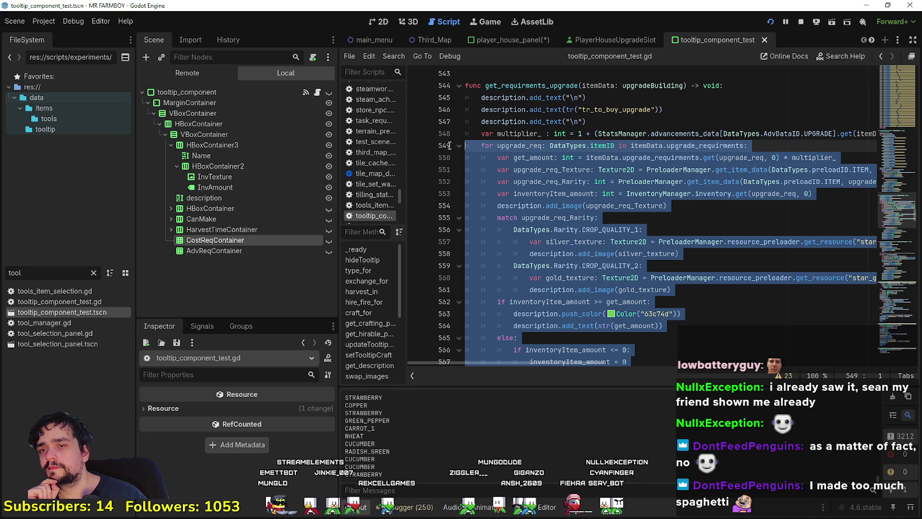
left_click_drag(449, 146, 450, 86)
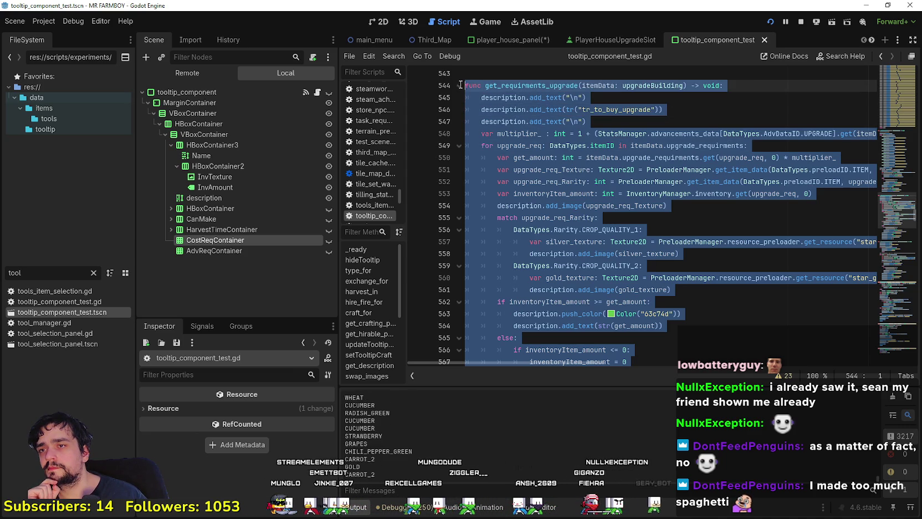
Step: Copy the selected get_requirments_upgrade code and change the FileSystem filter from 'tool' to 'pl'
scroll(517, 224, "down", 6)
right_click(518, 223)
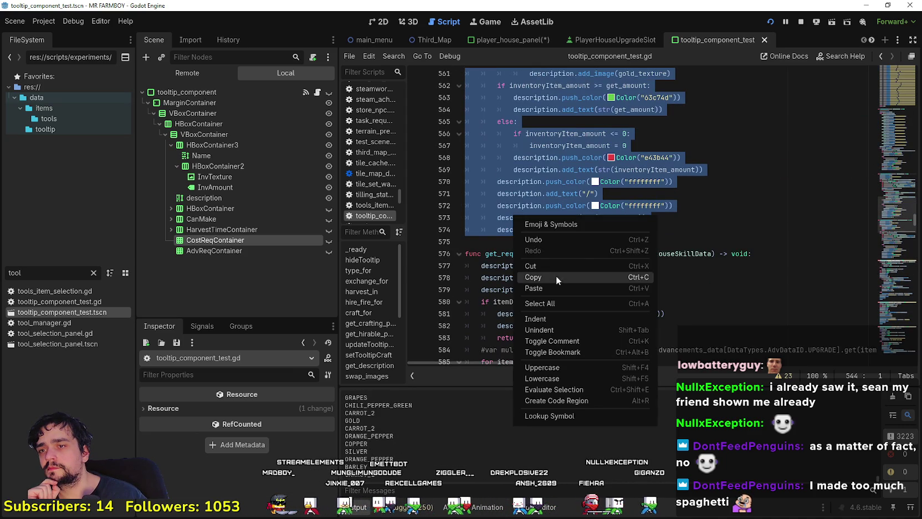
key("Escape")
left_click(536, 230)
left_click(538, 245)
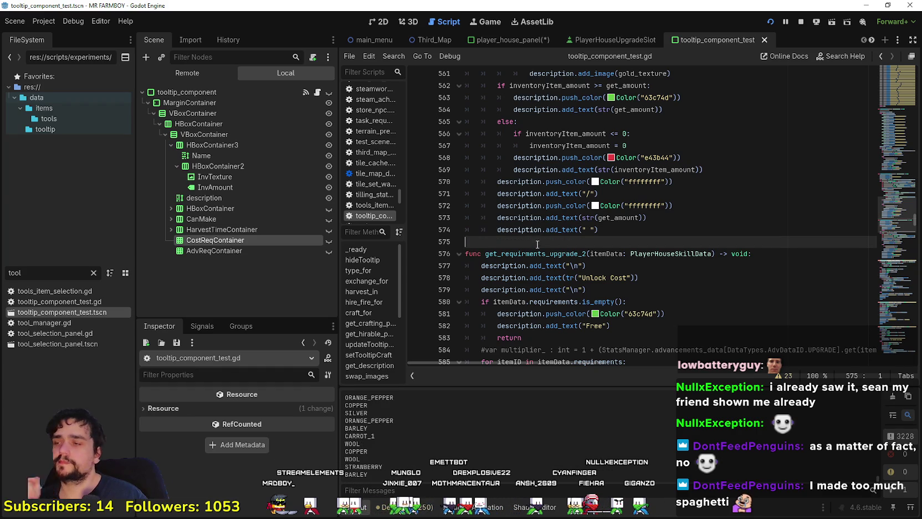
left_click(93, 273)
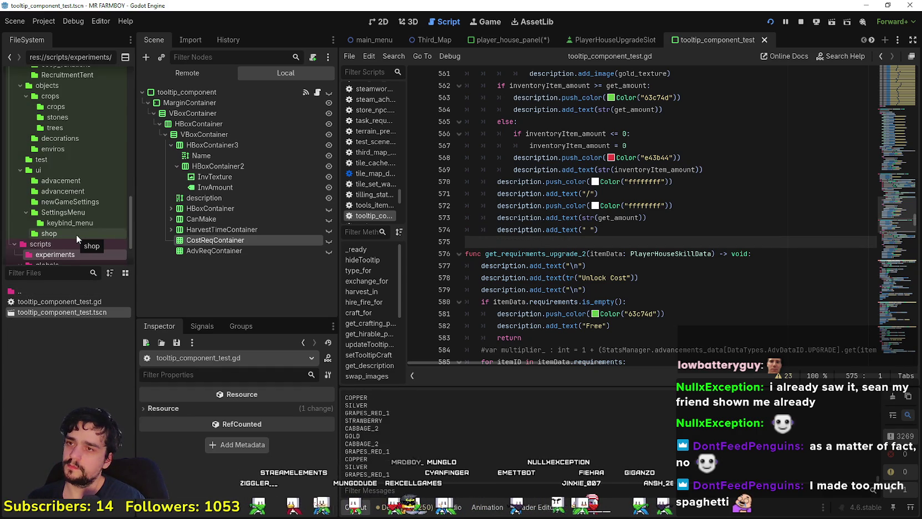
type("pl")
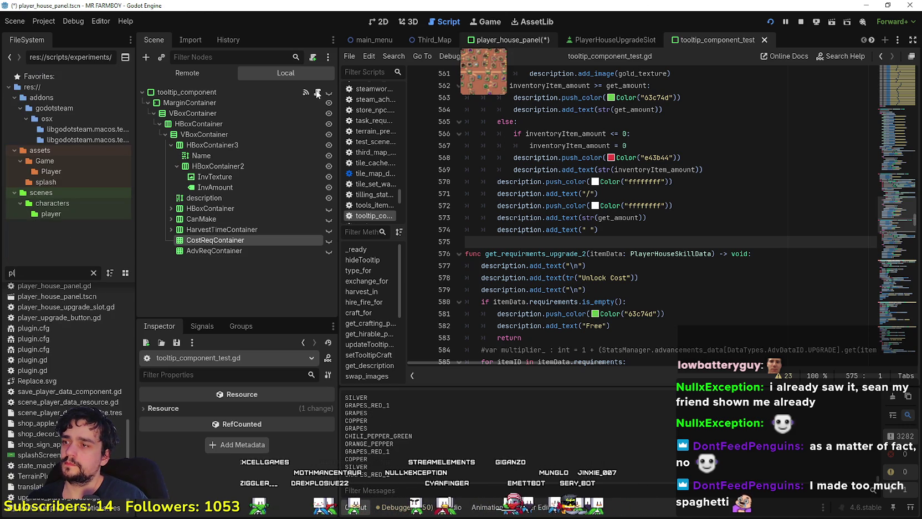
Step: Collapse Skills and expand Decorations in the PlayerHousePanel scene tree
scroll(243, 229, "up", 5)
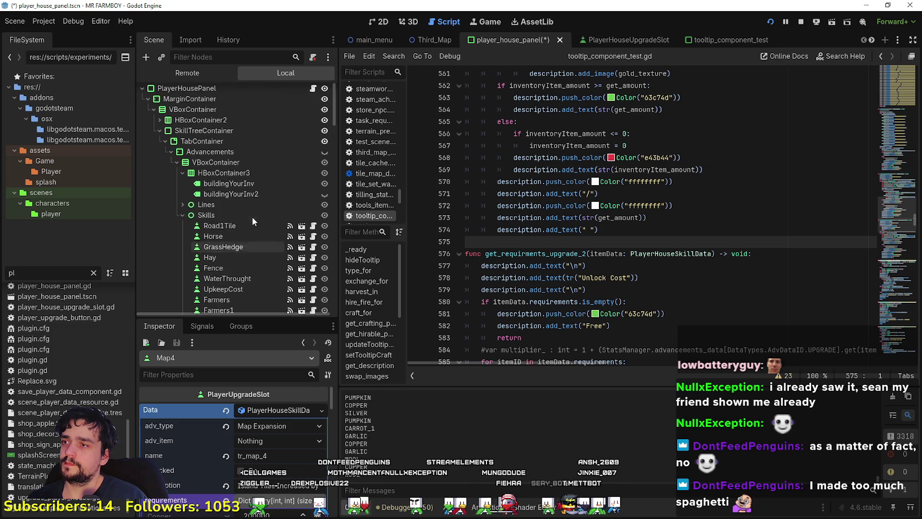
left_click(183, 219)
left_click(171, 229)
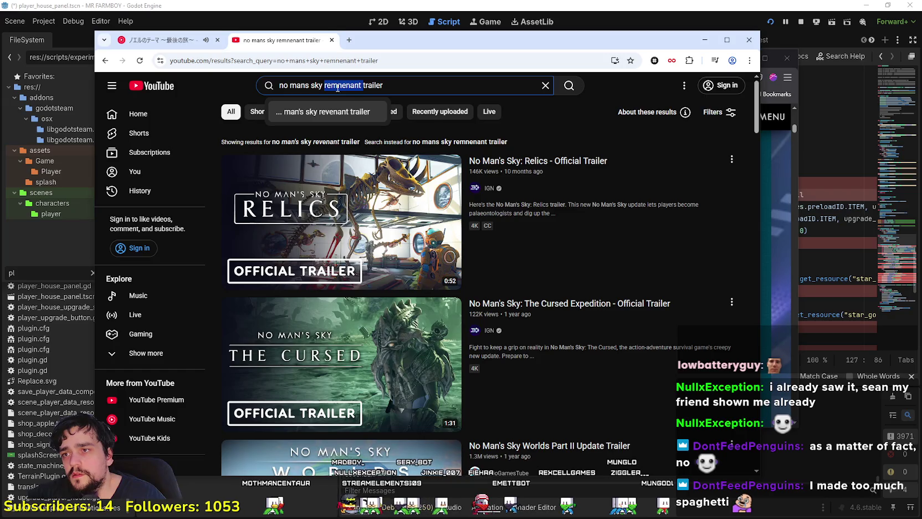
Step: Search YouTube for 'no mans sky remnant trailer', fixing the misspelled word
key("BackSpace")
type("remnant")
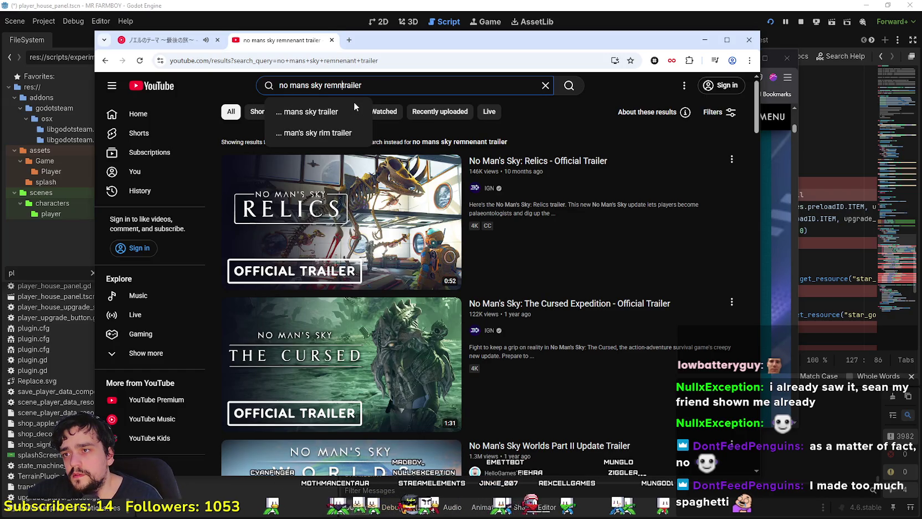
key("Return")
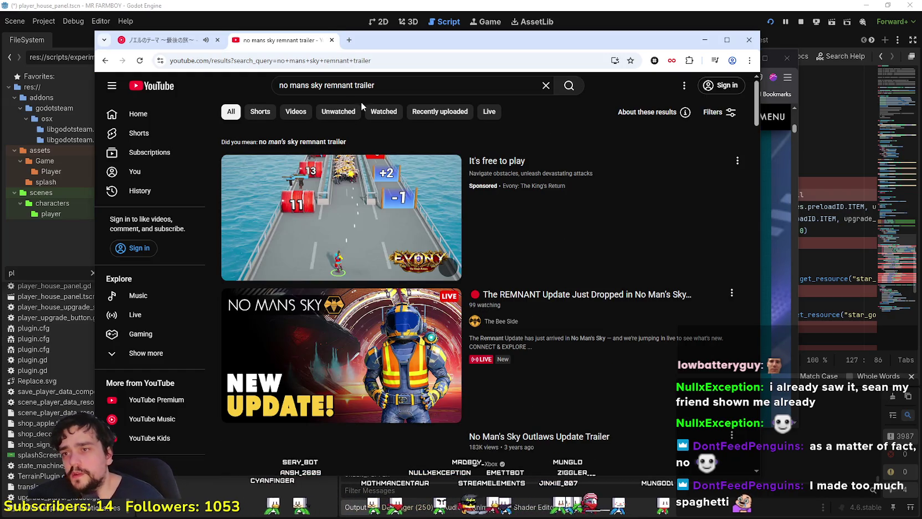
scroll(443, 222, "down", 4)
scroll(366, 288, "up", 3)
mouse_move(365, 294)
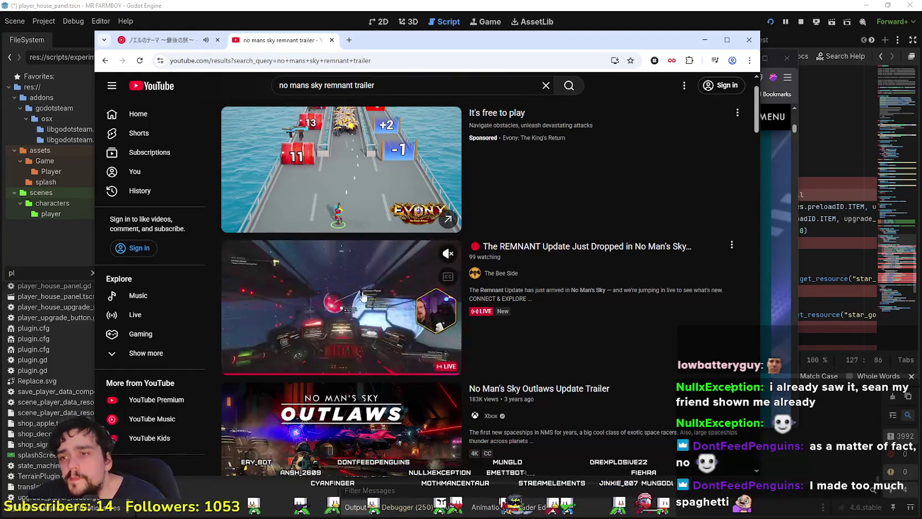
scroll(603, 397, "down", 3)
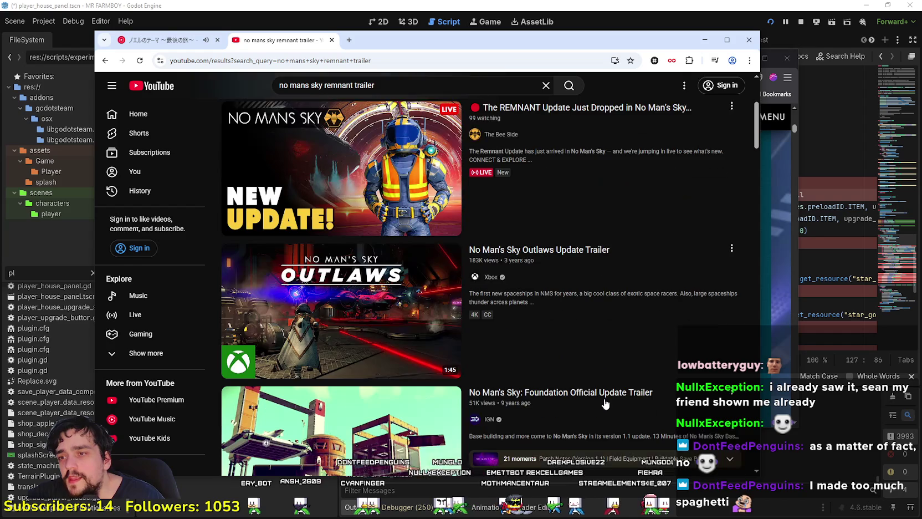
scroll(604, 401, "up", 4)
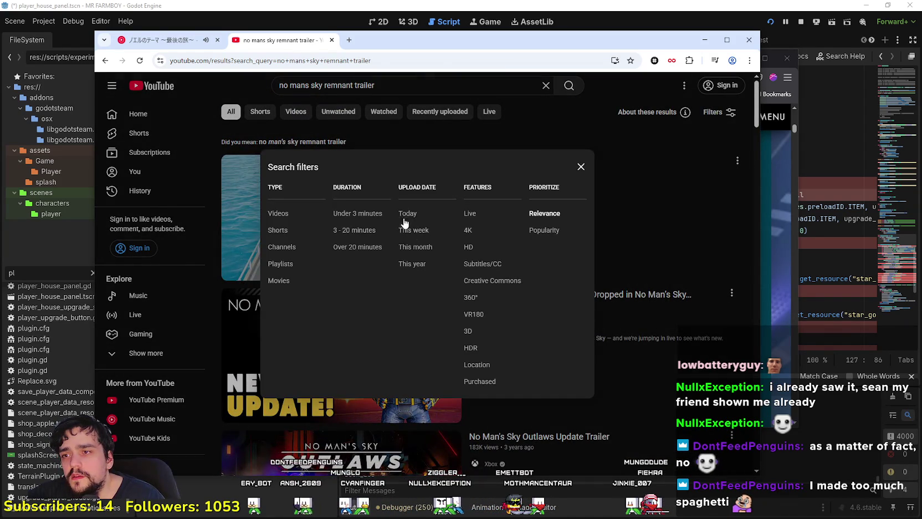
Step: Try the Today upload filter, then browse the unfiltered results and minimize YouTube
left_click(403, 216)
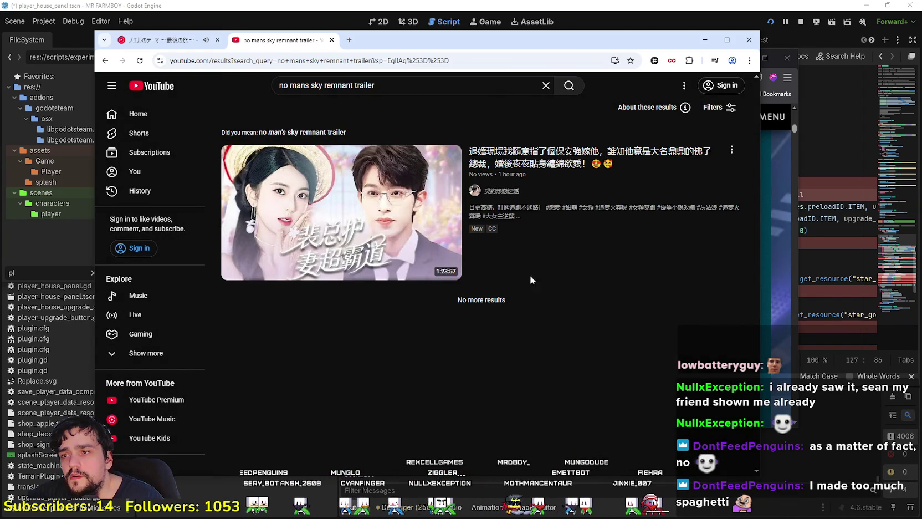
left_click(104, 61)
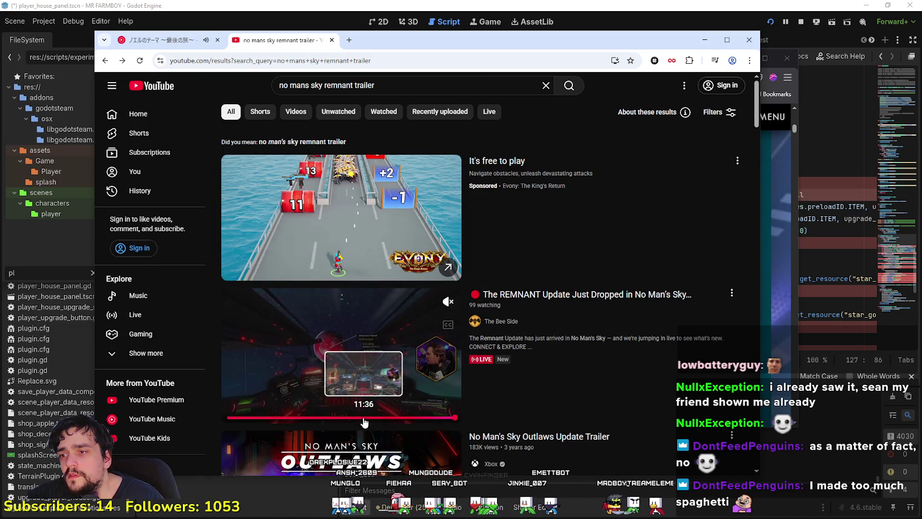
scroll(648, 397, "down", 3)
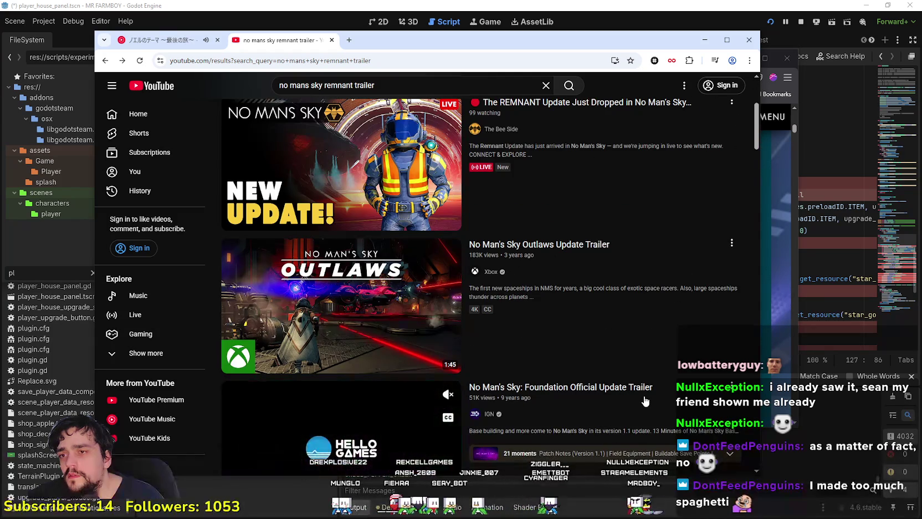
scroll(644, 399, "down", 4)
scroll(642, 398, "down", 2)
scroll(642, 399, "down", 3)
scroll(641, 399, "down", 3)
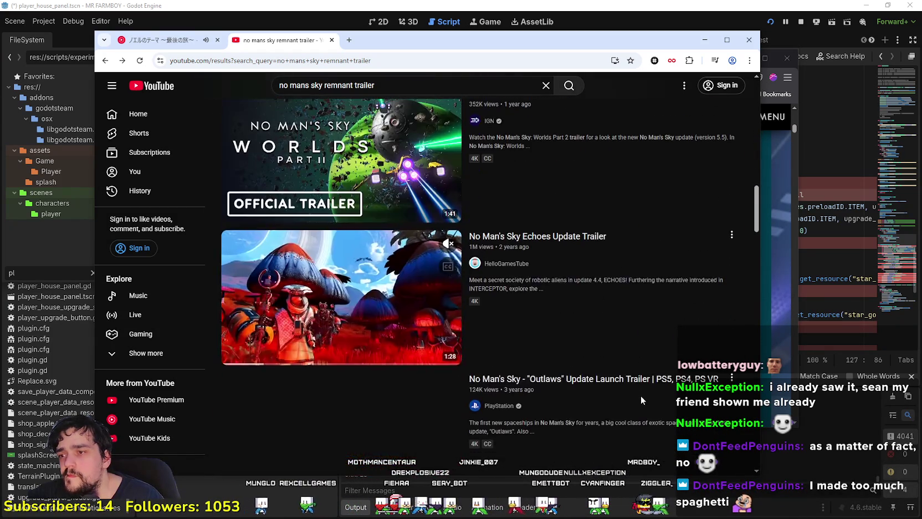
scroll(628, 378, "down", 2)
scroll(632, 355, "down", 2)
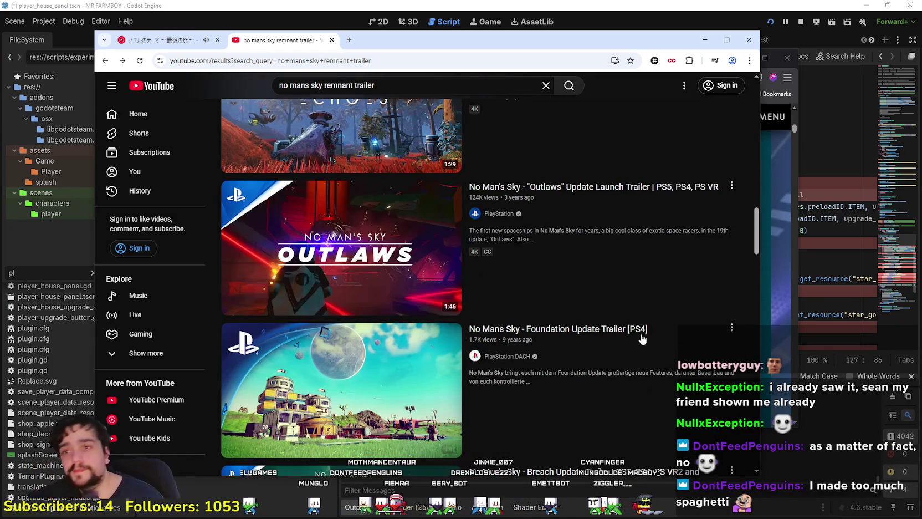
left_click(710, 43)
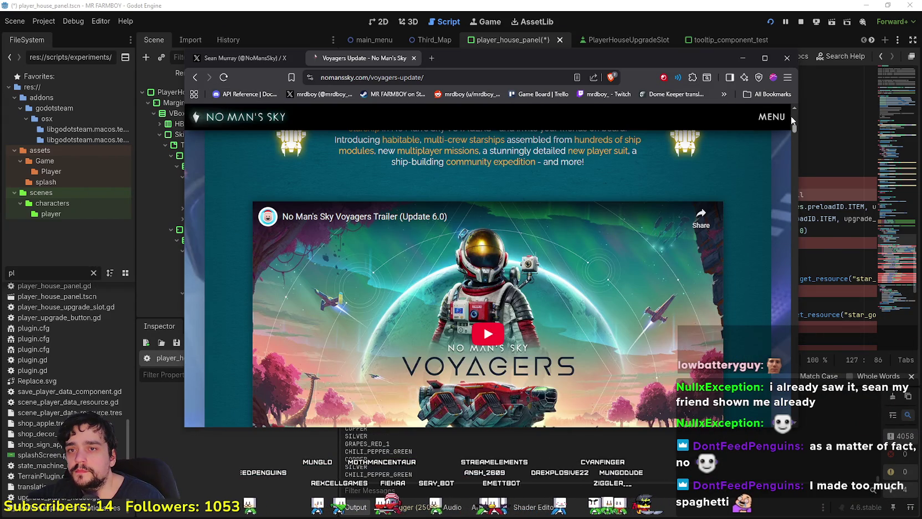
Step: Browse the No Man's Sky site menu and the developer's X profile, then return to Godot
left_click(771, 116)
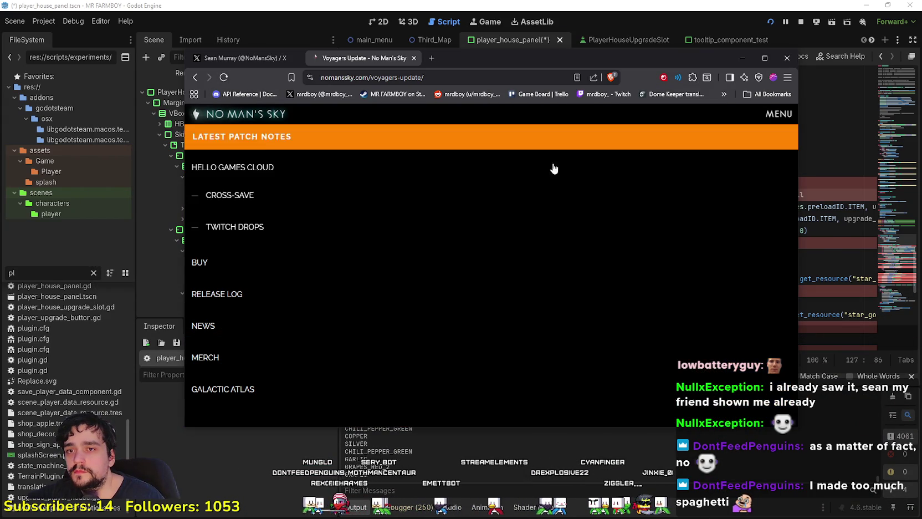
left_click(654, 140)
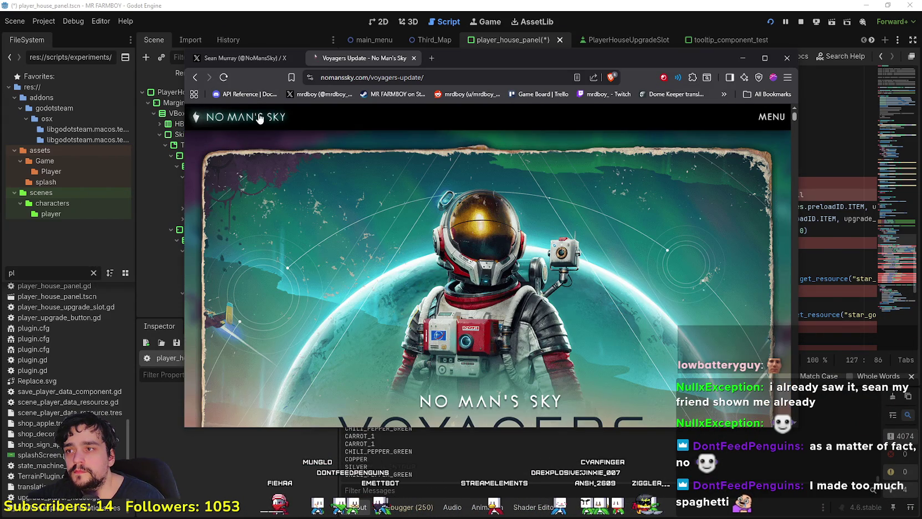
left_click(245, 61)
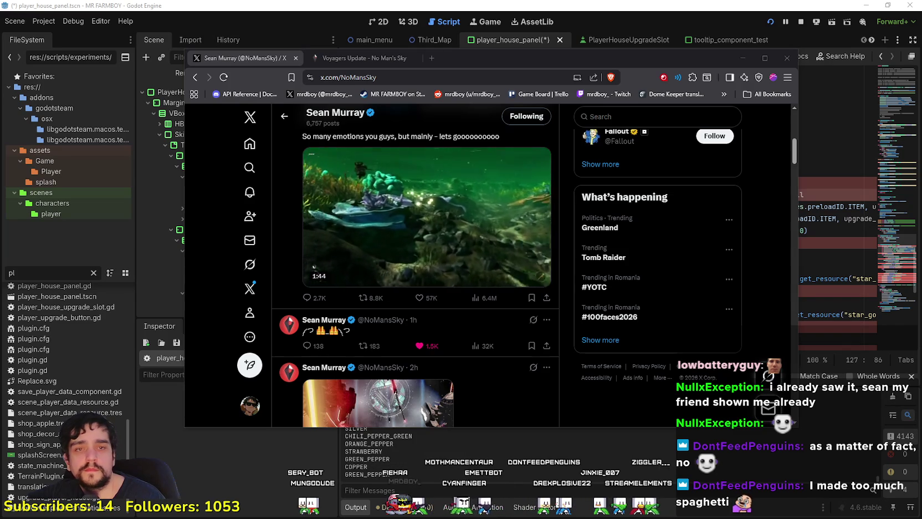
key("alt+Tab")
left_click(606, 250)
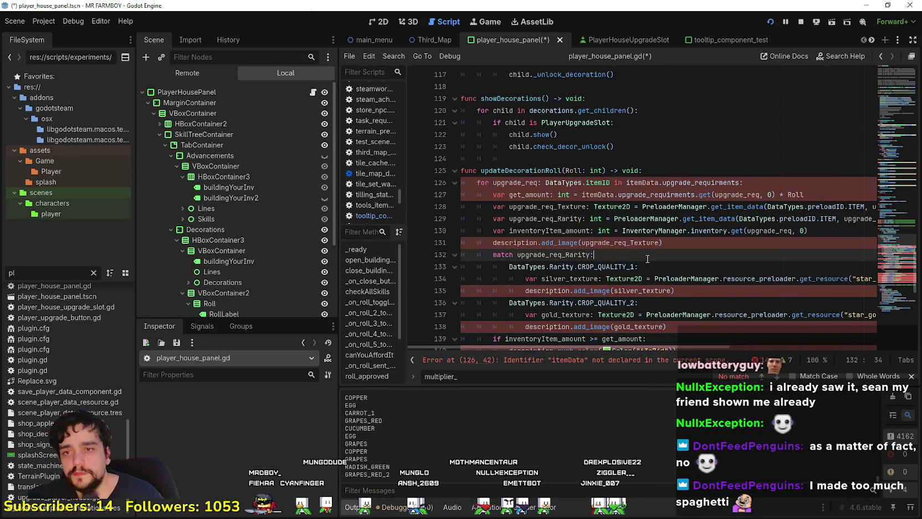
Step: Scroll through updateDecorationRoll and UpdateDecorationRewards in player_house_panel.gd
scroll(647, 257, "up", 3)
scroll(642, 252, "down", 7)
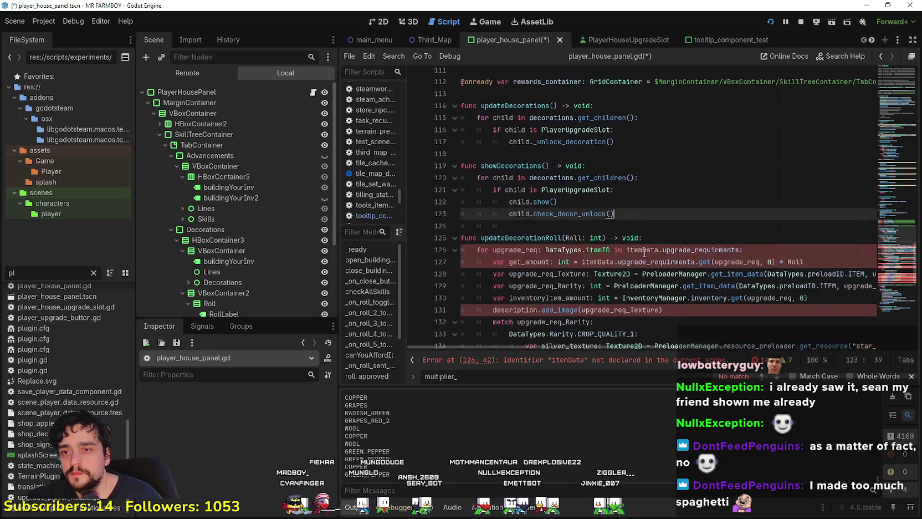
left_click(638, 248)
scroll(638, 248, "down", 3)
left_click(638, 244)
scroll(639, 244, "down", 4)
left_click(604, 269)
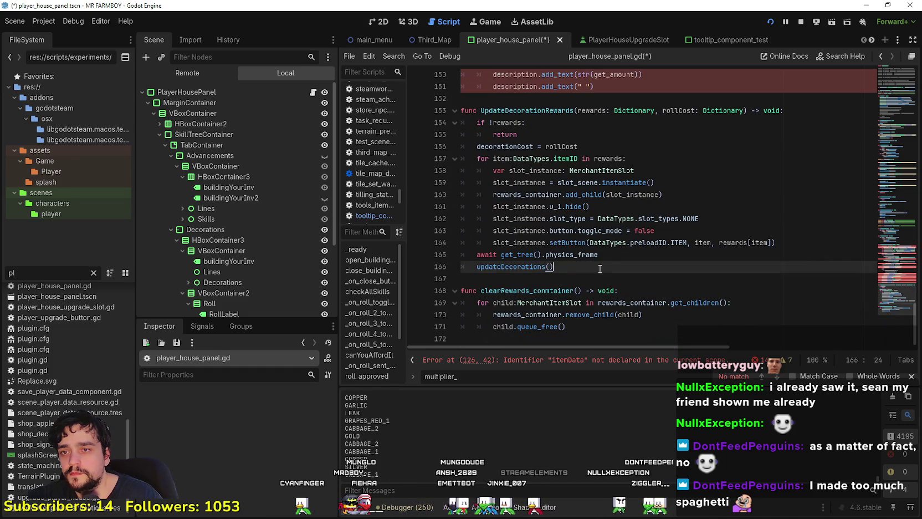
left_click(604, 274)
scroll(606, 275, "up", 3)
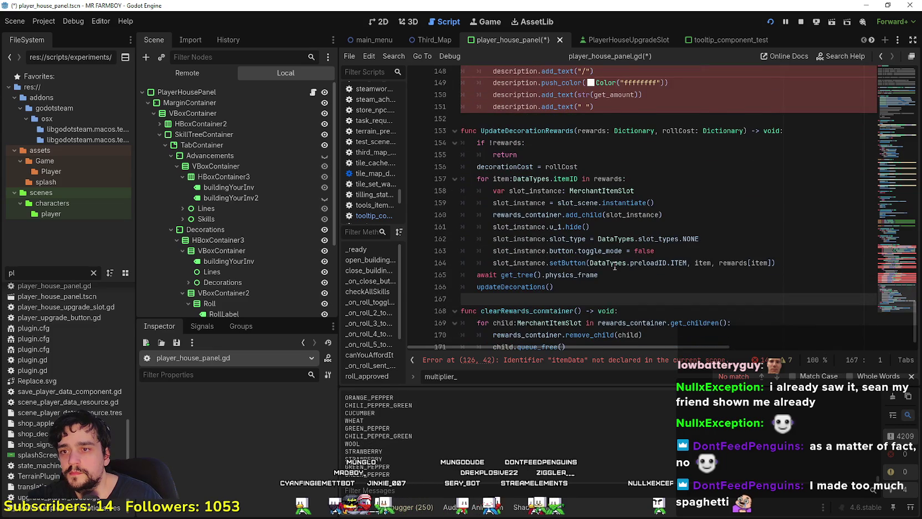
scroll(638, 252, "down", 1)
Step: Trace rewards and the decorationCost = rollCost assignment on line 156, then search for decorationCost
double_click(607, 158)
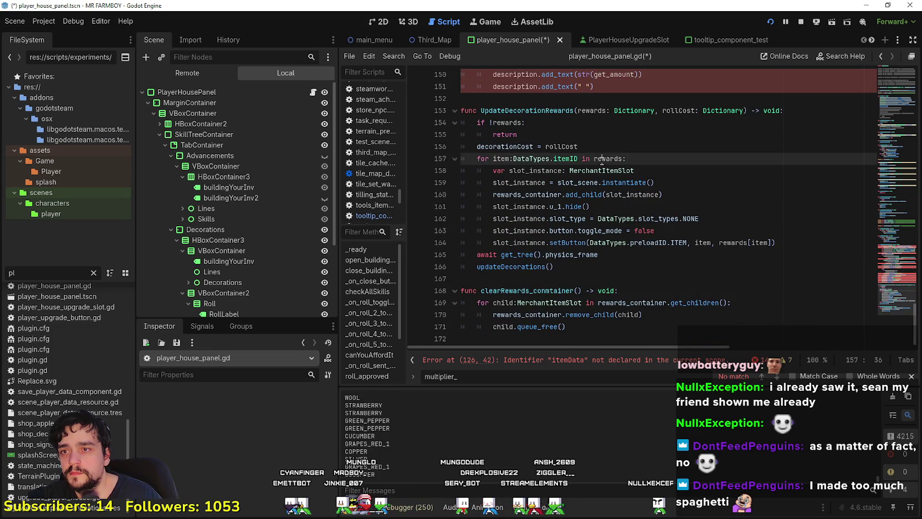
double_click(506, 146)
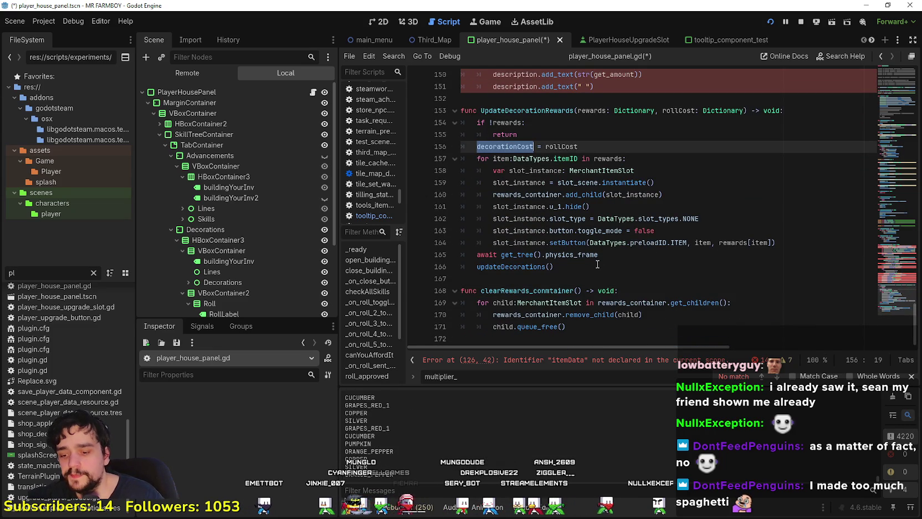
double_click(561, 146)
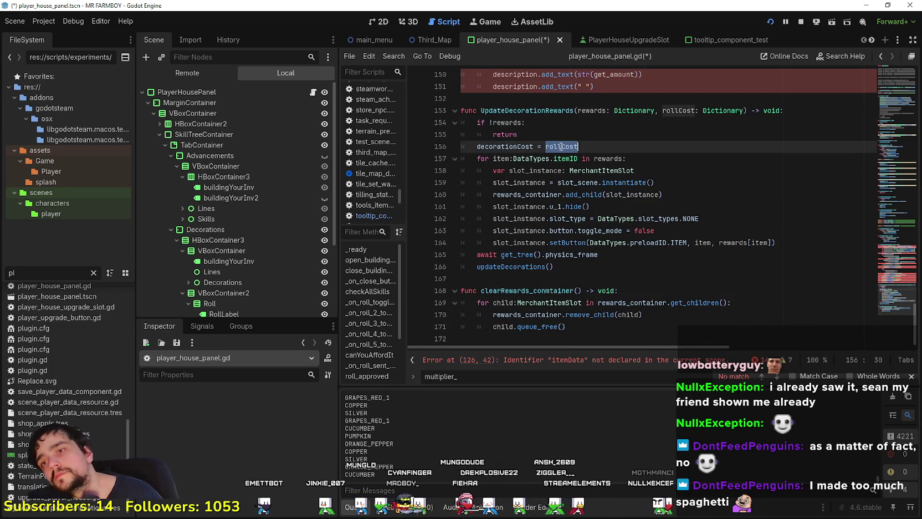
scroll(518, 291, "up", 5)
double_click(518, 290)
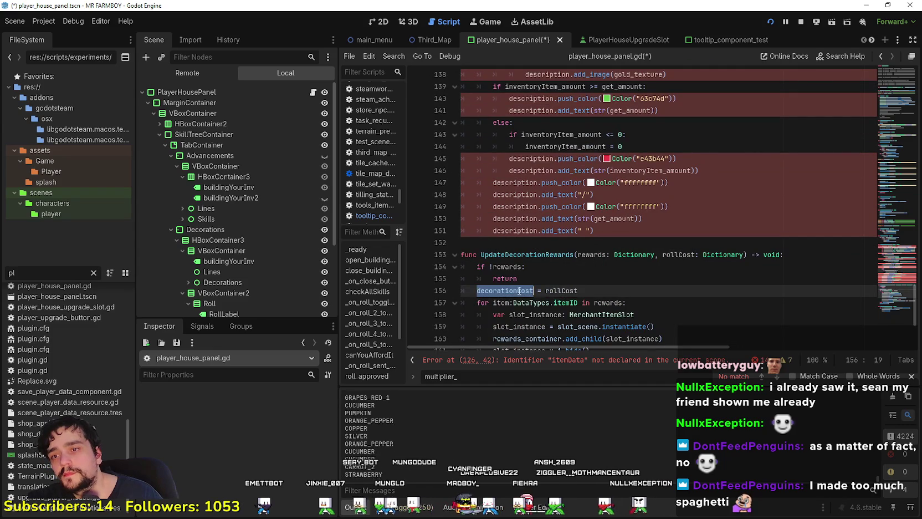
key("ctrl+f")
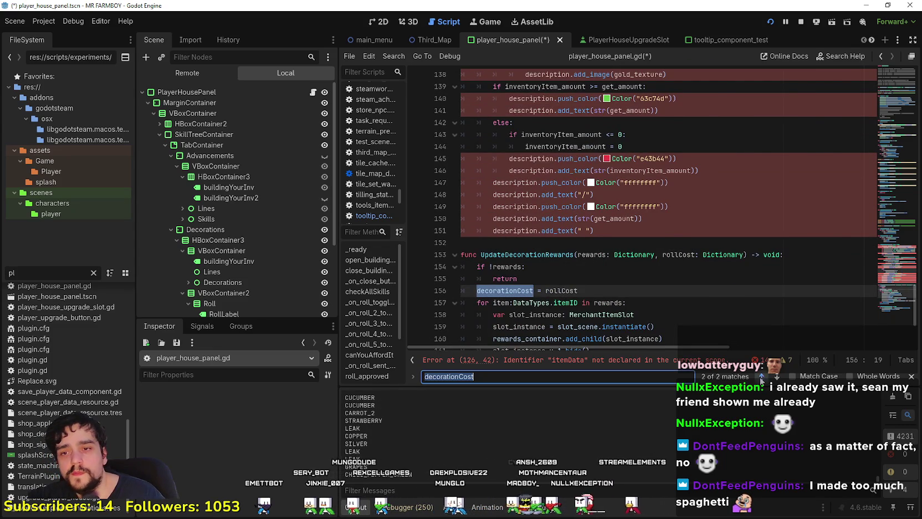
Step: Empty the decorationCost dictionary on line 16, removing its COPPER 100, SILVER 0, GOLD 0 entries
key("Return")
left_click(761, 206)
left_click_drag(771, 204, 877, 208)
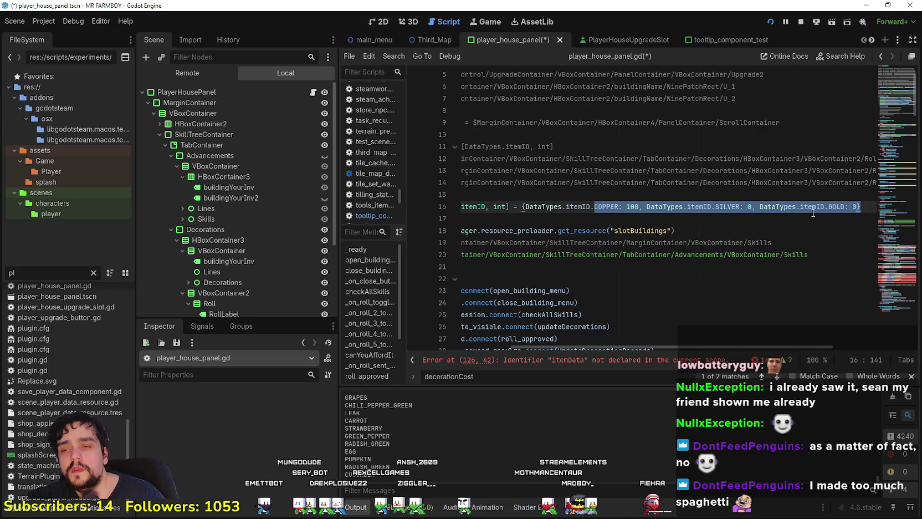
left_click_drag(816, 208, 908, 211)
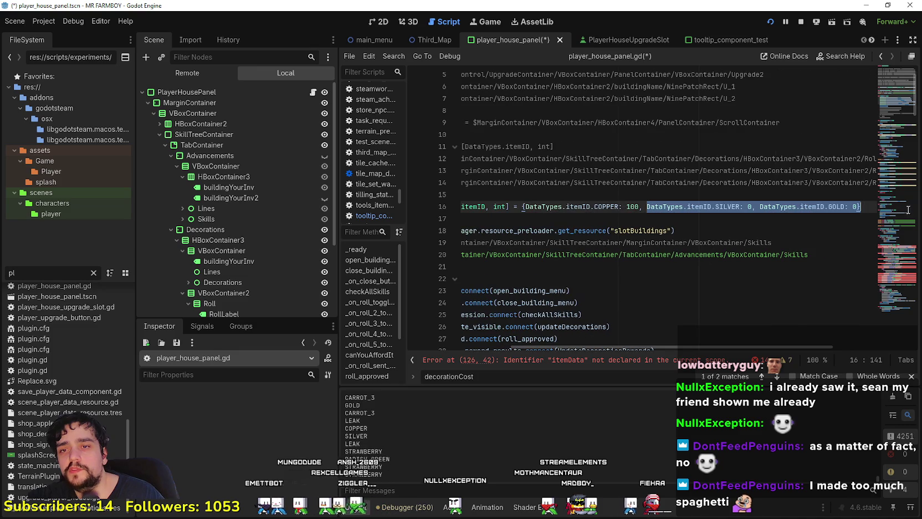
left_click(836, 209)
left_click_drag(576, 207, 667, 206)
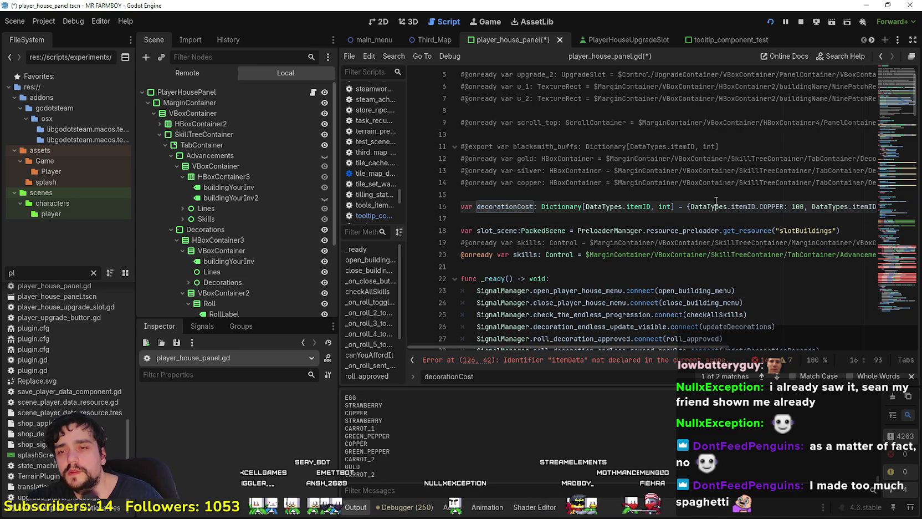
left_click(688, 206)
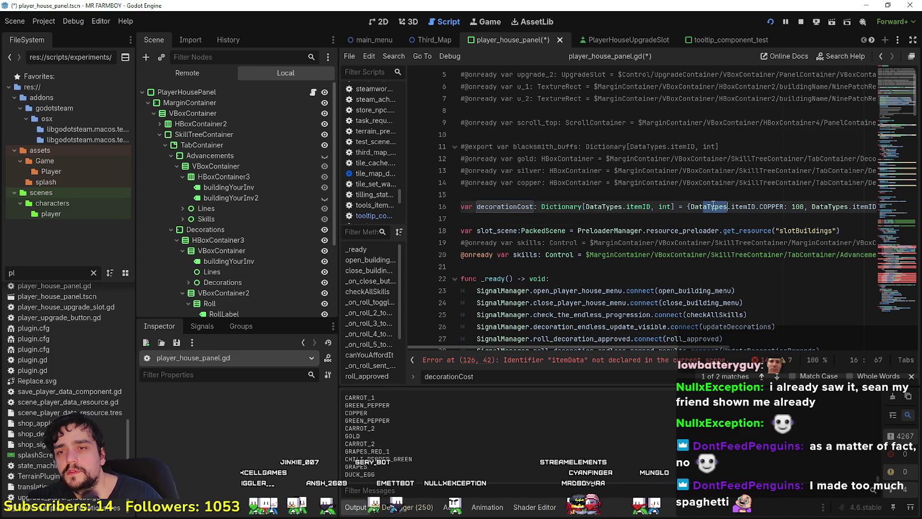
left_click_drag(714, 206, 830, 208)
left_click_drag(691, 206, 881, 205)
key("BackSpace")
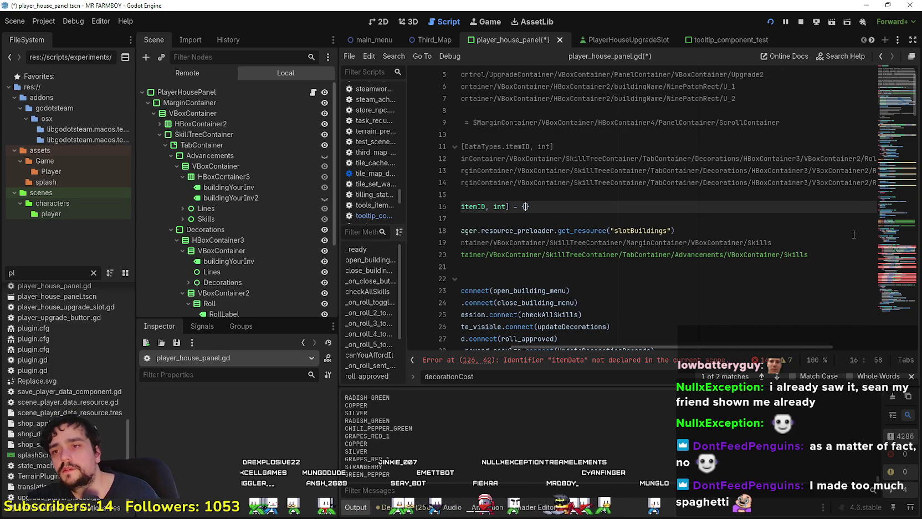
Step: Reselect decorationCost on line 16 and move down to the loop header on line 126
key("Home")
double_click(508, 208)
key("ctrl+c")
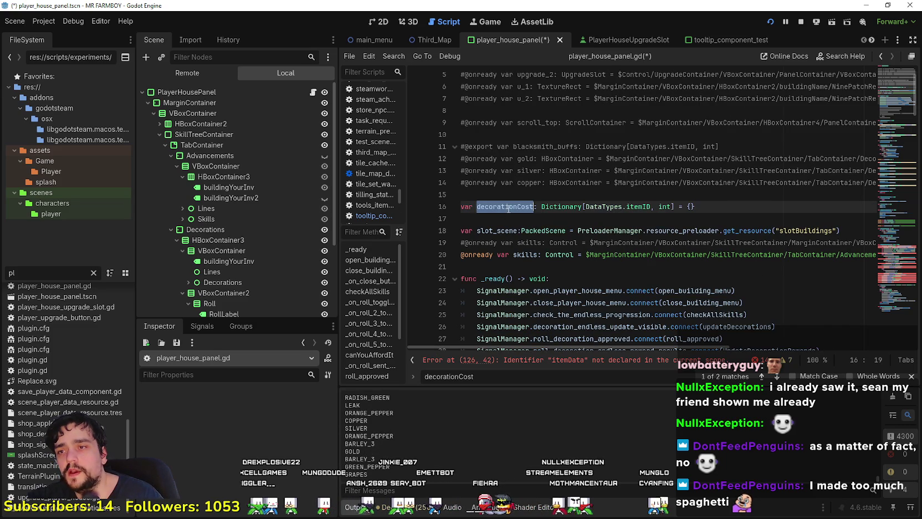
scroll(587, 254, "down", 15)
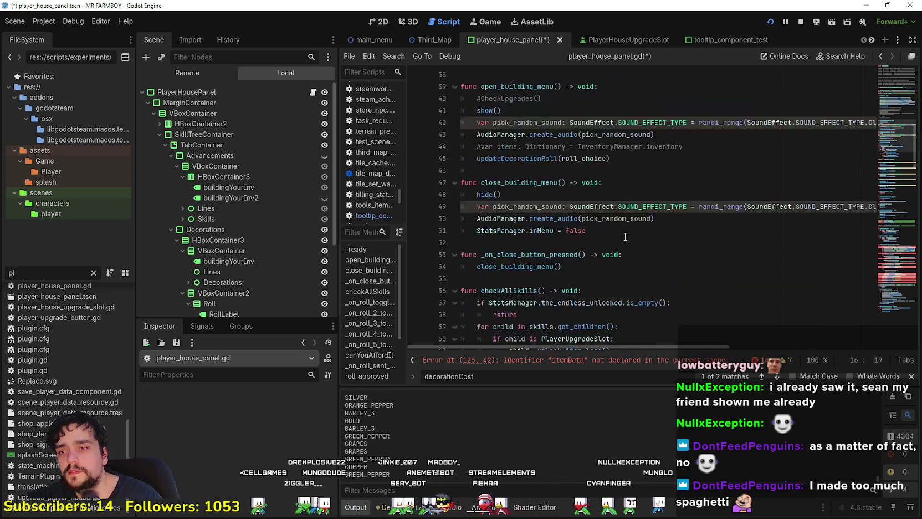
scroll(626, 236, "down", 20)
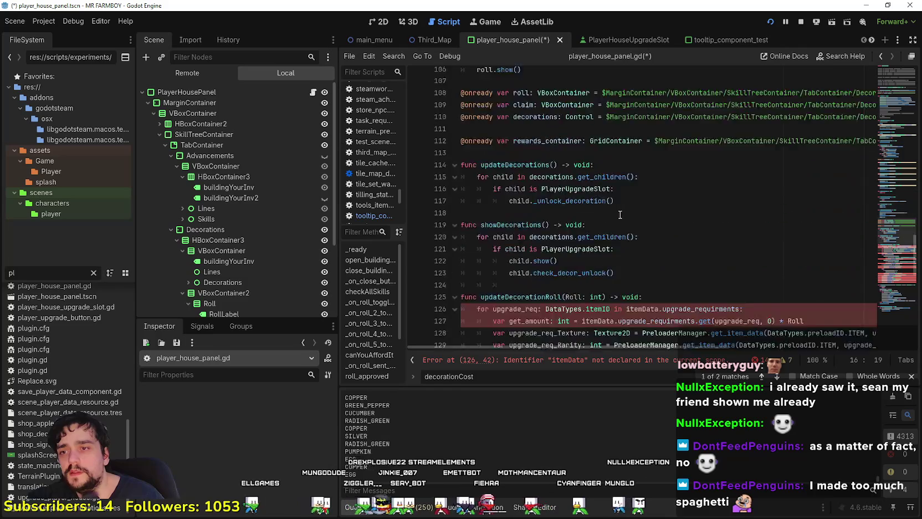
triple_click(685, 128)
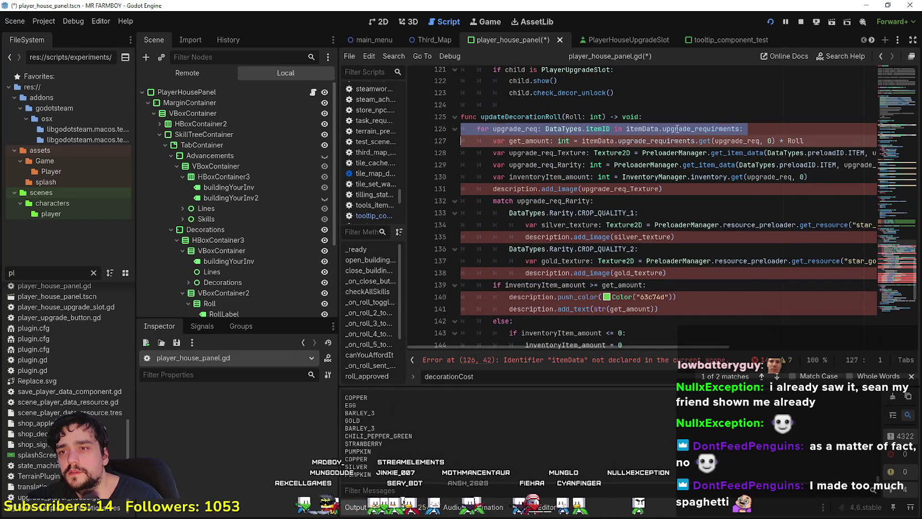
Step: Make the loop iterate over decorationCost, with the loop variable renamed to coin_id
left_click_drag(626, 129, 741, 129)
key("ctrl+v")
double_click(526, 128)
type("cost")
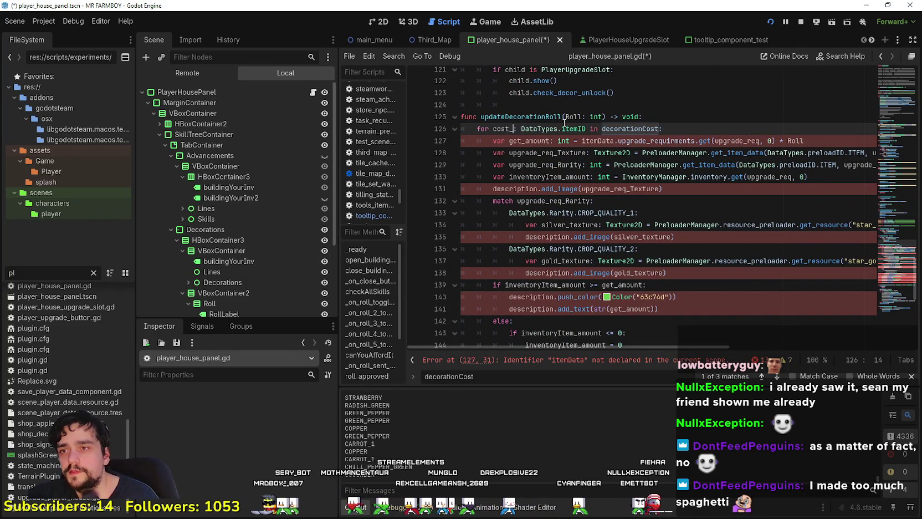
type("_req")
key("BackSpace")
key("BackSpace")
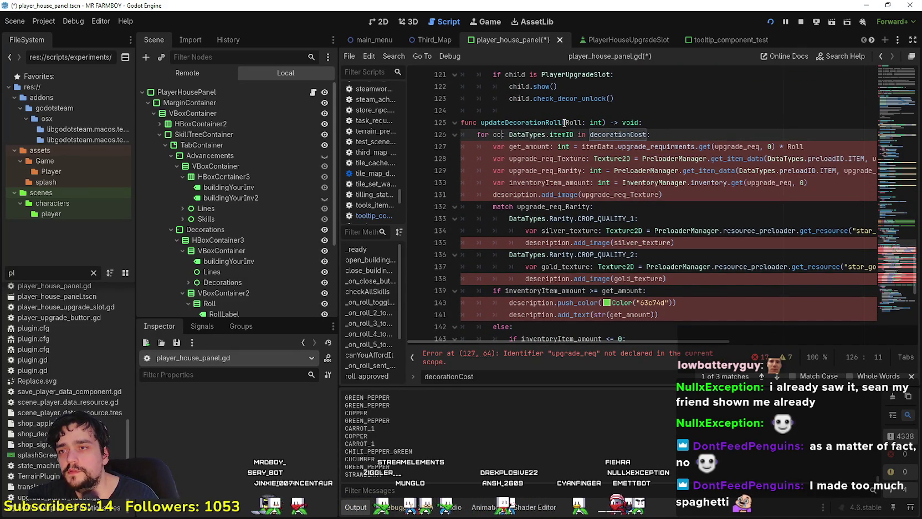
type("_req")
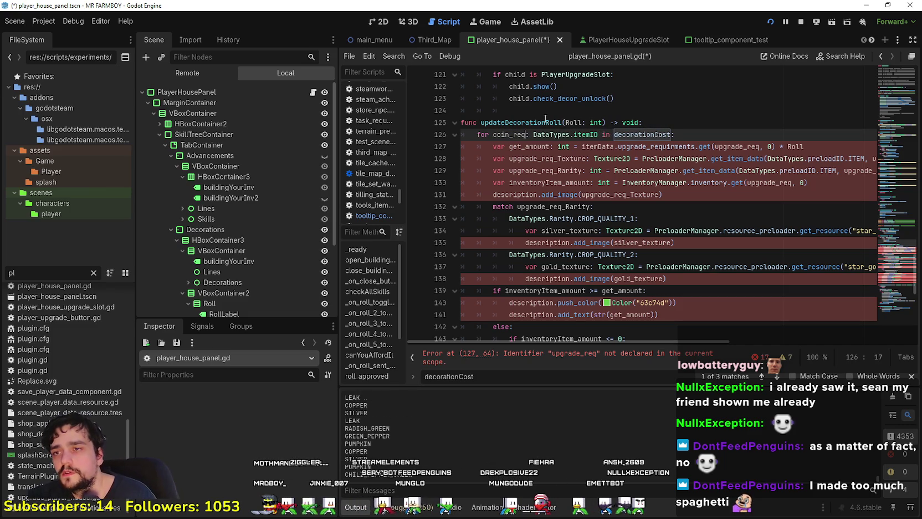
key("shift+Left")
key("shift+Left")
key("shift+Left")
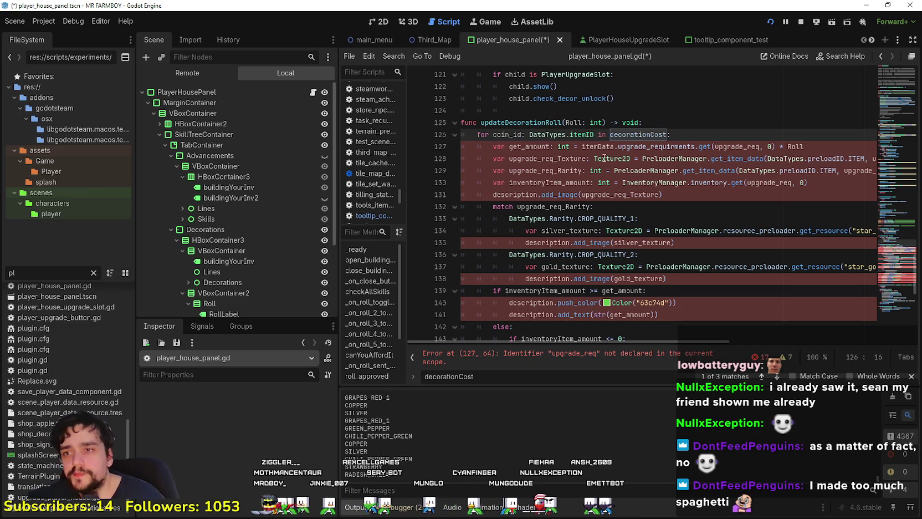
double_click(506, 135)
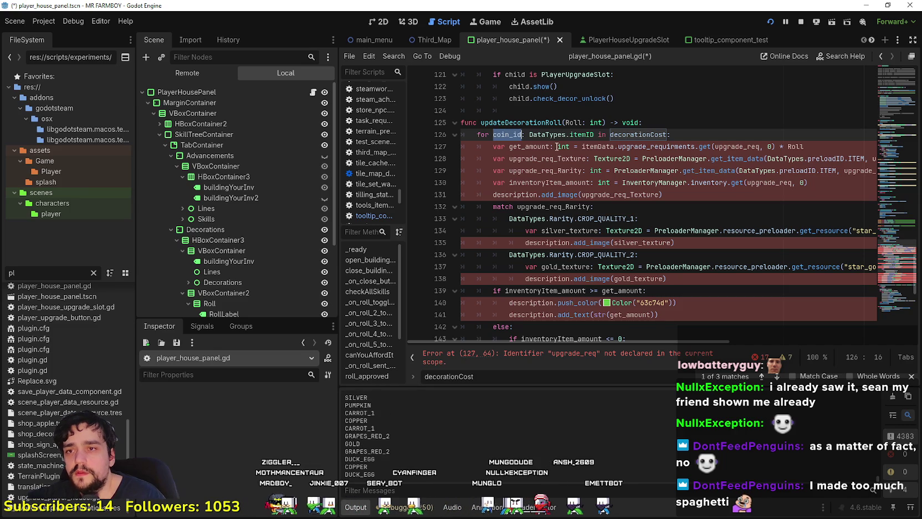
Step: Read get_amount from decorationCost using coin_id instead of upgrade_req
double_click(633, 146)
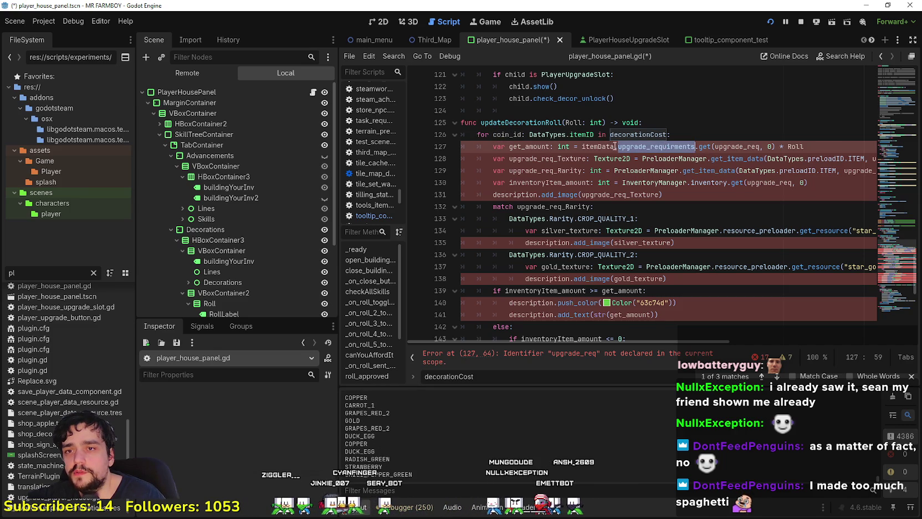
key("ctrl+v")
double_click(506, 134)
key("ctrl+c")
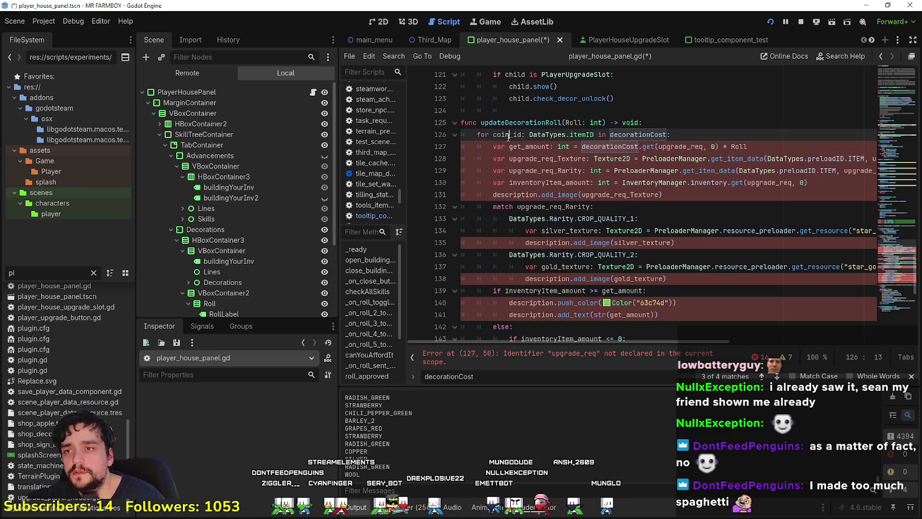
double_click(673, 146)
key("ctrl+v")
left_click(757, 145)
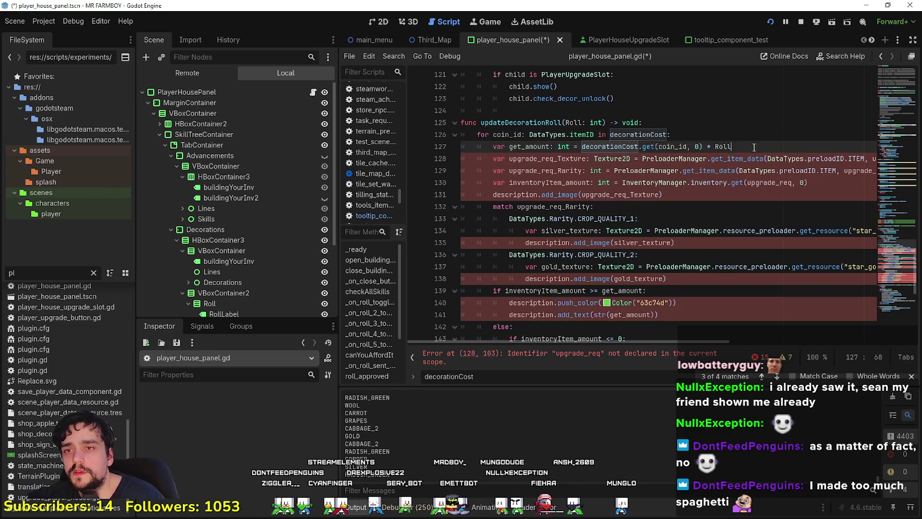
left_click(516, 159)
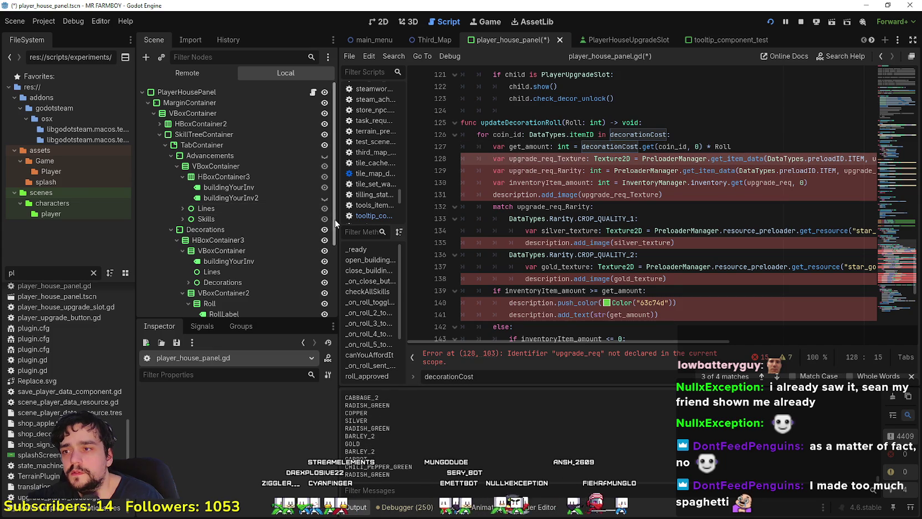
Step: Rename the texture variable to coin_Texture, look it up by coin_id, and delete the rarity line
left_click_drag(338, 223, 278, 223)
left_click(472, 159)
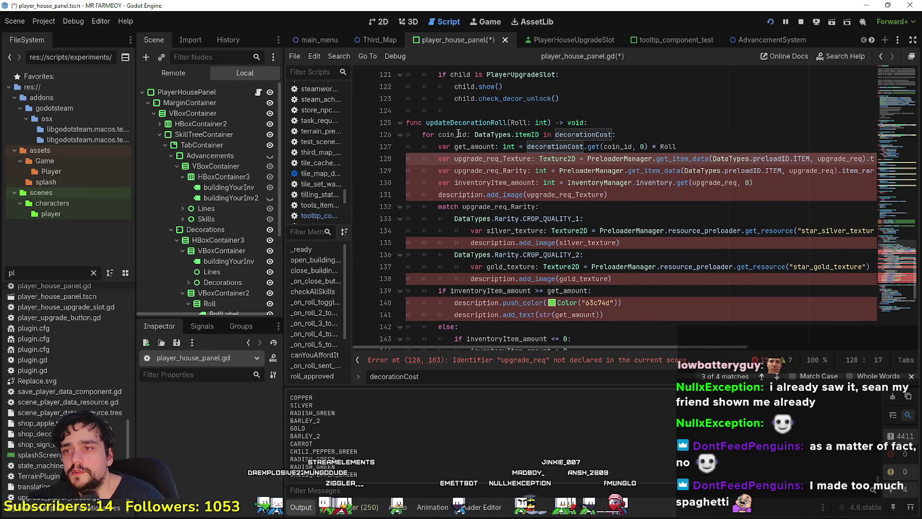
left_click_drag(459, 133, 445, 135)
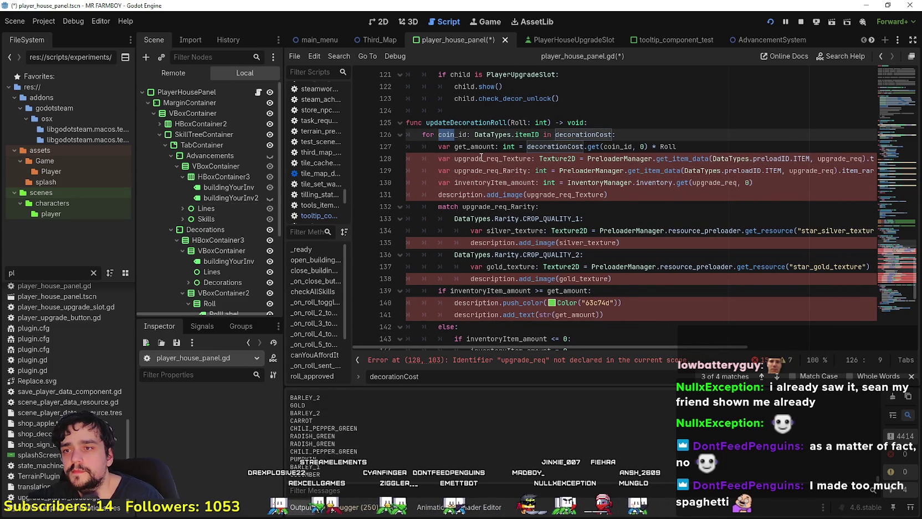
left_click(500, 161)
key("BackSpace")
key("BackSpace")
key("BackSpace")
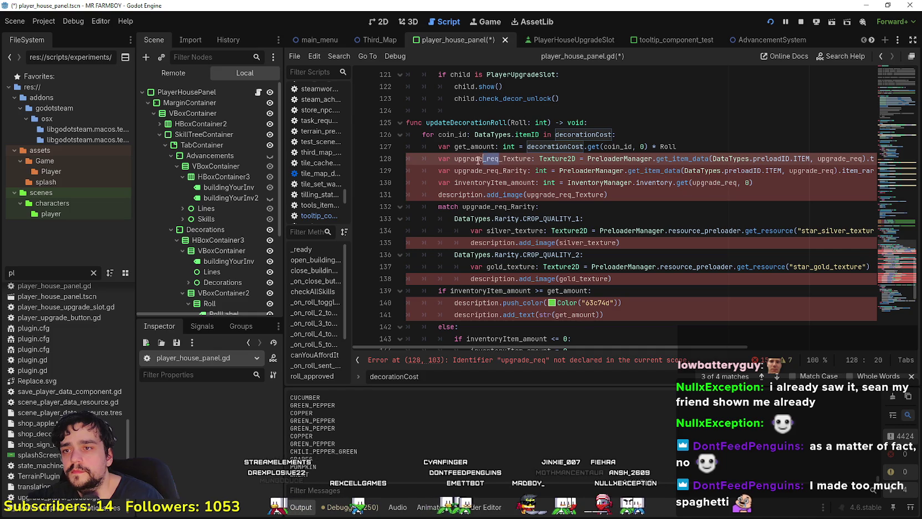
type("coin")
mouse_move(875, 170)
left_mouse_down()
mouse_move(888, 171)
mouse_move(301, 173)
left_mouse_up()
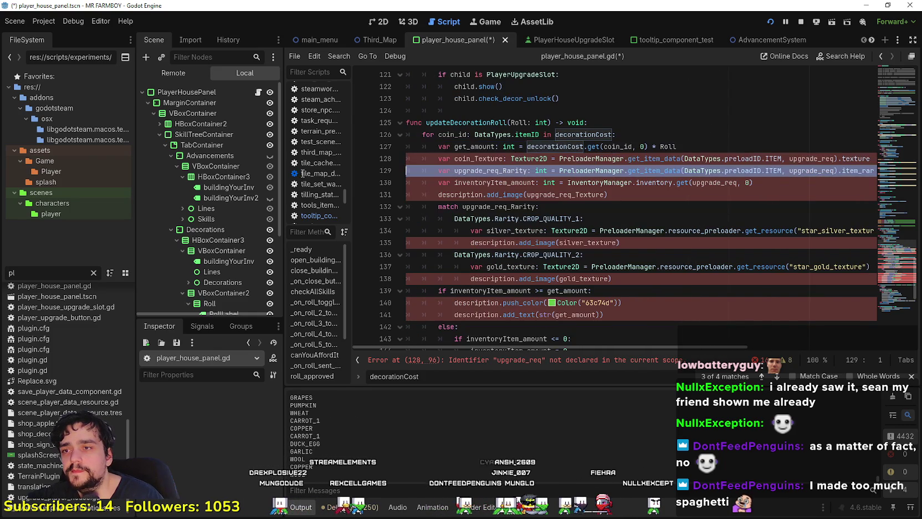
key("BackSpace")
key("BackSpace")
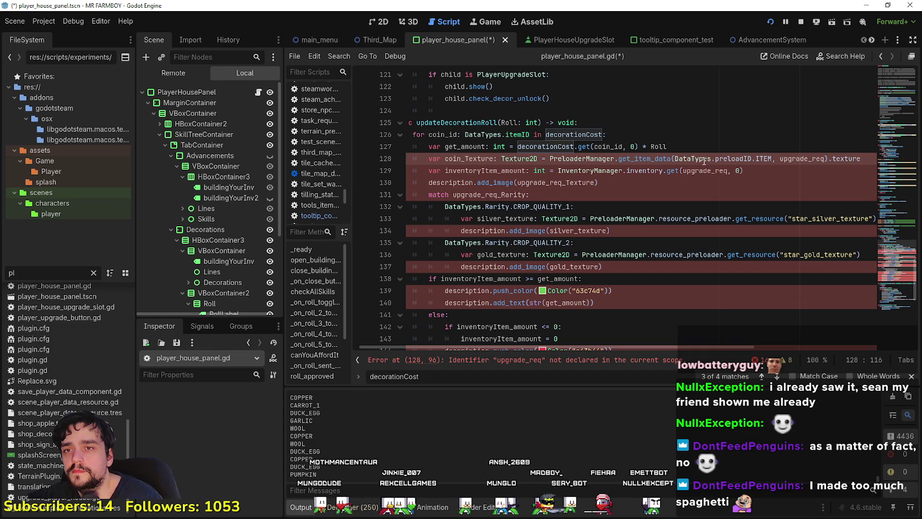
double_click(450, 135)
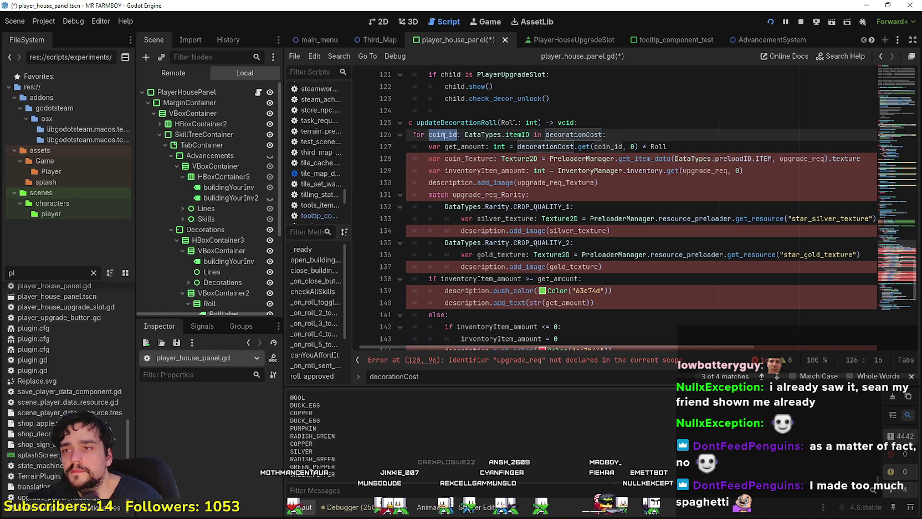
double_click(784, 160)
key("ctrl+v")
Step: Use coin_id in the inventoryItem_amount lookup
left_click(661, 174)
key("Down")
double_click(717, 170)
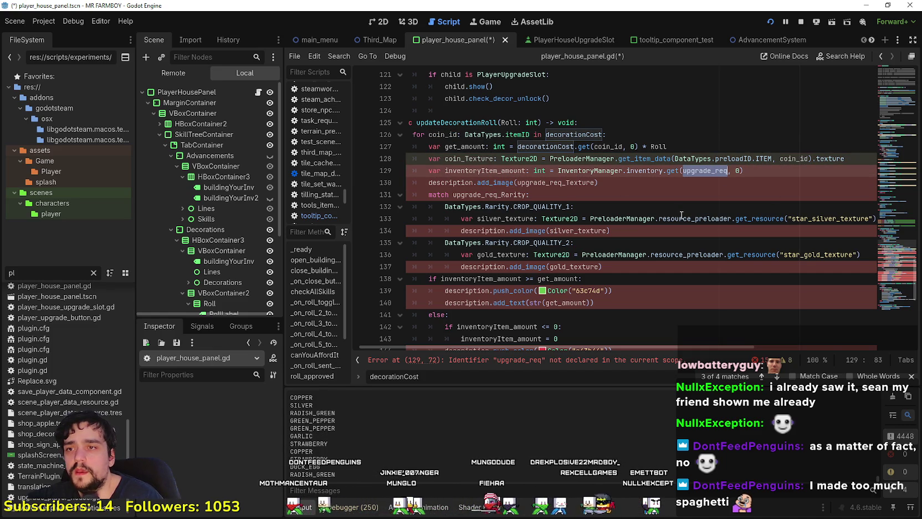
key("Down")
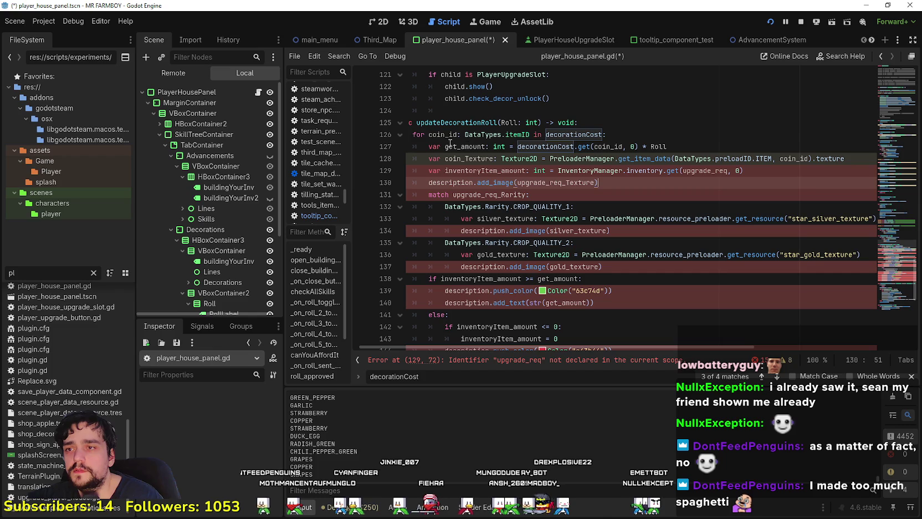
left_click(705, 170)
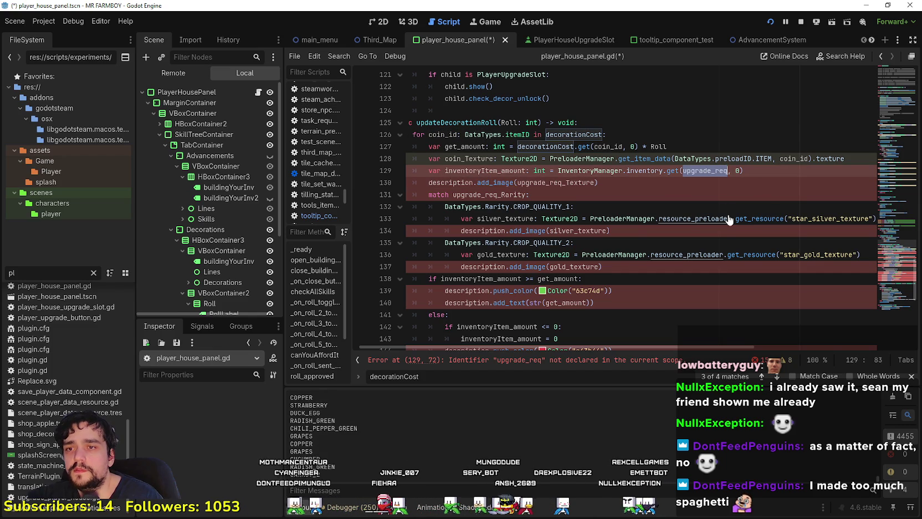
type("coin_id")
left_click(753, 178)
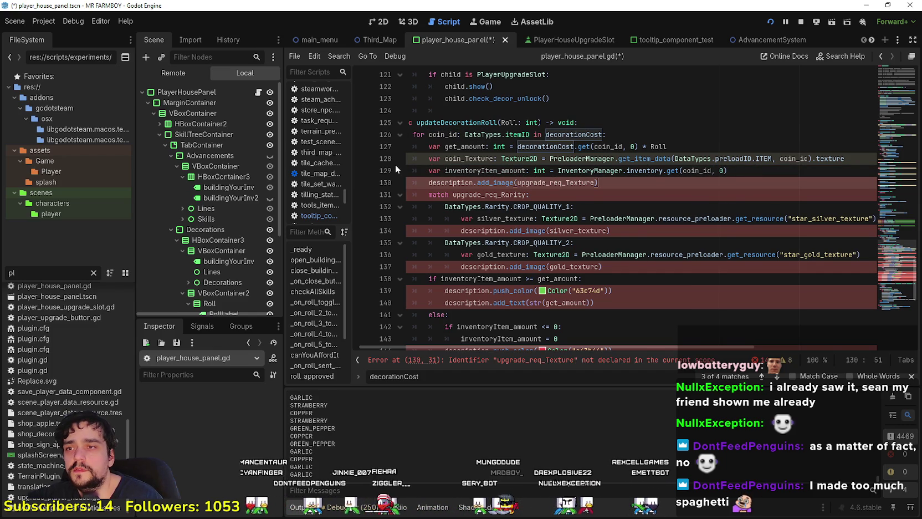
Step: Review the coin_Texture and coin_id edits and the remaining upgrade_req_Rarity match line
left_click(637, 219)
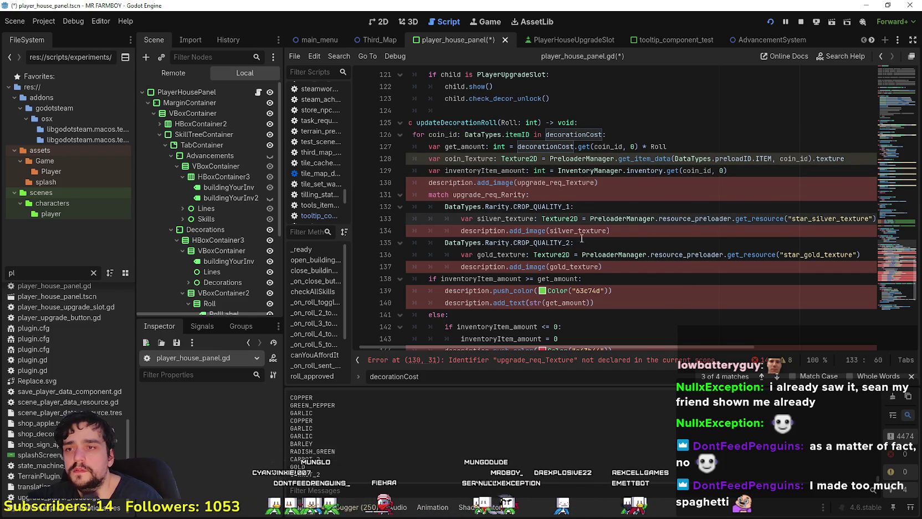
double_click(490, 160)
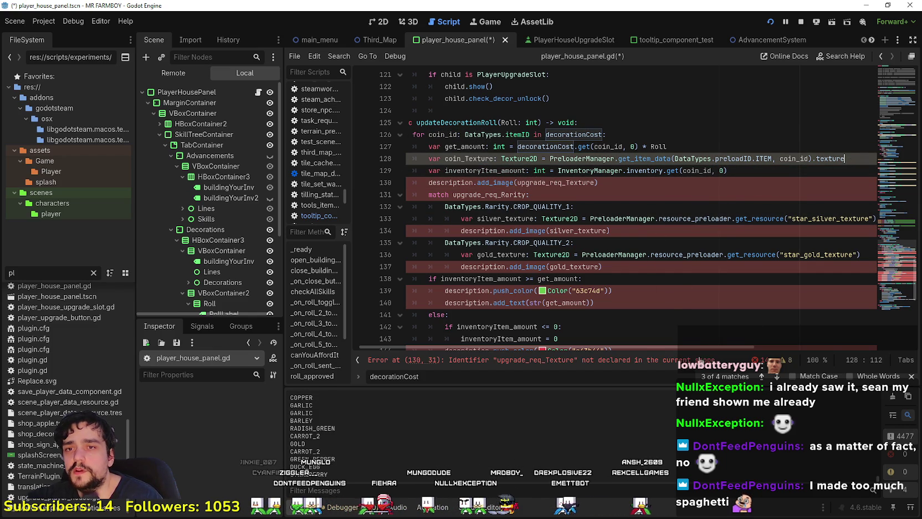
left_click(661, 321)
double_click(793, 159)
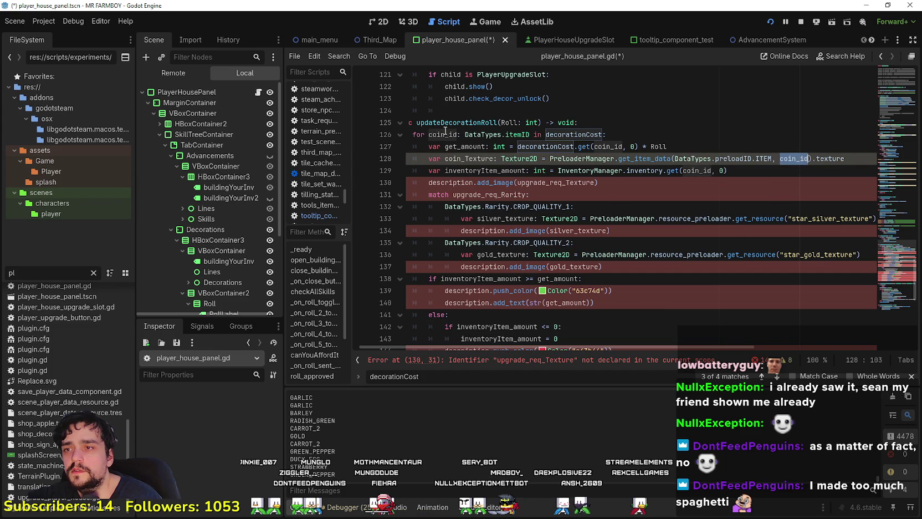
left_click(465, 185)
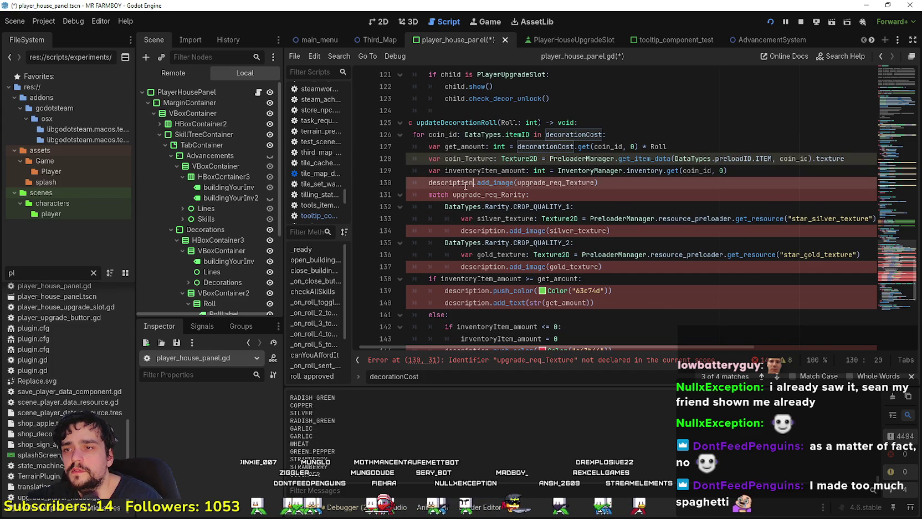
left_click(497, 194)
scroll(210, 246, "down", 5)
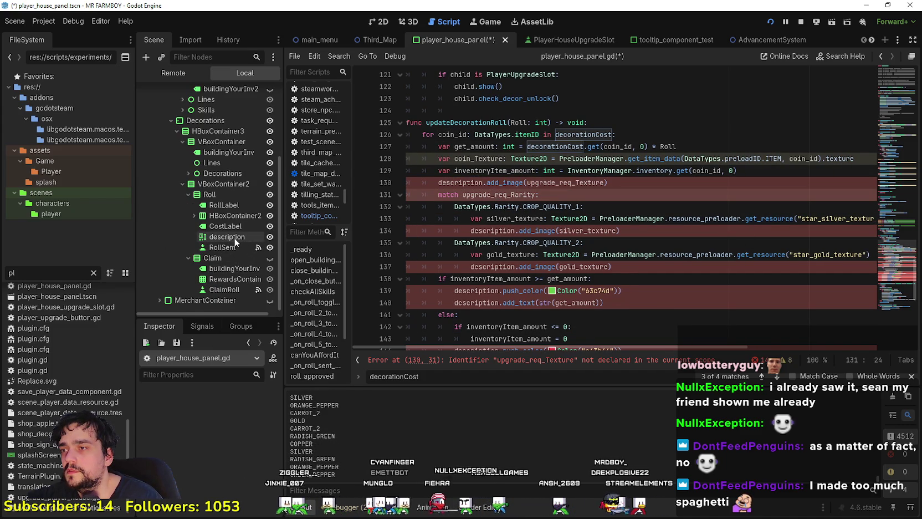
Step: Add an onready reference to the description node below the decorationCost declaration
left_click(232, 238)
left_click(895, 84)
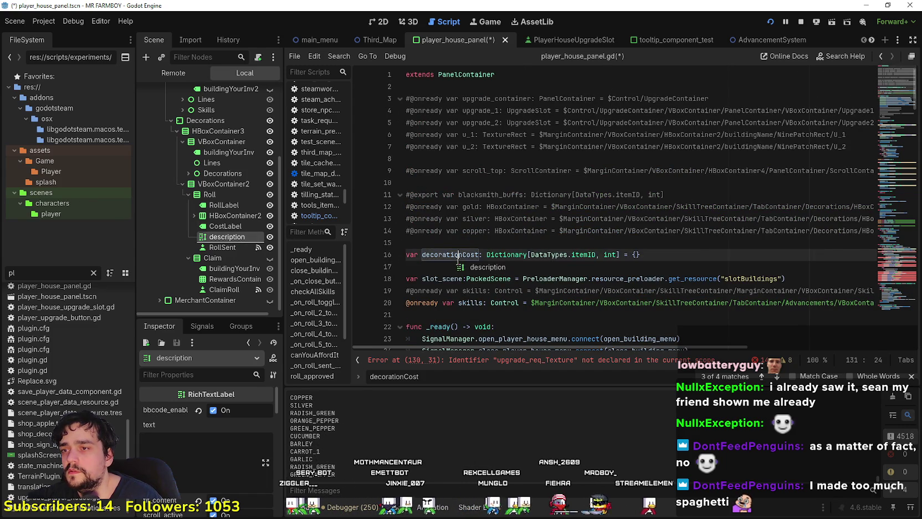
key("alt+Left")
left_click(899, 102)
left_click(384, 146)
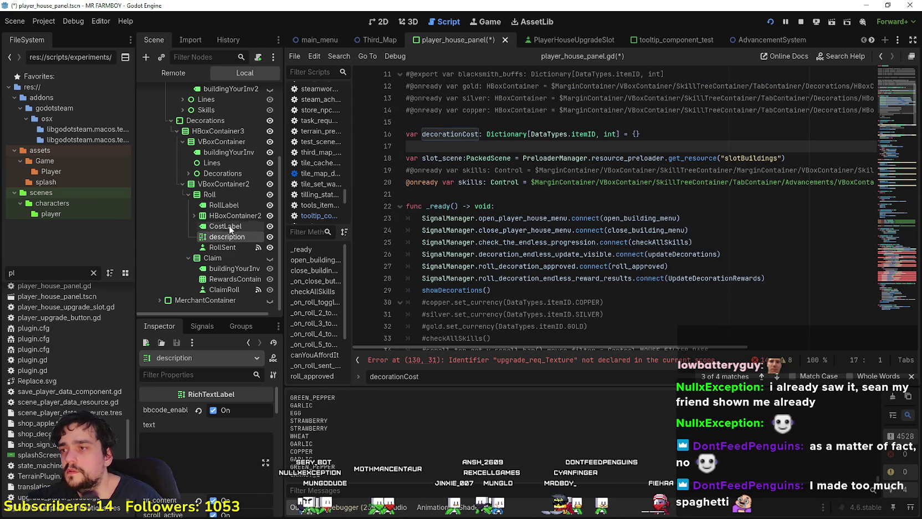
left_click_drag(273, 237, 470, 145)
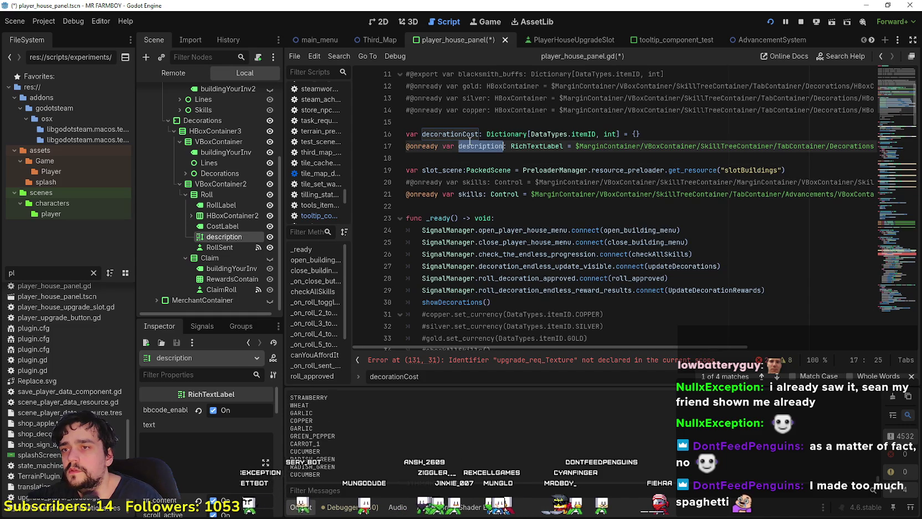
scroll(510, 222, "down", 20)
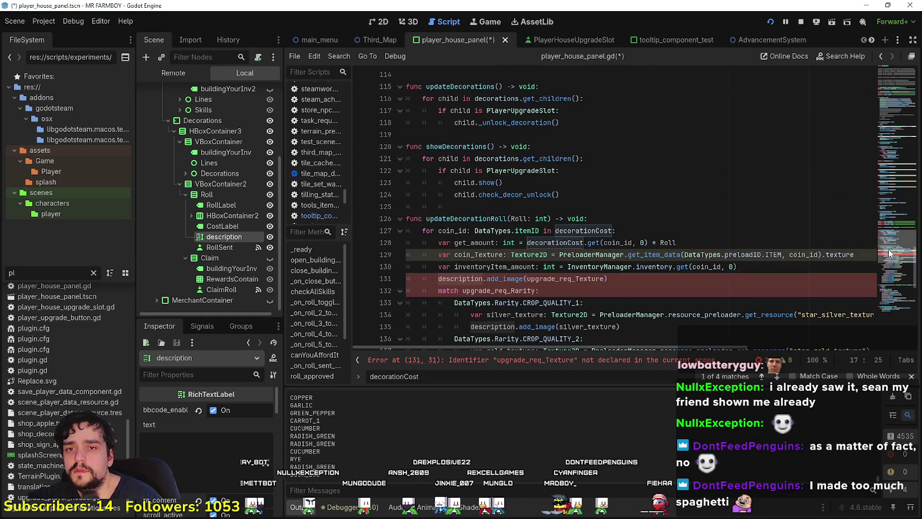
Step: Replace upgrade_req_Texture with coin_Texture in the description's add_image call
left_click(509, 218)
left_click(503, 158)
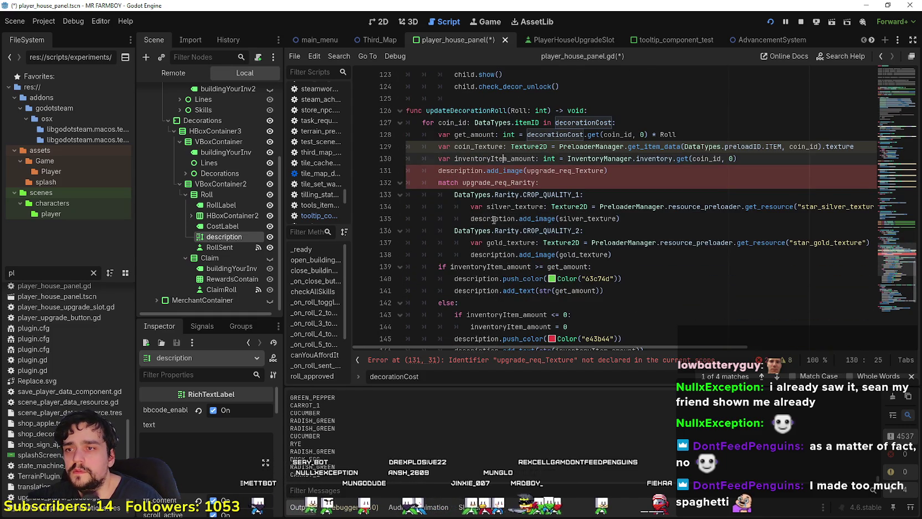
left_click(495, 197)
double_click(472, 170)
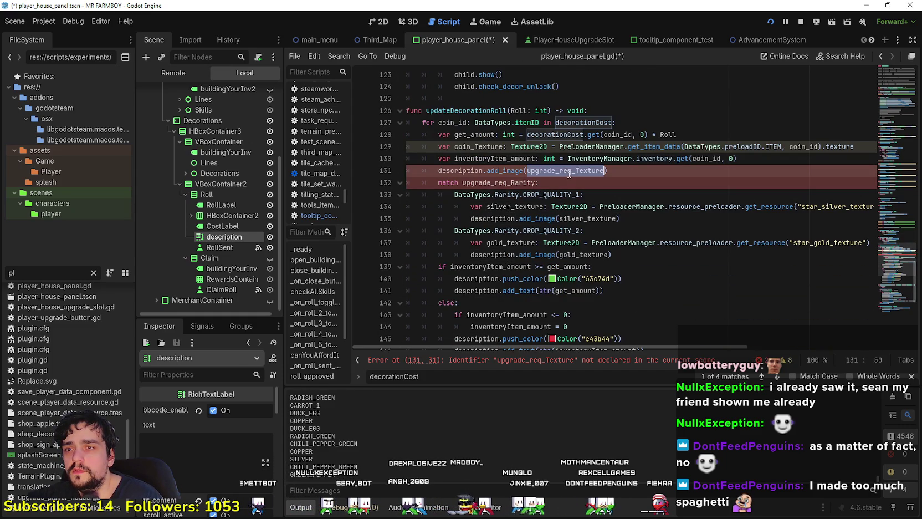
double_click(471, 146)
key("ctrl+c")
left_click(545, 170)
double_click(545, 171)
key("ctrl+v")
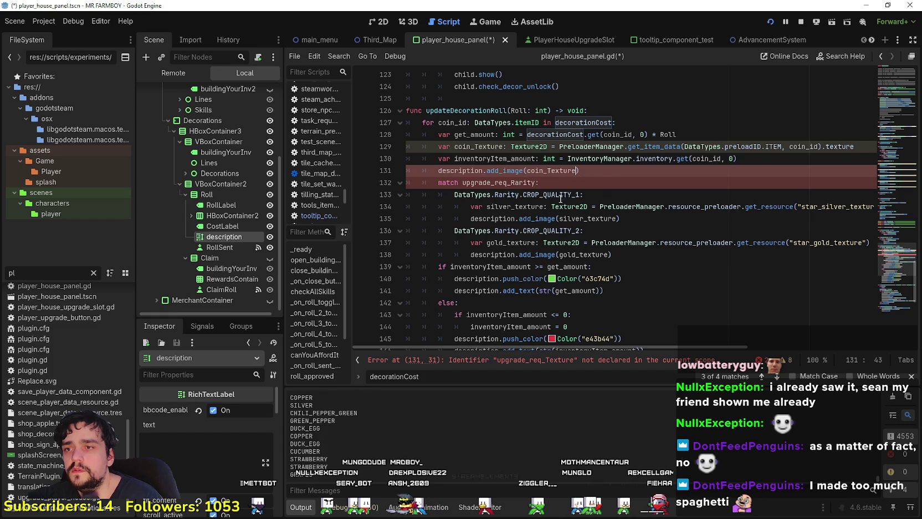
Step: Delete the match upgrade_req_Rarity block and check the inventoryItem_amount and get_amount uses
left_click(642, 258)
key("shift+Up")
key("shift+Up")
key("shift+Up")
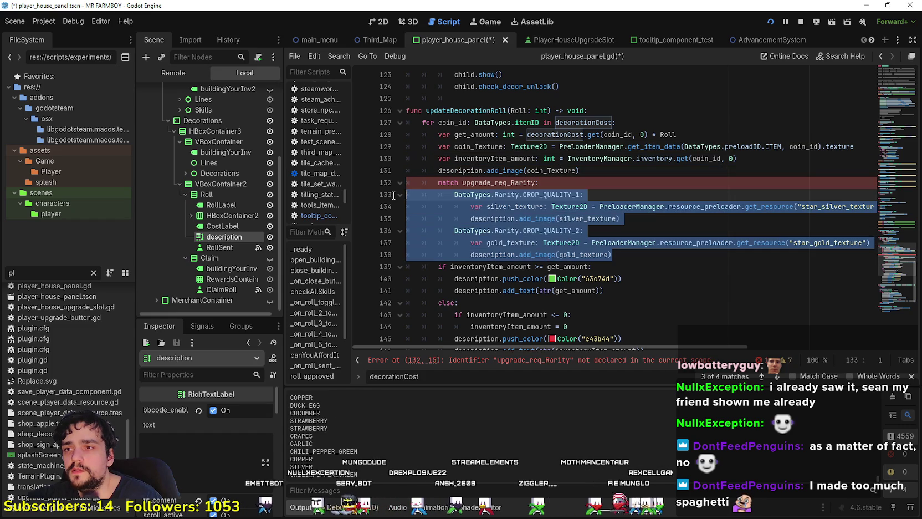
key("shift+Home")
key("BackSpace")
key("BackSpace")
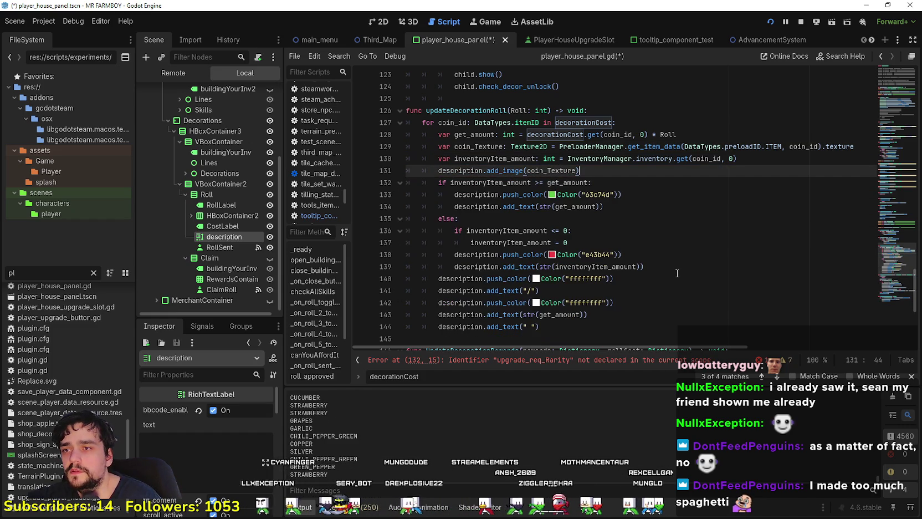
left_click(637, 214)
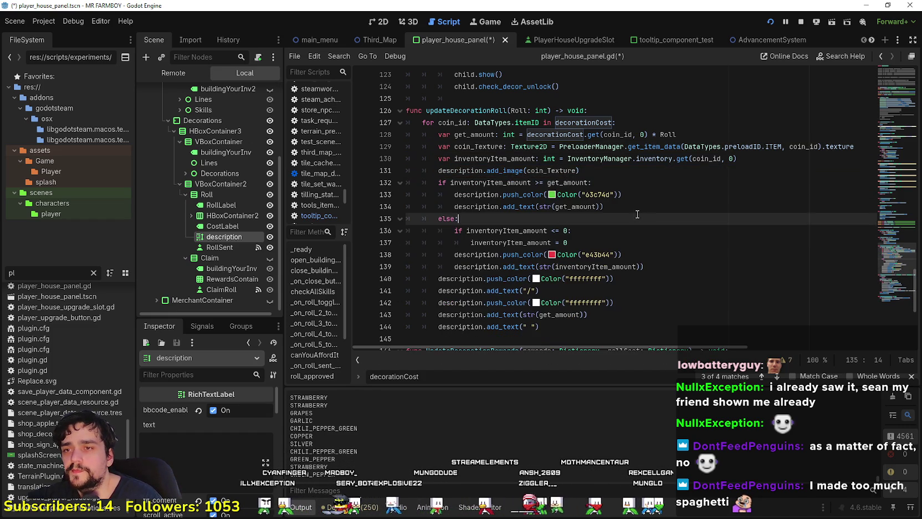
double_click(504, 170)
double_click(504, 182)
double_click(576, 206)
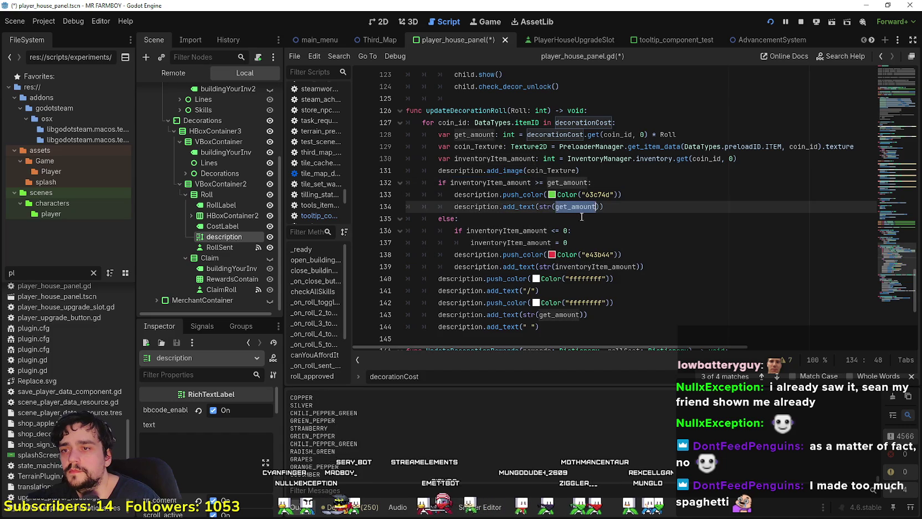
scroll(553, 188, "down", 2)
double_click(528, 159)
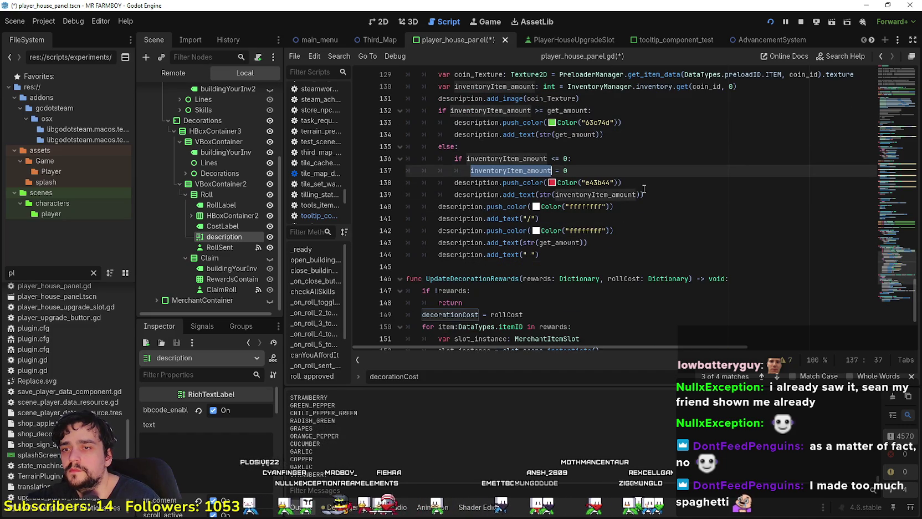
left_click(510, 266)
Step: Review the cost-display lines and save the scene and script
scroll(507, 213, "up", 2)
scroll(508, 213, "down", 2)
mouse_move(548, 254)
left_mouse_down()
mouse_move(437, 207)
mouse_move(399, 208)
mouse_move(408, 122)
left_mouse_up()
scroll(421, 138, "up", 3)
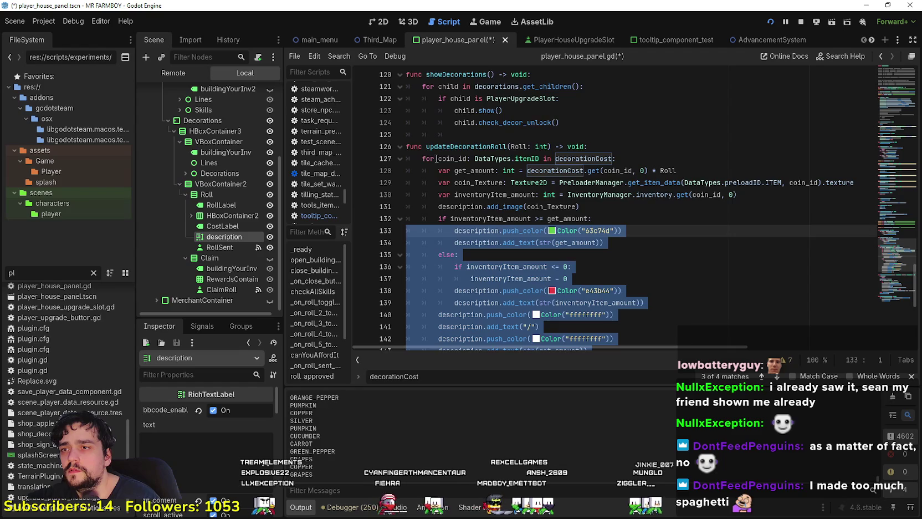
scroll(433, 164, "down", 2)
mouse_move(558, 256)
left_mouse_down()
mouse_move(455, 186)
mouse_move(422, 146)
left_mouse_up()
left_click_drag(558, 299, 443, 160)
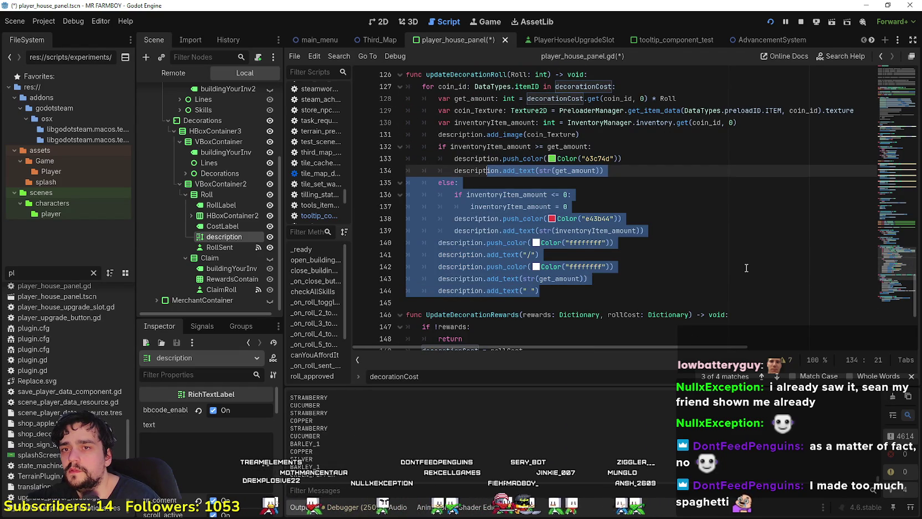
left_click(753, 253)
key("ctrl+s")
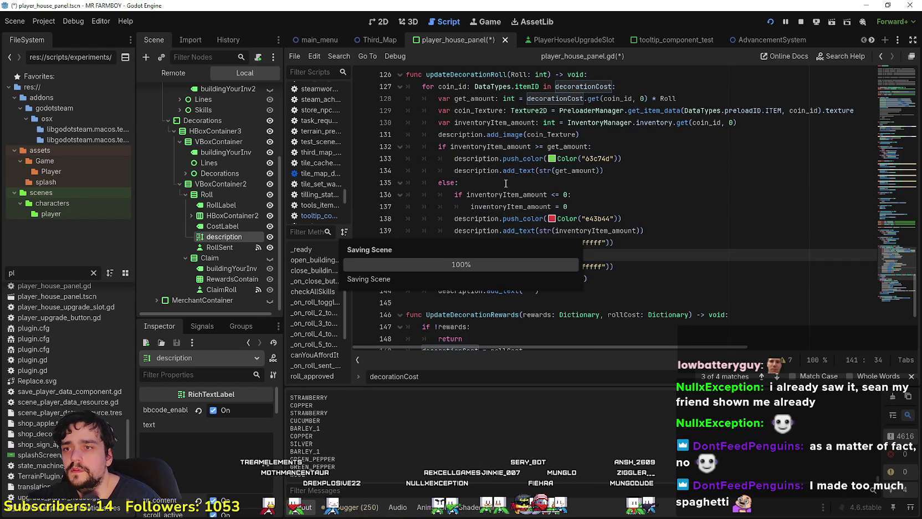
left_click(505, 183)
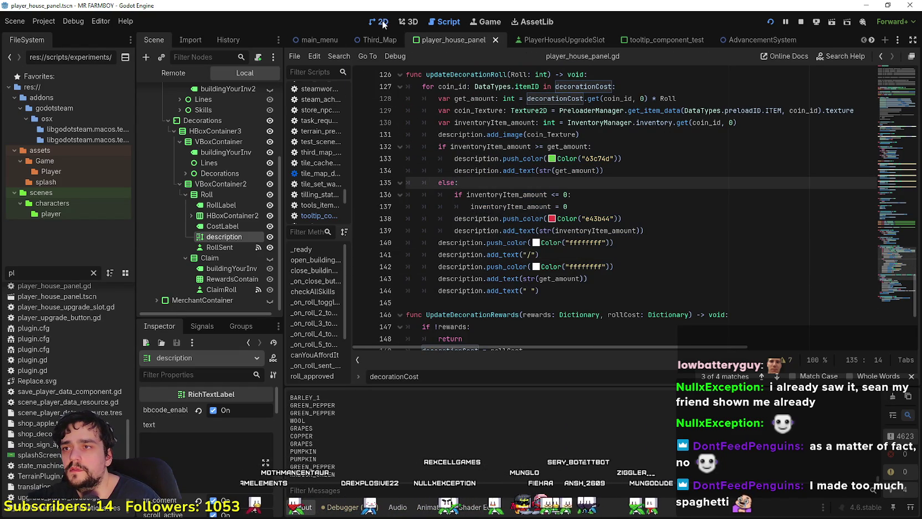
Step: In the 2D view, give the description label a minimum height of 16 px, then save
left_click(382, 22)
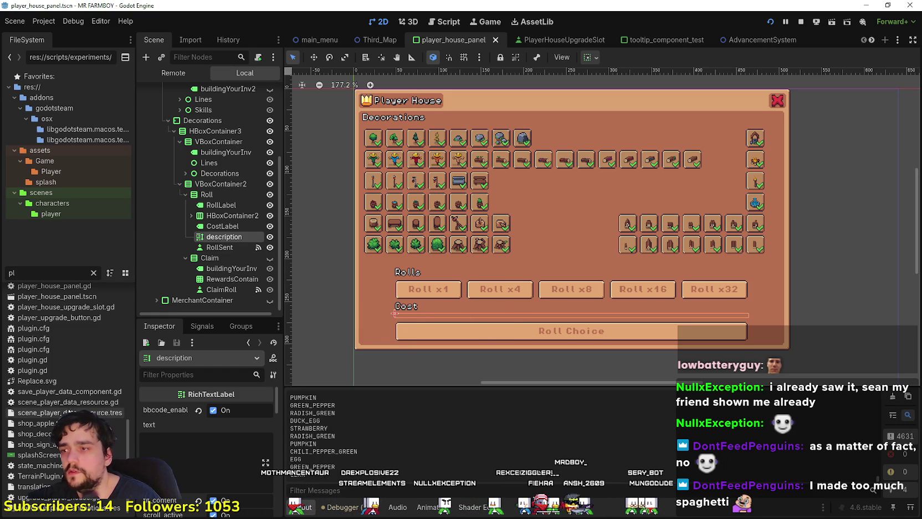
scroll(201, 506, "down", 5)
scroll(205, 487, "down", 8)
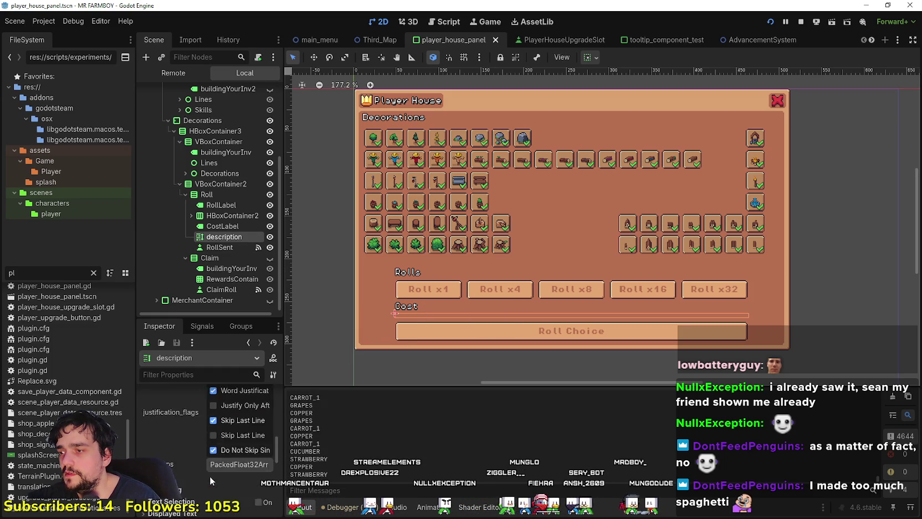
left_click(200, 428)
scroll(222, 437, "down", 3)
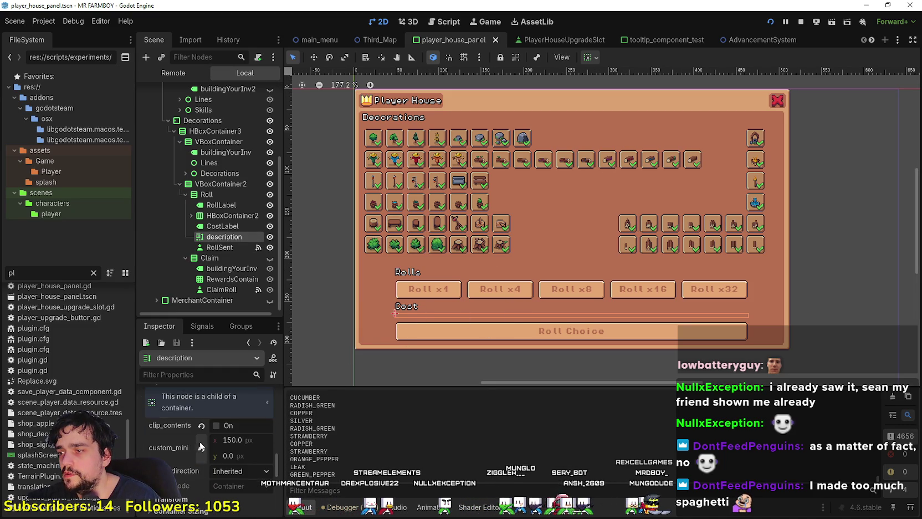
left_click_drag(225, 437, 241, 437)
left_click(240, 440)
type("16")
key("Return")
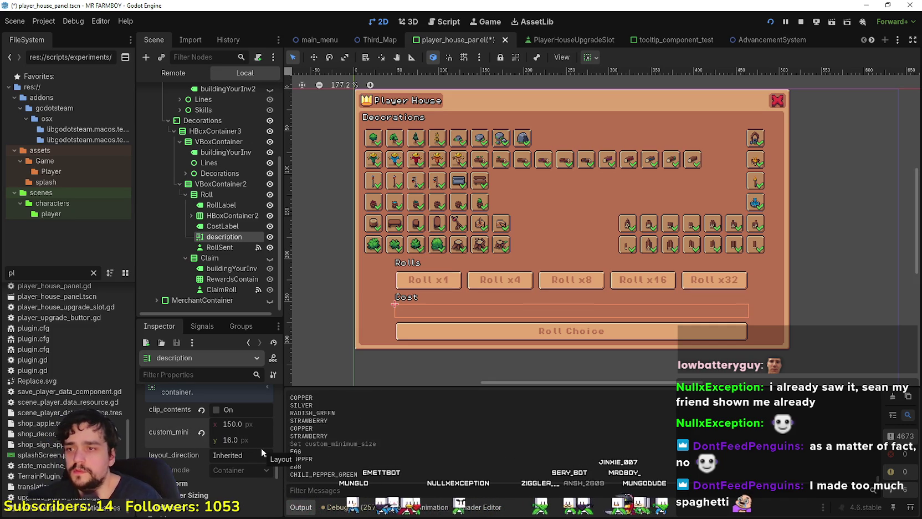
key("ctrl+s")
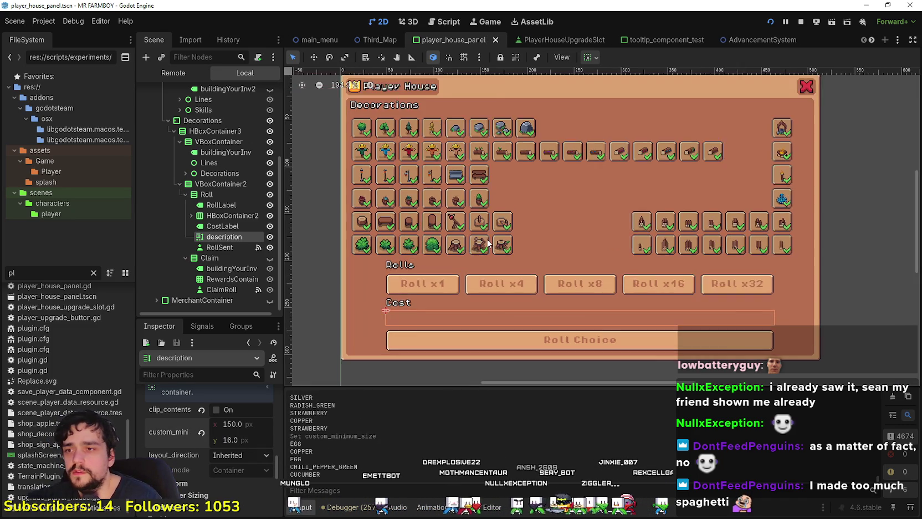
scroll(219, 228, "up", 4)
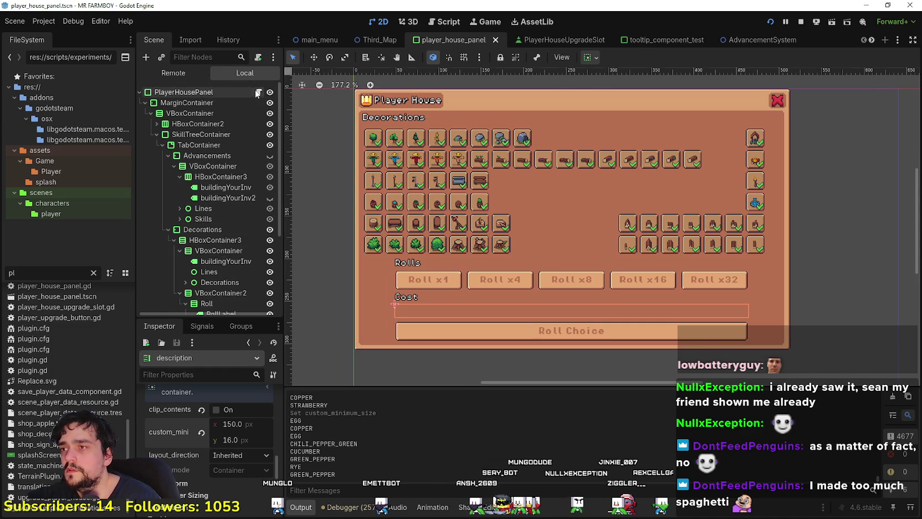
Step: Open player_house_panel.gd and add description.clear() at the top of updateDecorationRoll
left_click(259, 92)
scroll(493, 206, "up", 2)
double_click(468, 147)
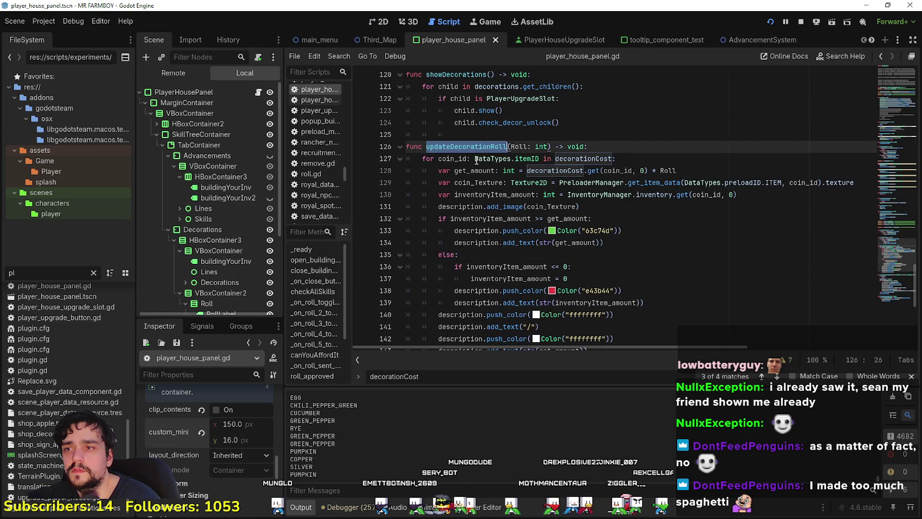
scroll(468, 147, "down", 1)
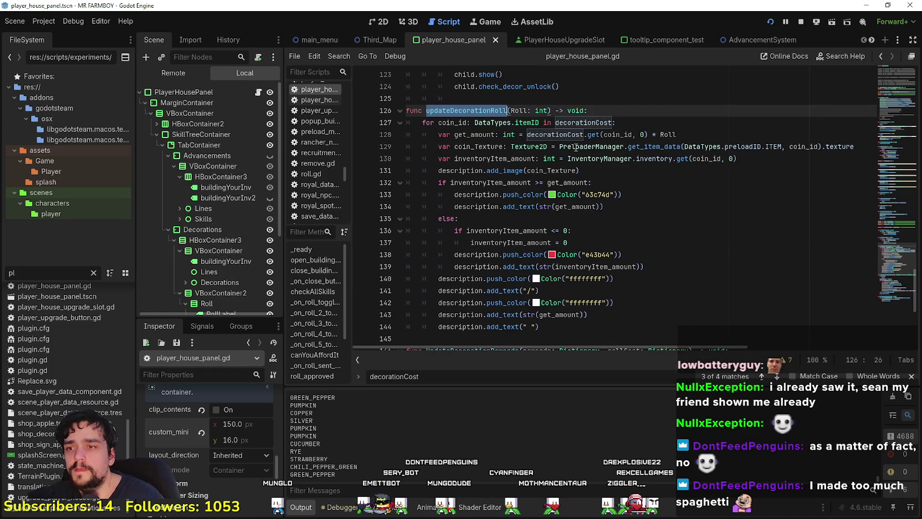
left_click(642, 113)
scroll(659, 295, "down", 3)
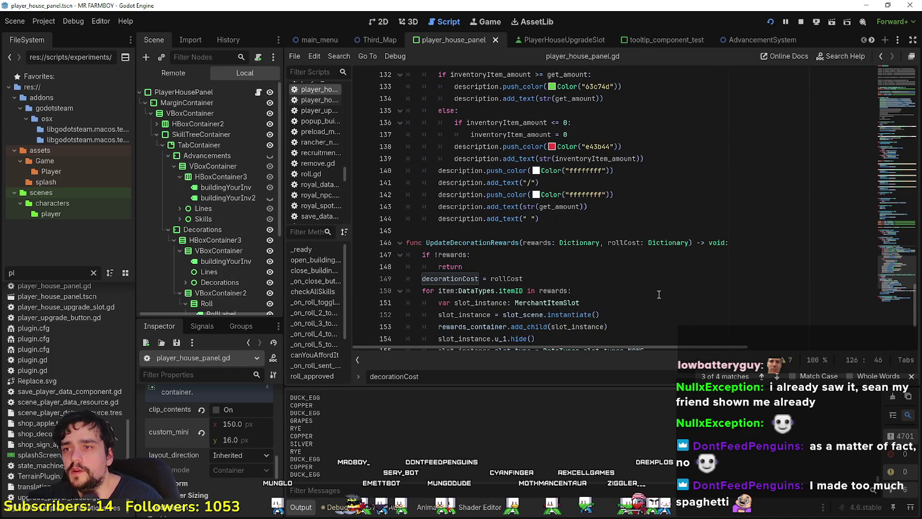
scroll(575, 230, "up", 4)
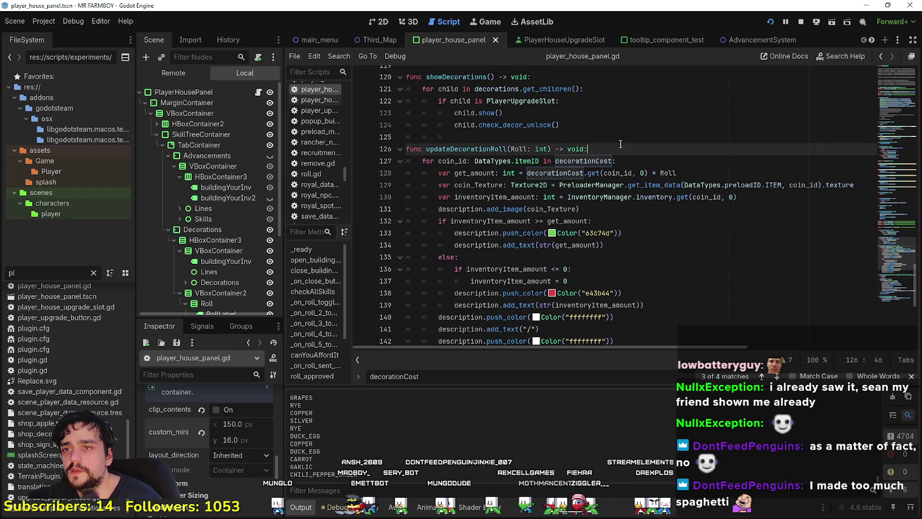
key("Return")
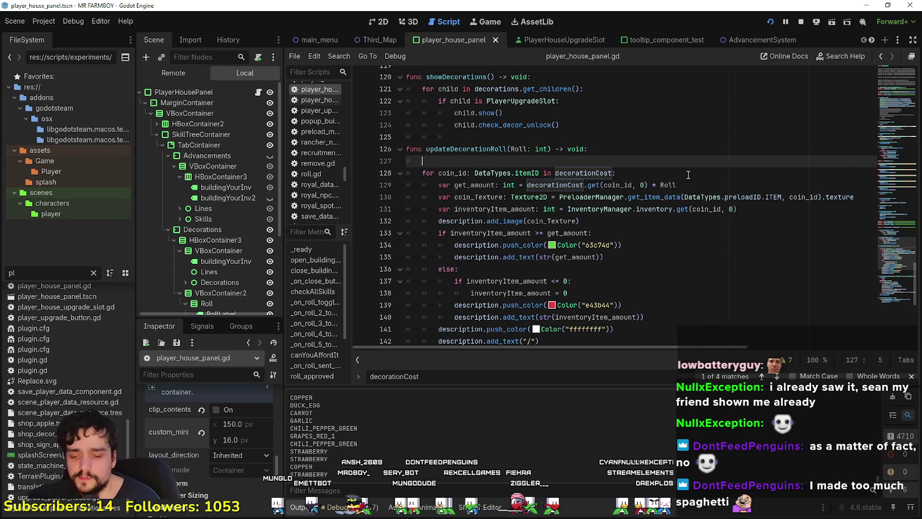
type("d")
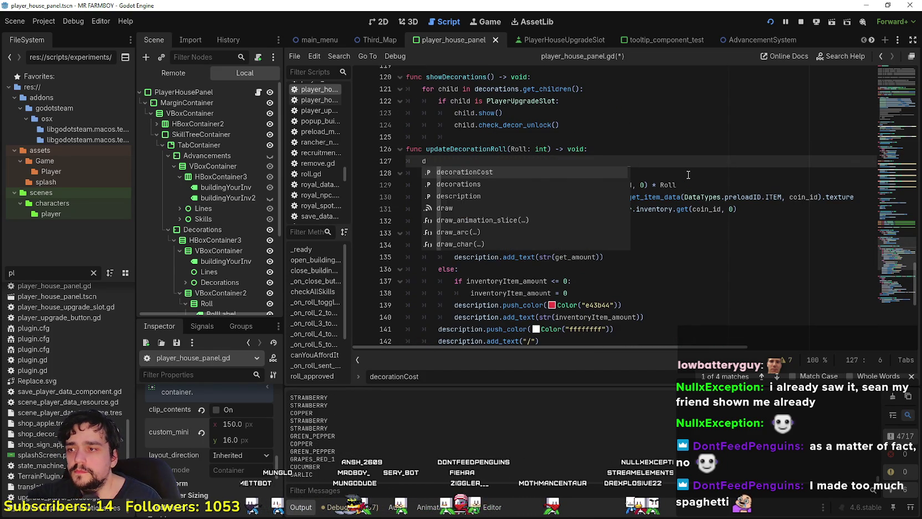
type("esc")
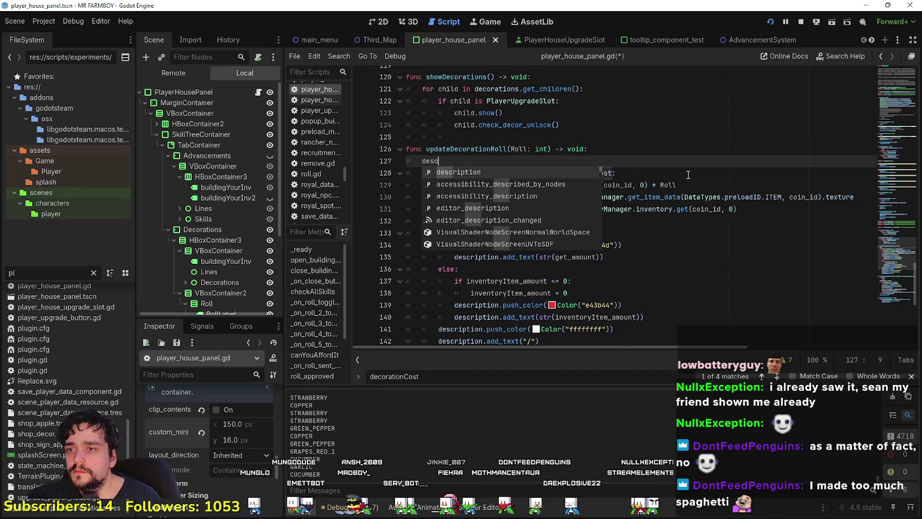
type("ription.er")
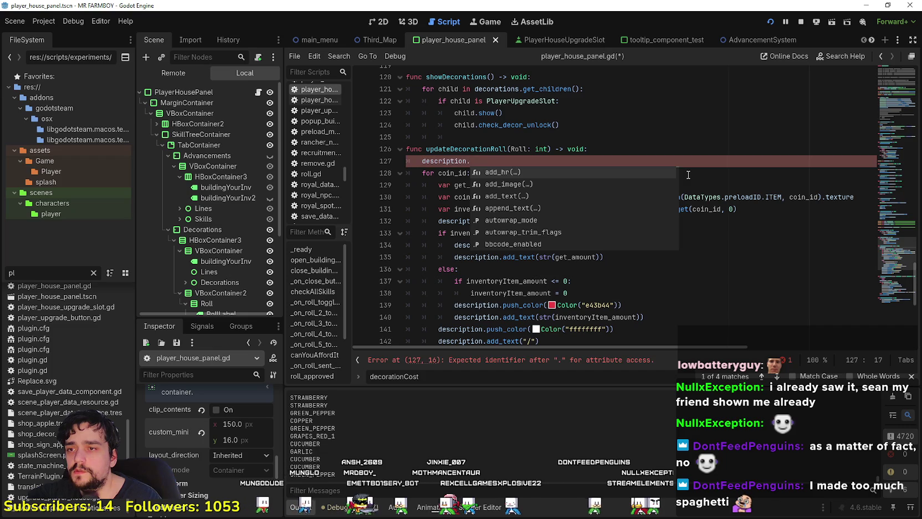
key("BackSpace")
key("BackSpace")
type("cl")
key("Return")
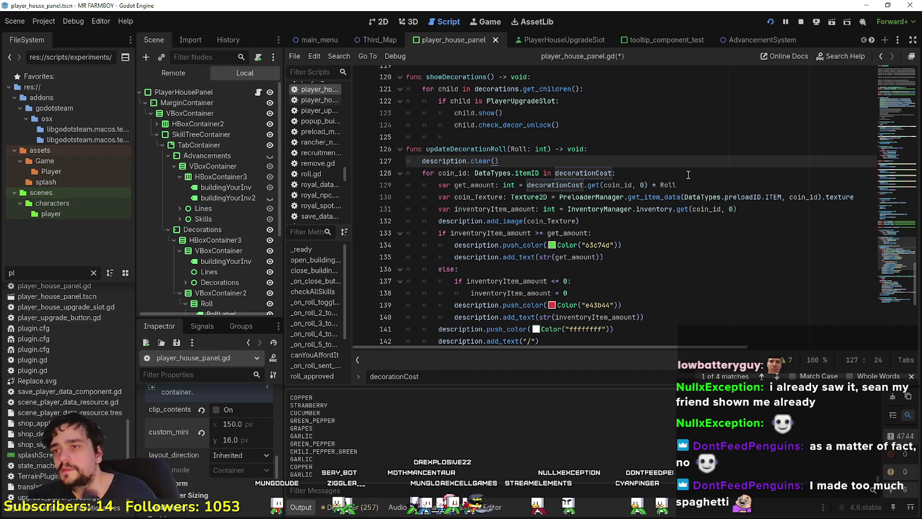
Step: Add description.text = "" after the clear call and save the script
key("Return")
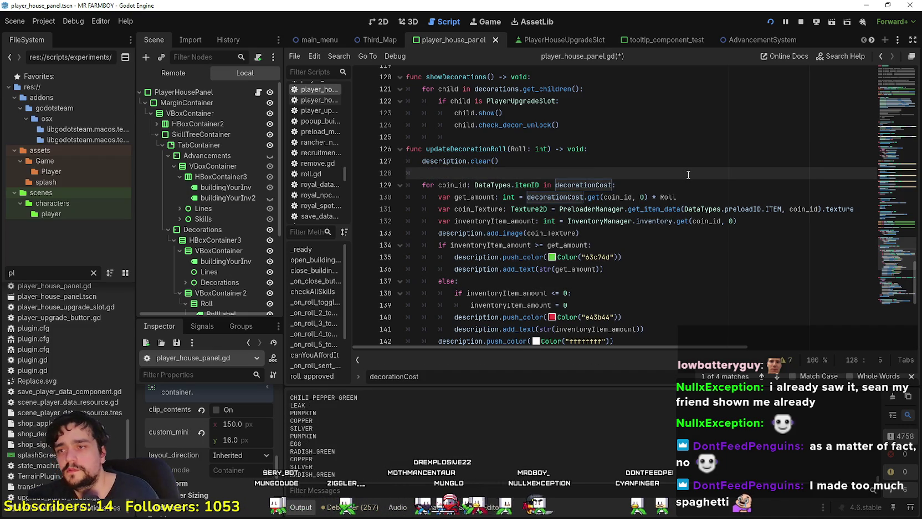
type("desc")
key("Return")
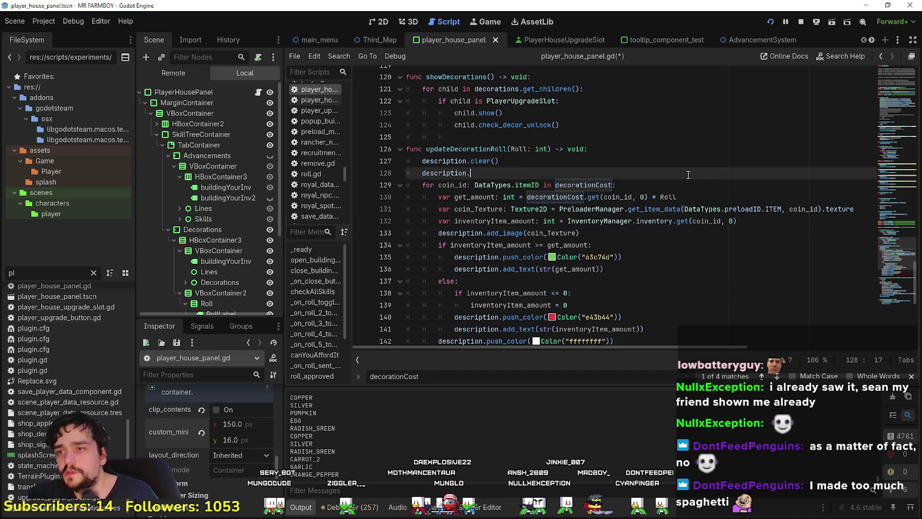
type(".text")
key("Return")
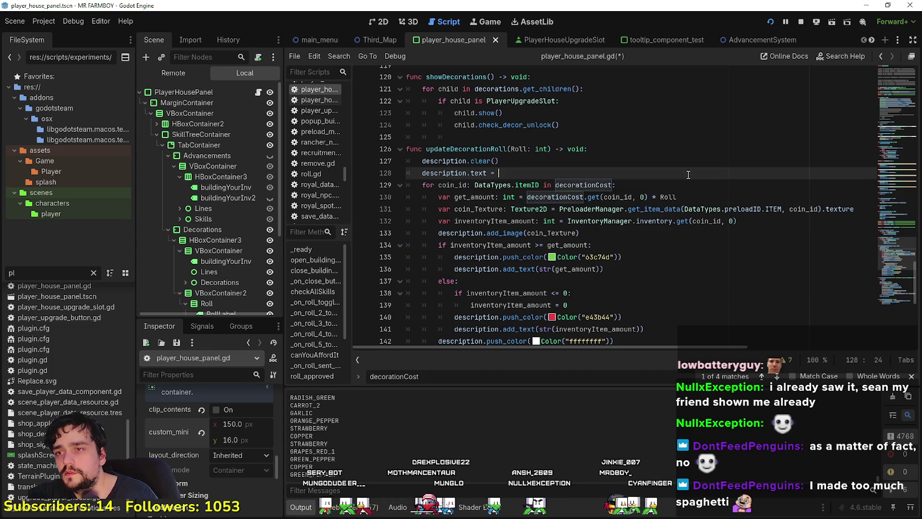
type("\"")
scroll(548, 176, "down", 2)
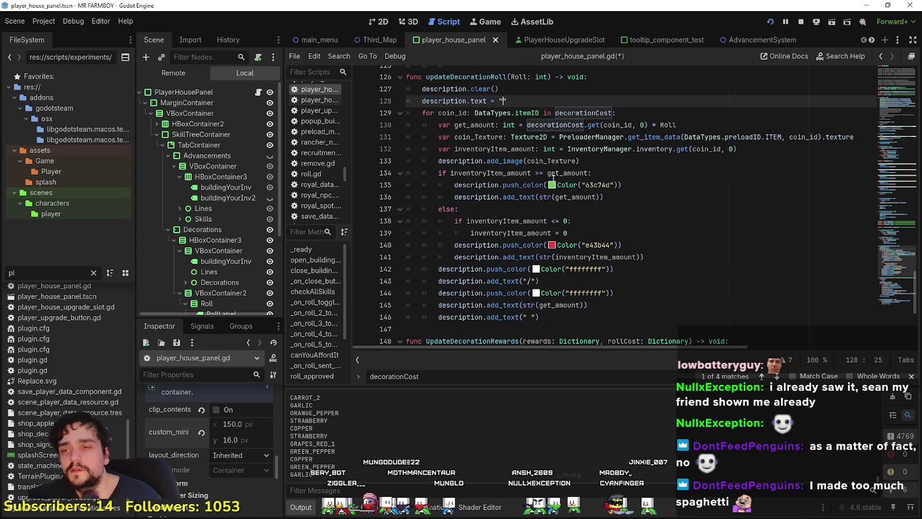
left_click(552, 174)
key("ctrl+s")
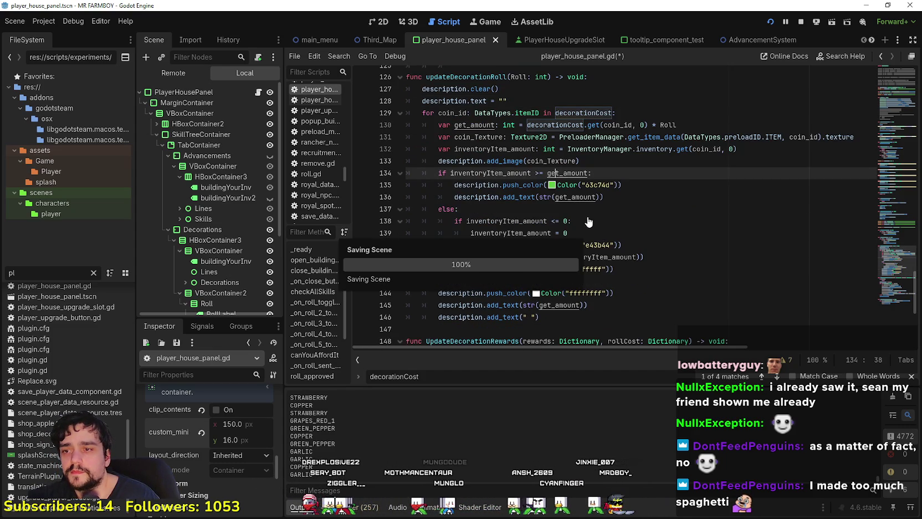
Step: Search the script for other occurrences of updateDecorationRoll
scroll(589, 222, "down", 5)
left_click(496, 177)
scroll(499, 177, "up", 4)
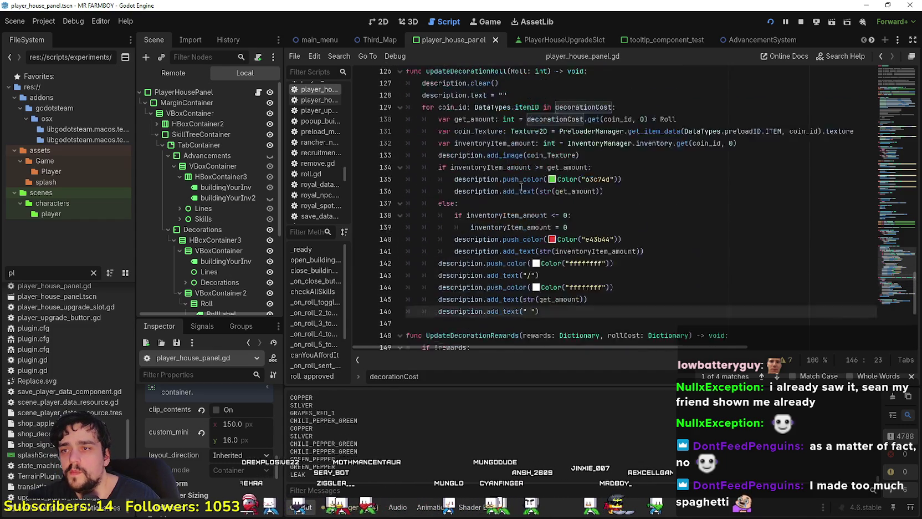
scroll(520, 187, "up", 2)
double_click(485, 127)
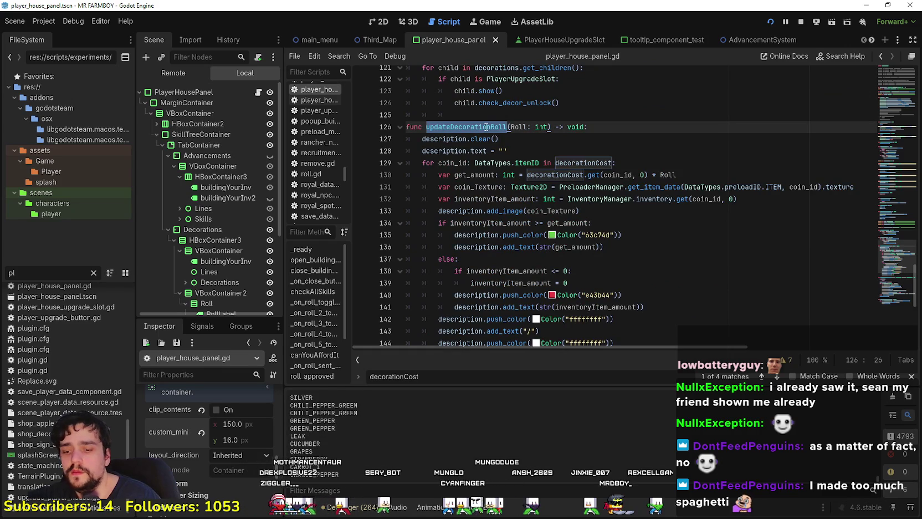
key("ctrl+f")
left_click(762, 377)
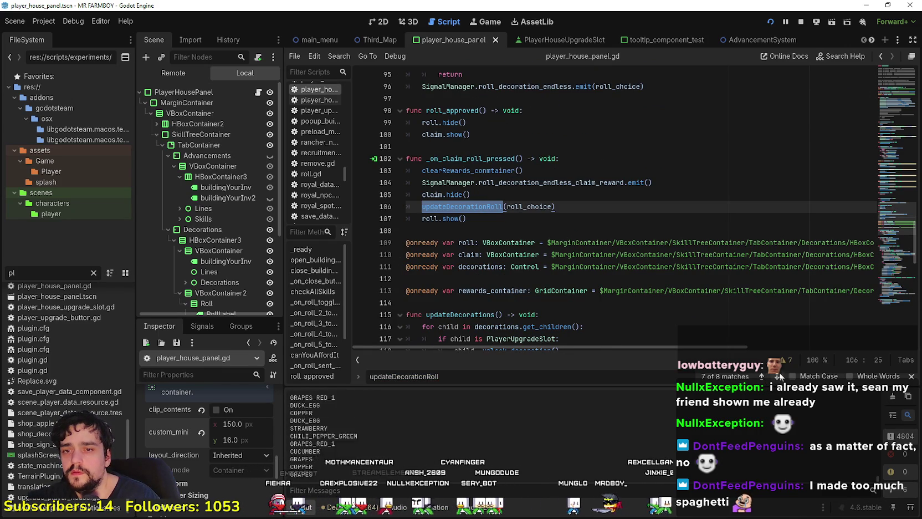
left_click(762, 376)
left_click(763, 375)
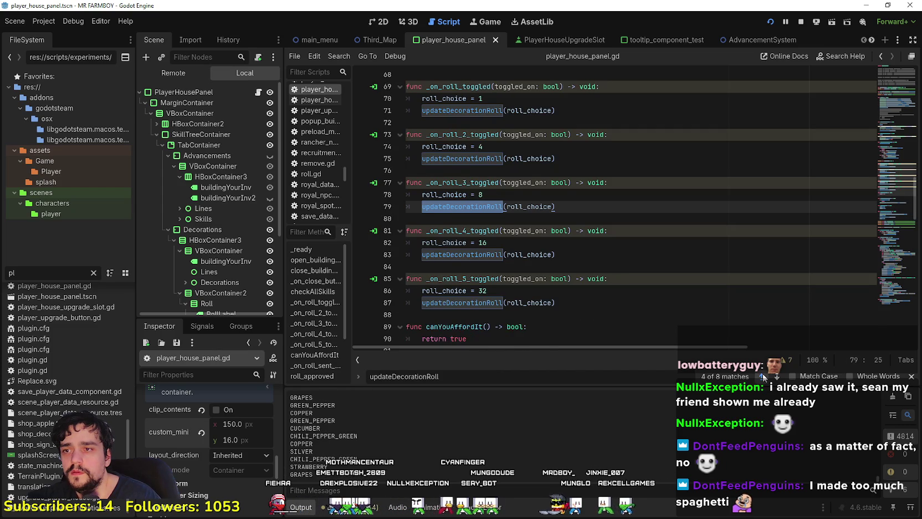
left_click(762, 375)
left_click(763, 375)
left_click(762, 375)
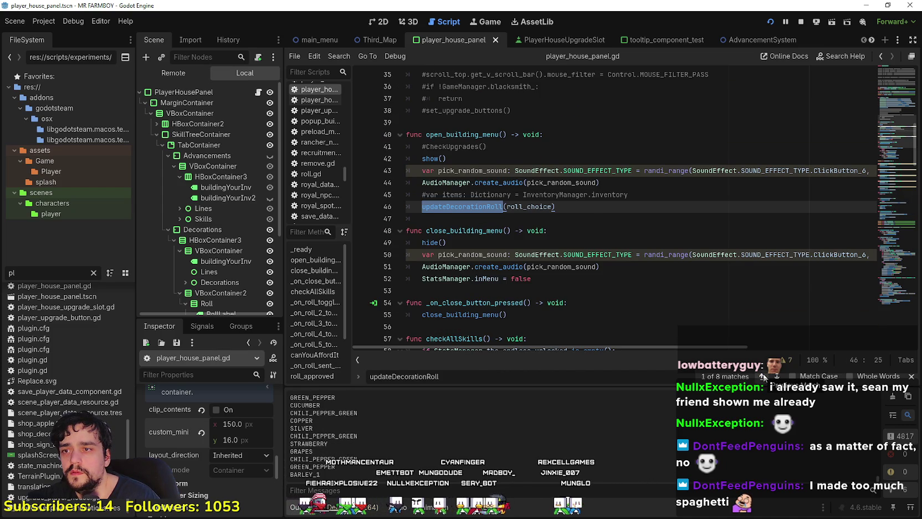
left_click(762, 375)
left_click(776, 376)
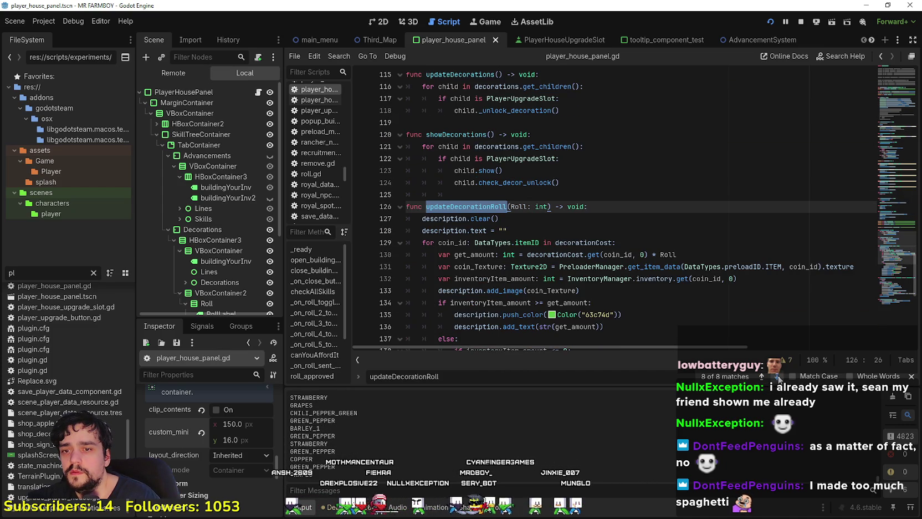
left_click(625, 229)
key("ctrl+s")
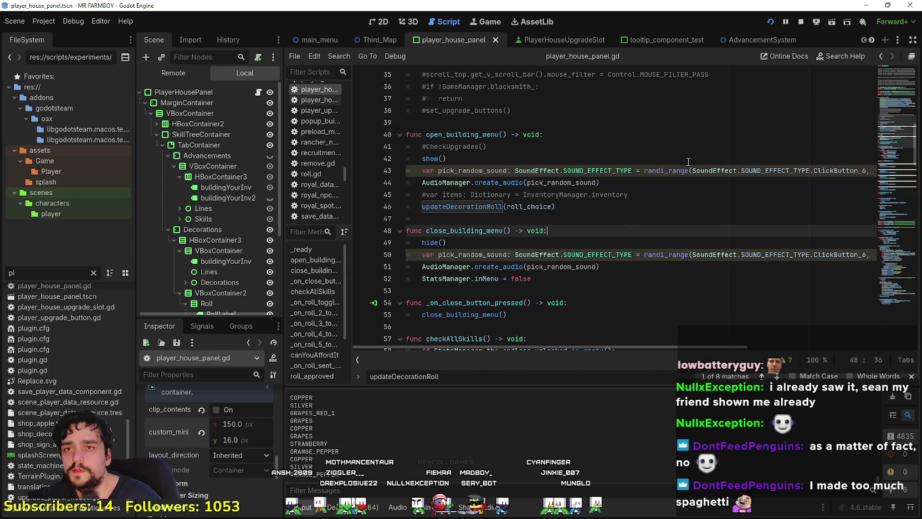
scroll(610, 232, "down", 2)
left_click_drag(596, 182, 594, 194)
left_click(555, 218)
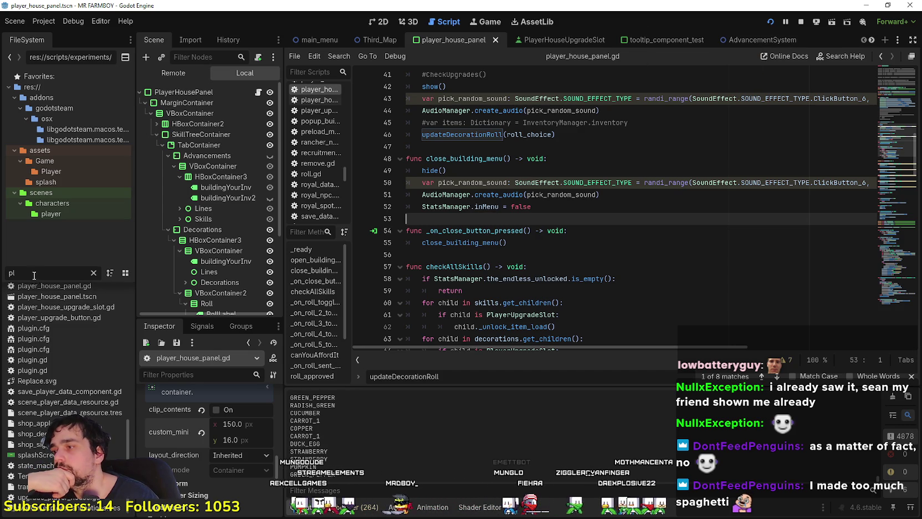
scroll(58, 363, "up", 3)
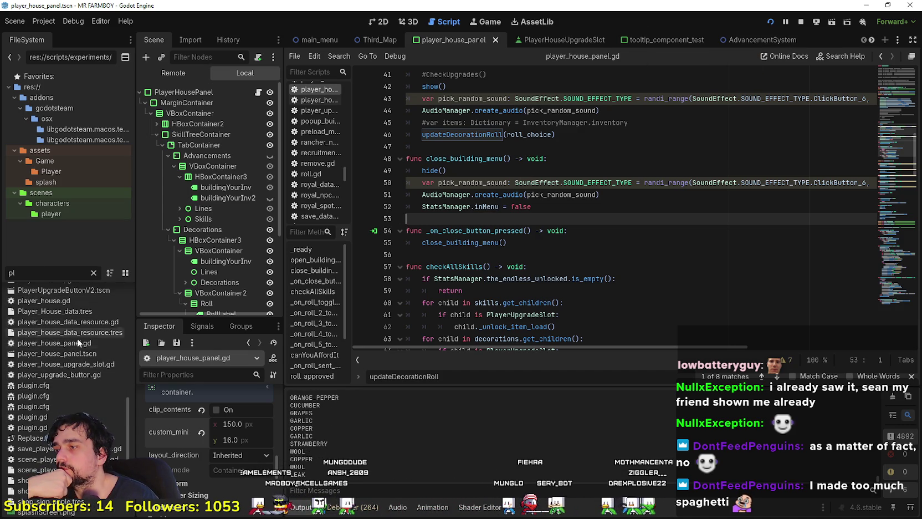
scroll(80, 371, "up", 3)
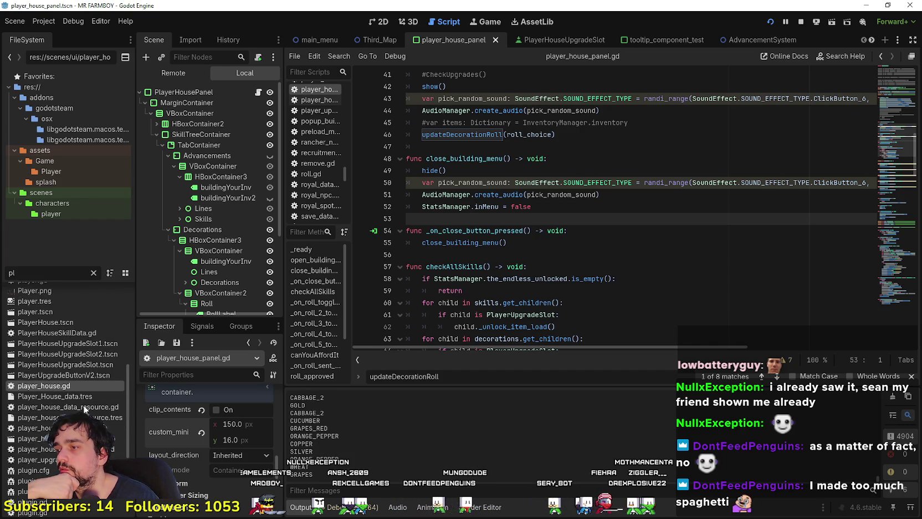
Step: Open player_house.gd and PlayerHouse.tscn, and view the decorationCost starting values
double_click(84, 385)
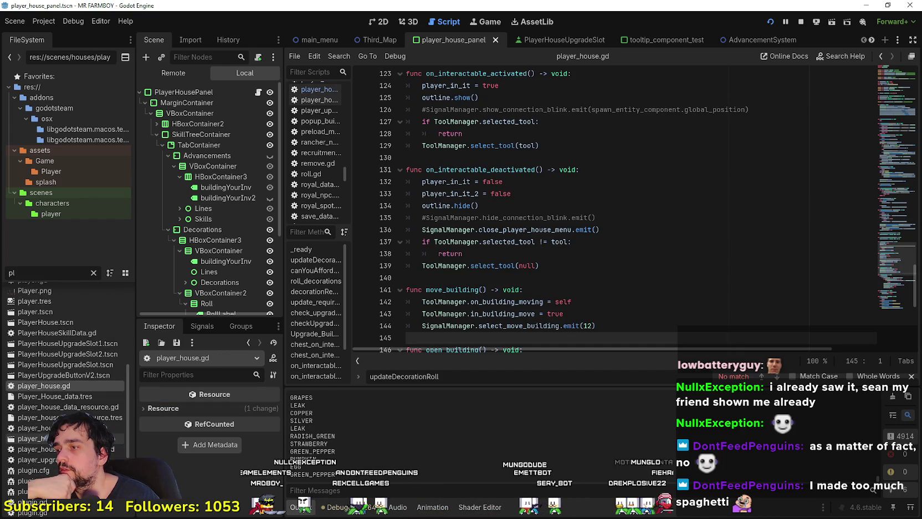
double_click(78, 326)
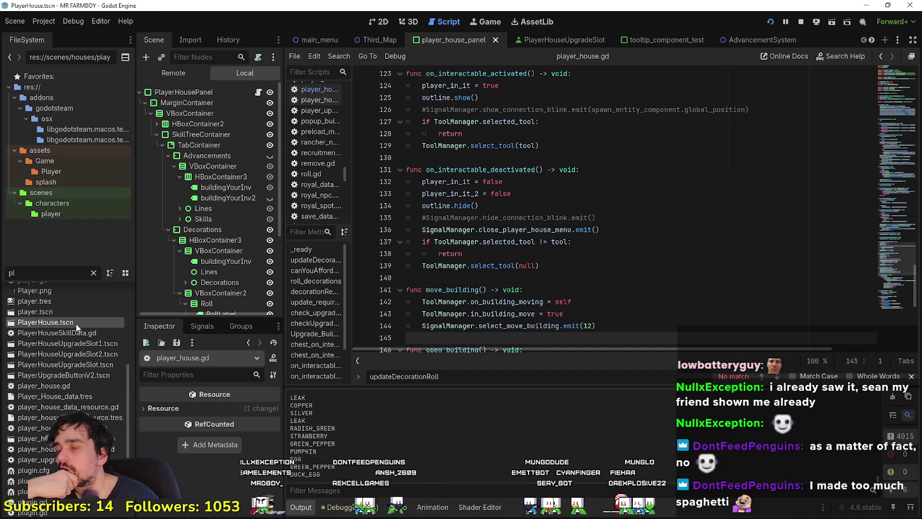
left_click(262, 92)
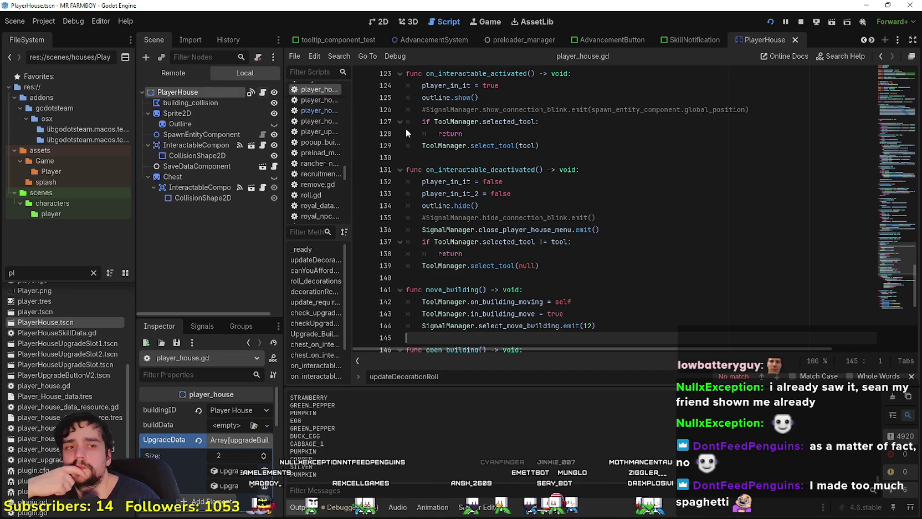
mouse_move(892, 87)
left_mouse_down()
mouse_move(892, 114)
mouse_move(869, 180)
mouse_move(872, 102)
left_mouse_up()
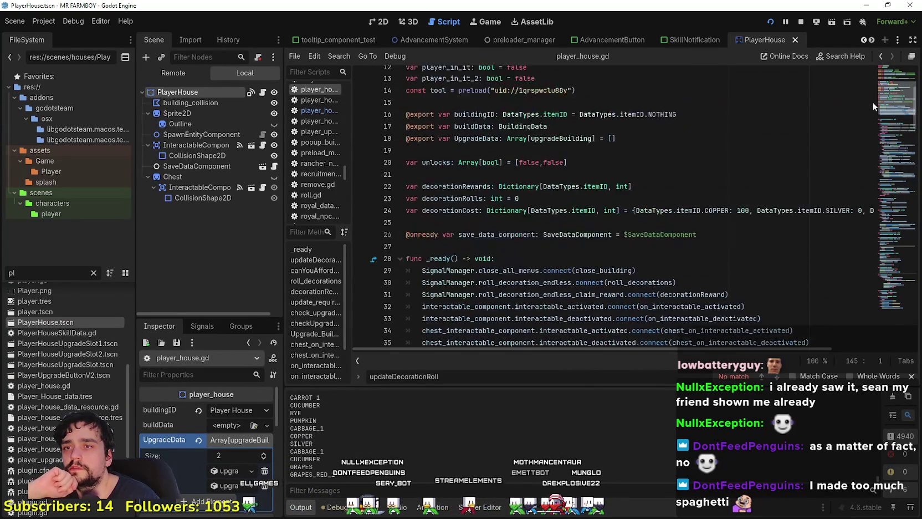
scroll(872, 101, "down", 1)
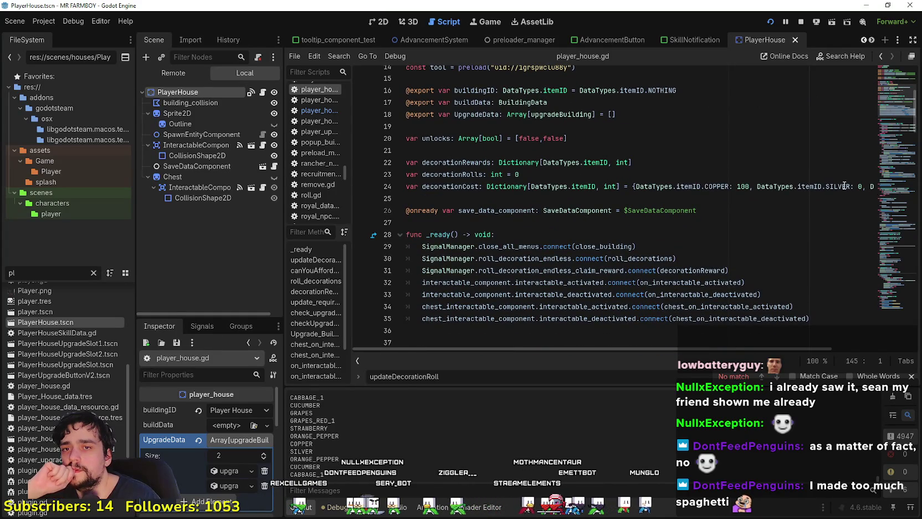
left_click_drag(845, 186, 878, 186)
left_click(865, 186)
left_click_drag(733, 181, 541, 186)
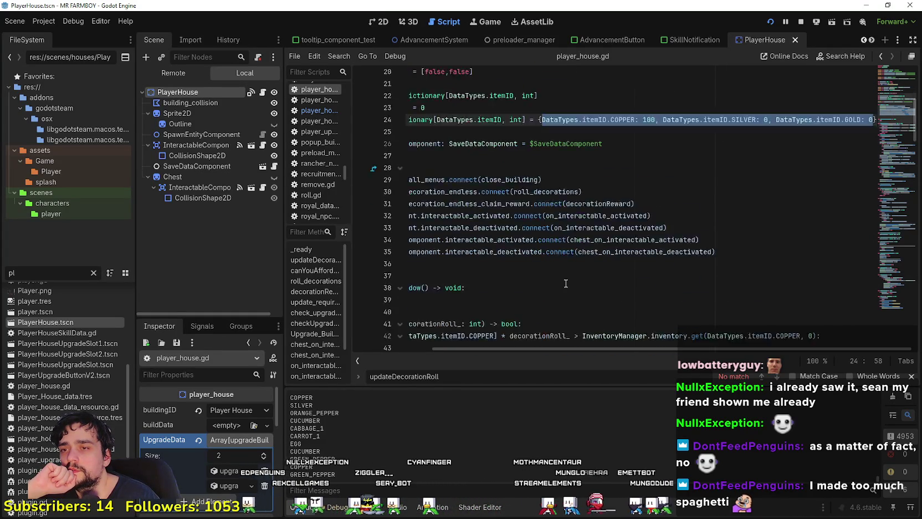
Step: Inspect where roll_decorations updates decorationCost, including the COPPER cost line
scroll(541, 186, "down", 5)
mouse_move(669, 349)
left_mouse_down()
mouse_move(545, 348)
mouse_move(495, 331)
left_mouse_up()
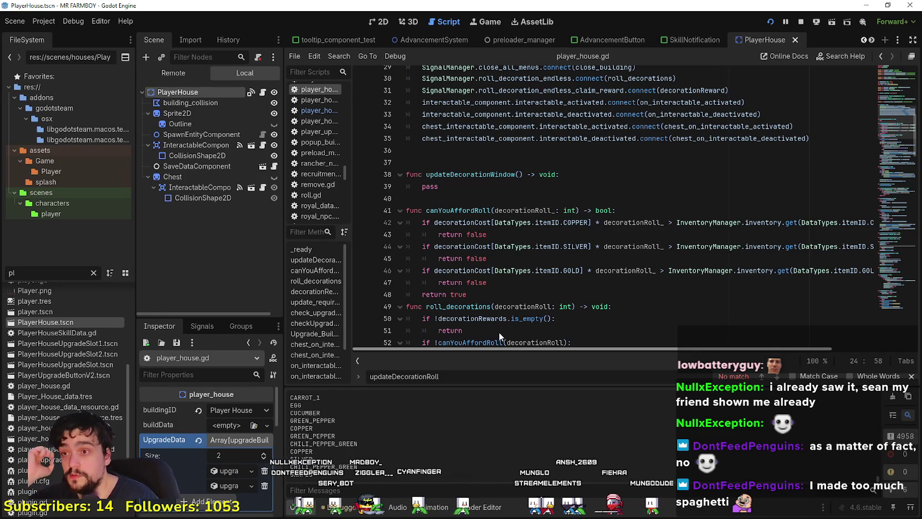
mouse_move(499, 329)
left_mouse_down()
mouse_move(680, 324)
mouse_move(542, 317)
left_mouse_up()
scroll(675, 342, "right", 5)
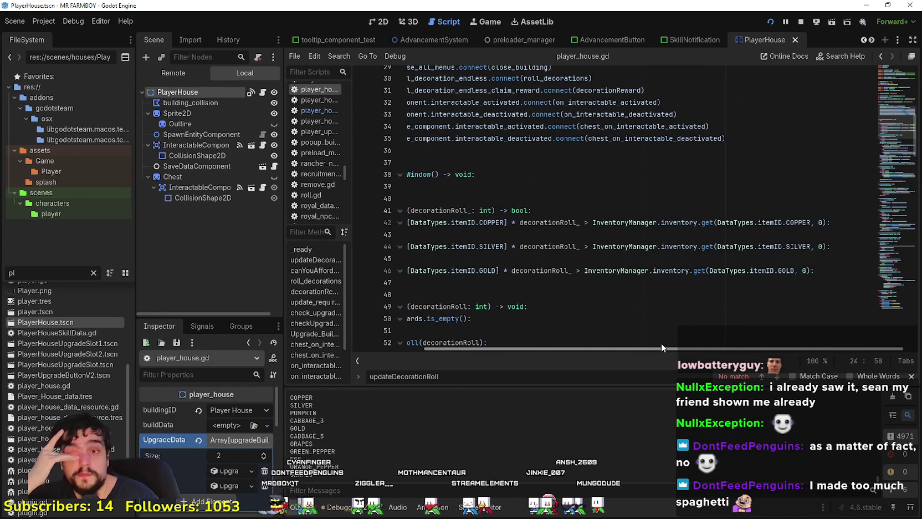
scroll(661, 337, "left", 5)
scroll(503, 252, "down", 3)
scroll(628, 231, "down", 2)
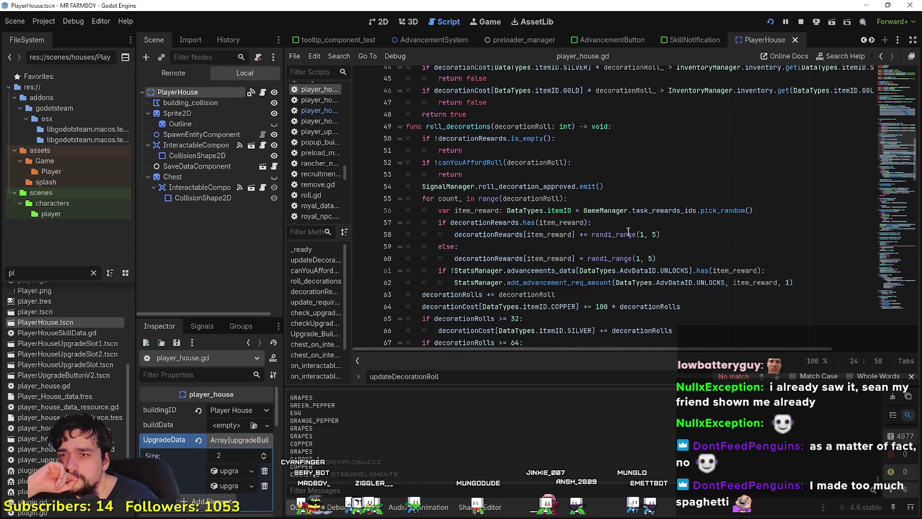
scroll(628, 231, "down", 3)
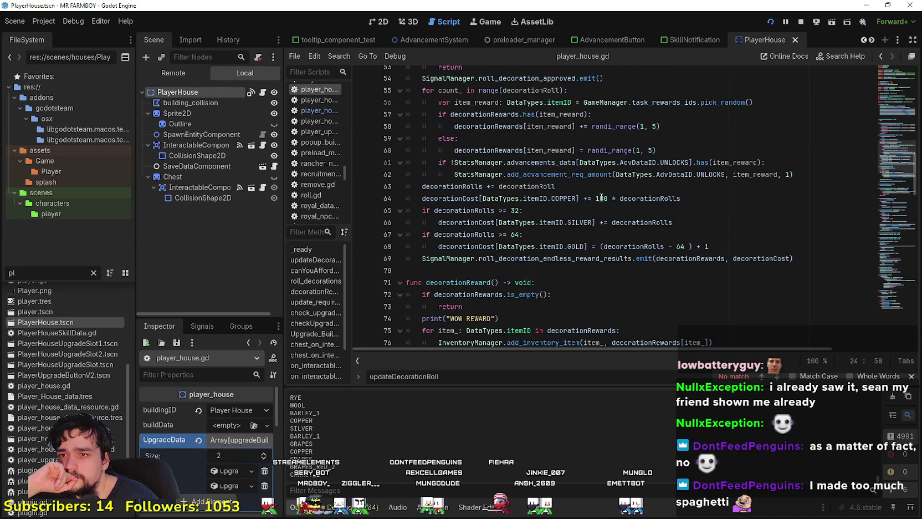
double_click(460, 200)
left_click_drag(578, 199, 489, 201)
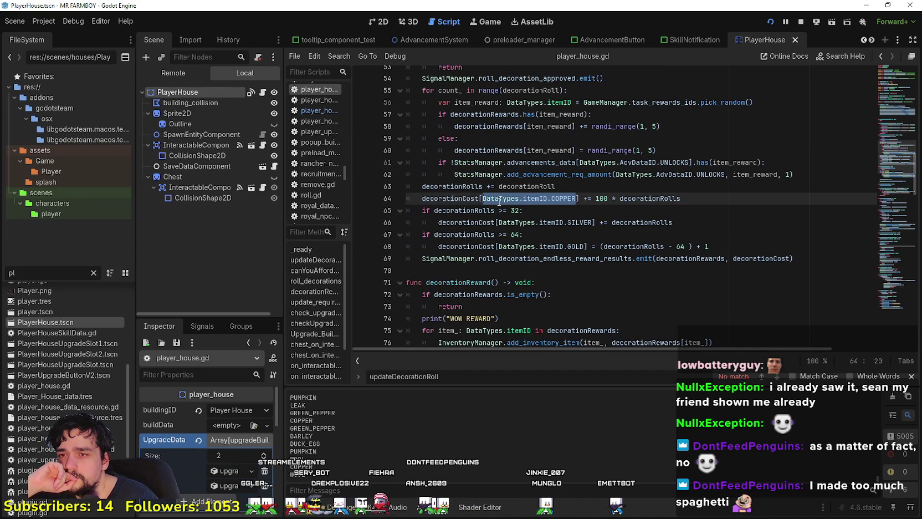
left_click(592, 198)
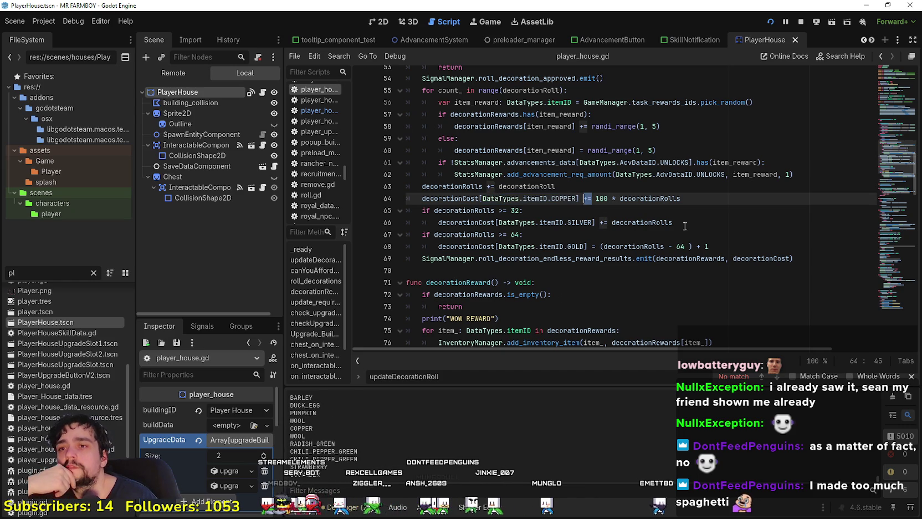
scroll(672, 222, "up", 12)
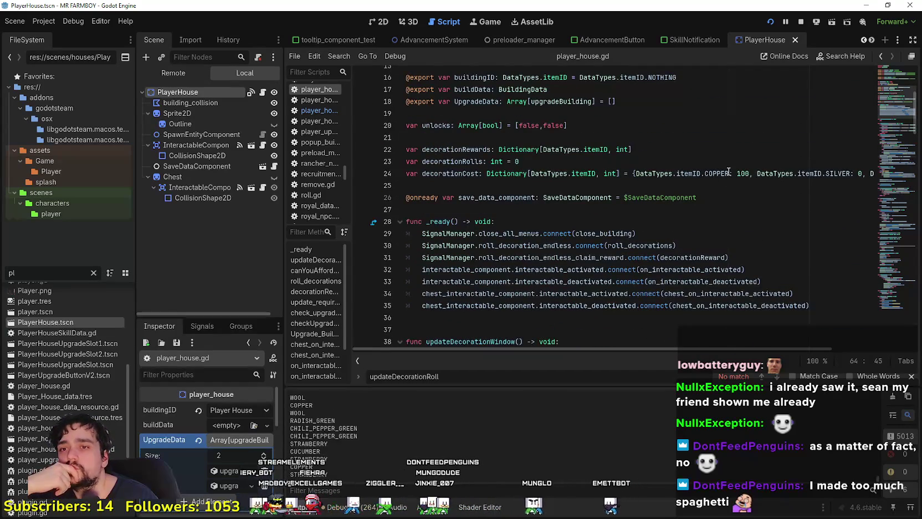
Step: Remove the SILVER and GOLD starting entries from the decorationCost declaration on line 24, keeping COPPER
left_click(762, 174)
key("End")
key("Left")
key("Left")
key("Left")
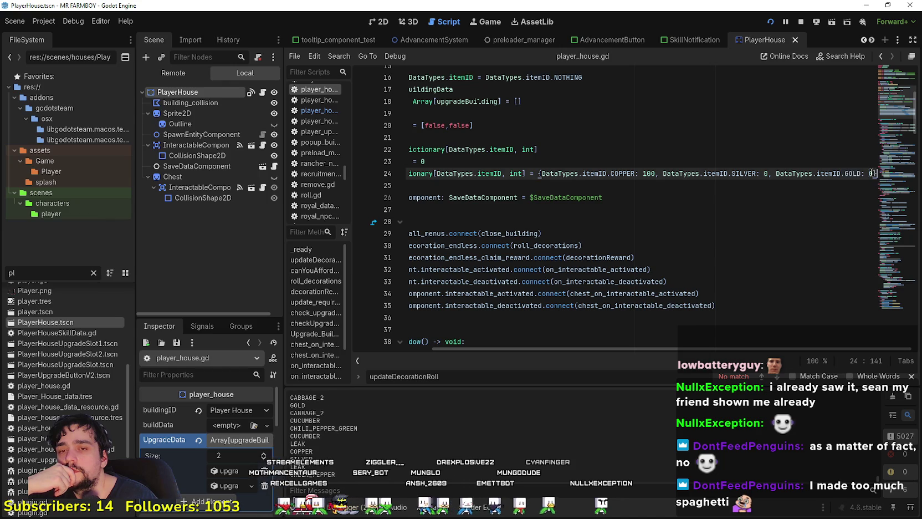
left_click_drag(871, 174, 661, 173)
left_click(661, 174)
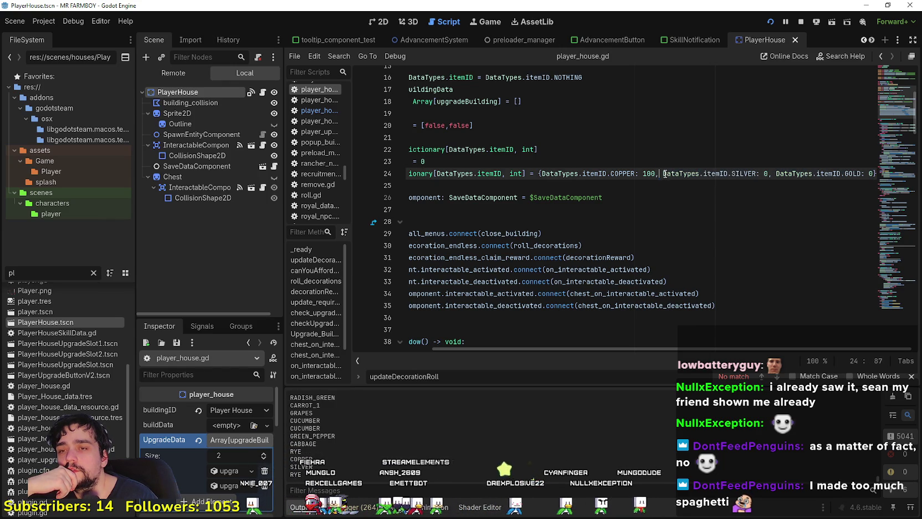
left_click_drag(874, 174, 697, 173)
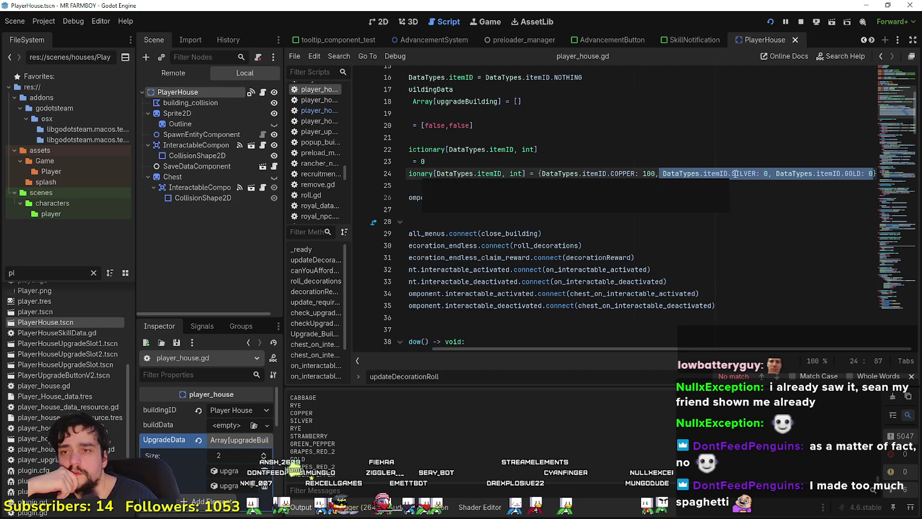
key("BackSpace")
key("BackSpace")
Step: Review the silver and gold cost lines in the roll code, highlighting every decorationRolls use
scroll(746, 176, "down", 20)
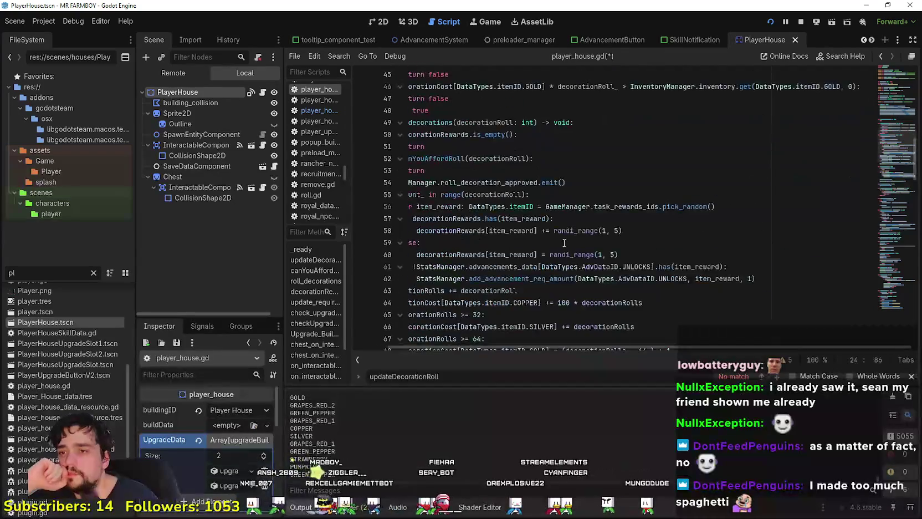
scroll(563, 250, "down", 8)
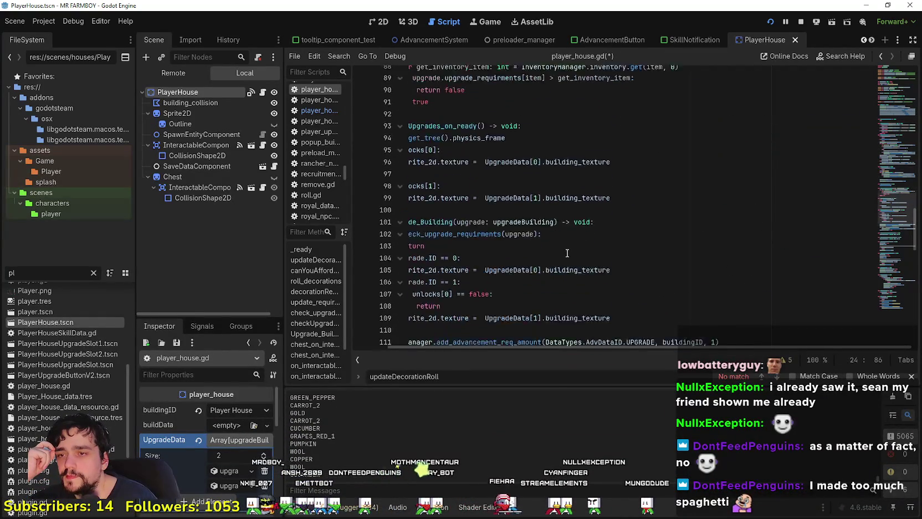
scroll(569, 253, "up", 6)
scroll(568, 252, "up", 10)
left_click_drag(568, 253, 334, 226)
left_click(540, 250)
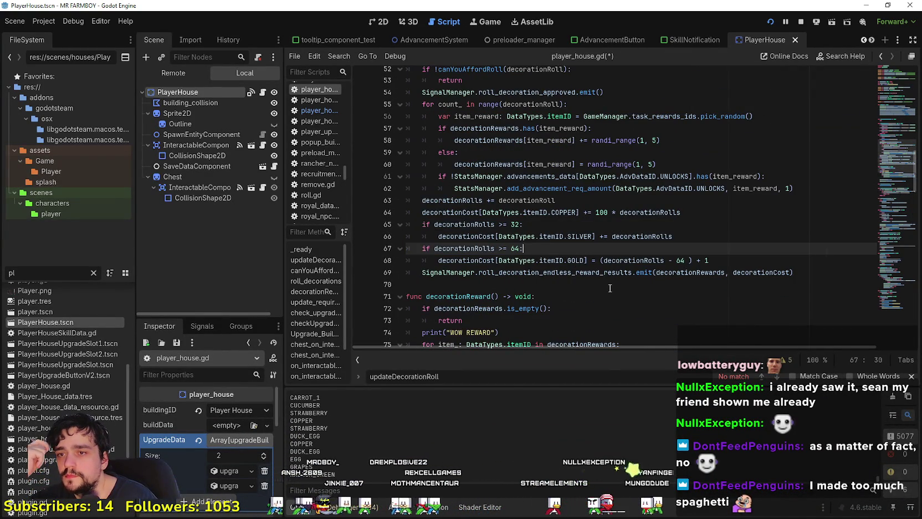
left_click(581, 262)
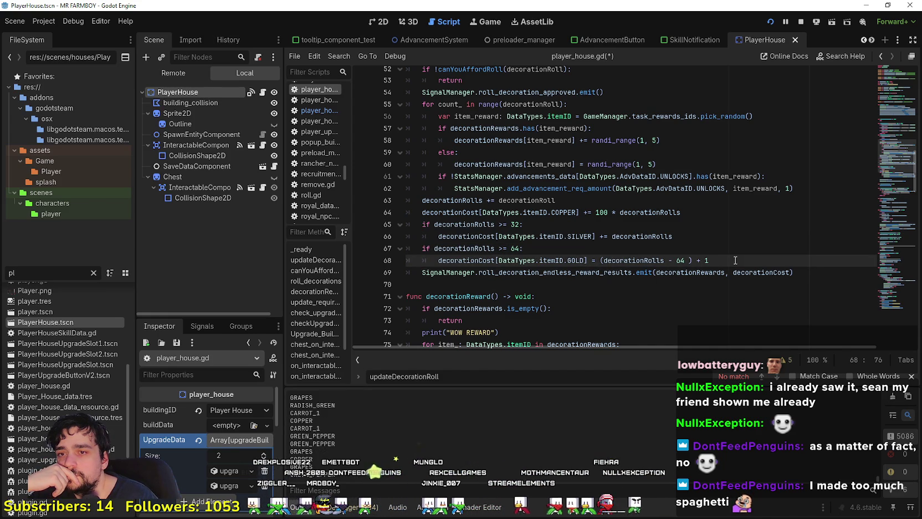
double_click(645, 260)
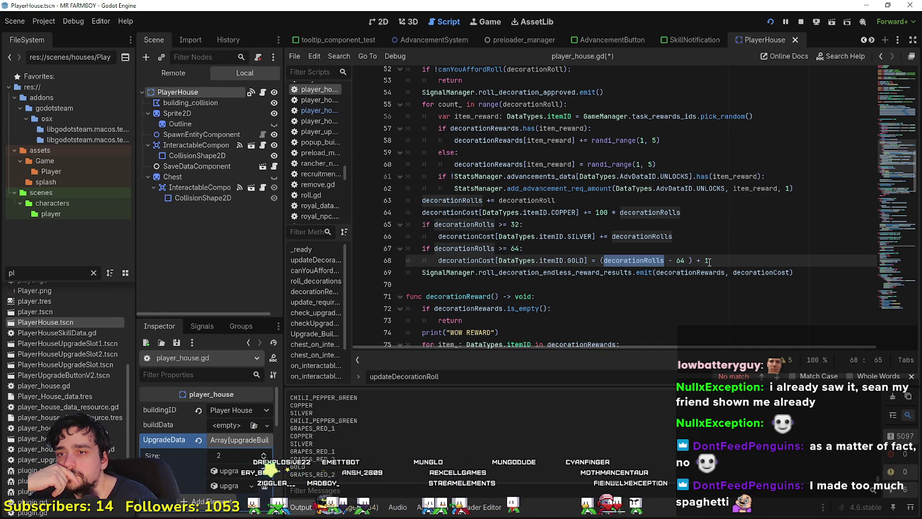
left_click_drag(707, 259, 374, 237)
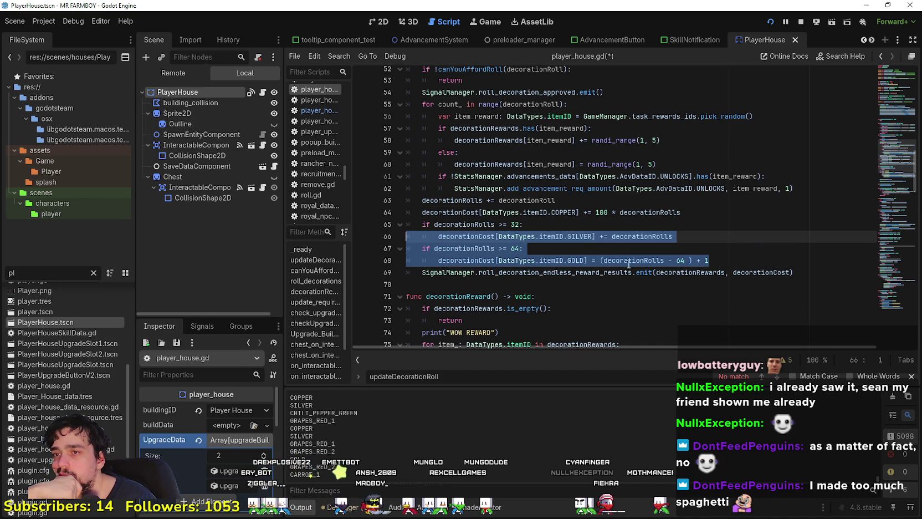
left_click(594, 236)
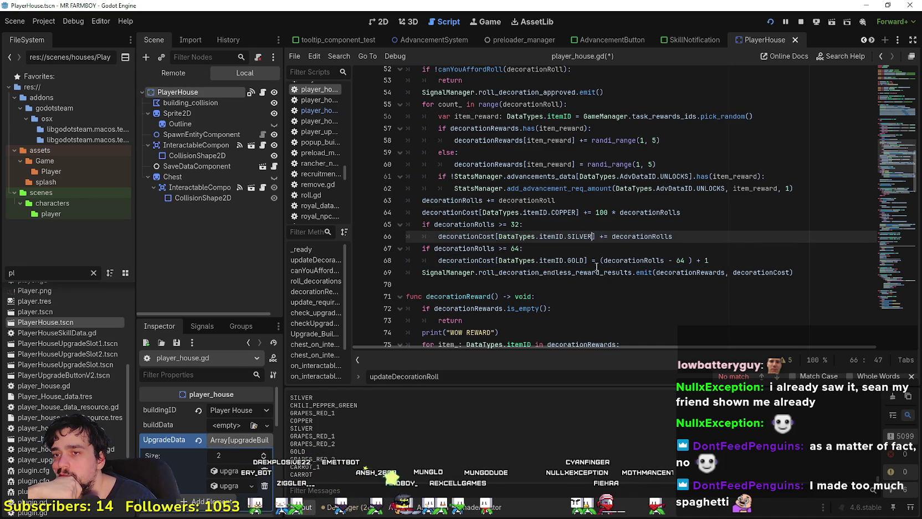
Step: Check the SILVER cost line under the decorationRolls >= 32 check, then stop the running game
left_click(558, 228)
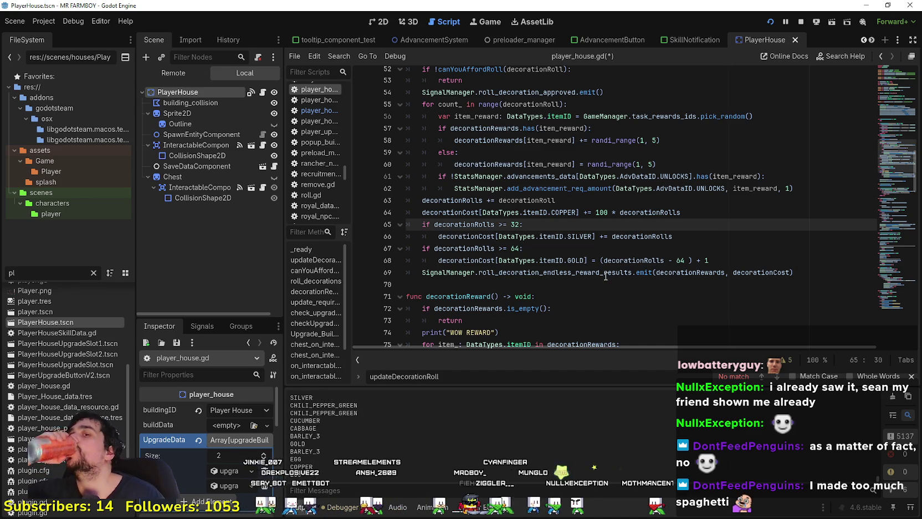
left_click(577, 238)
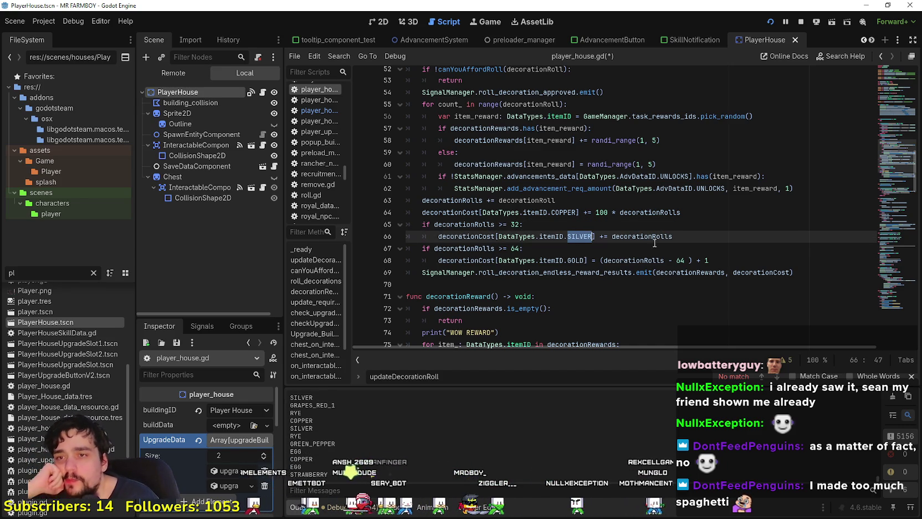
left_click(585, 212)
key("Down")
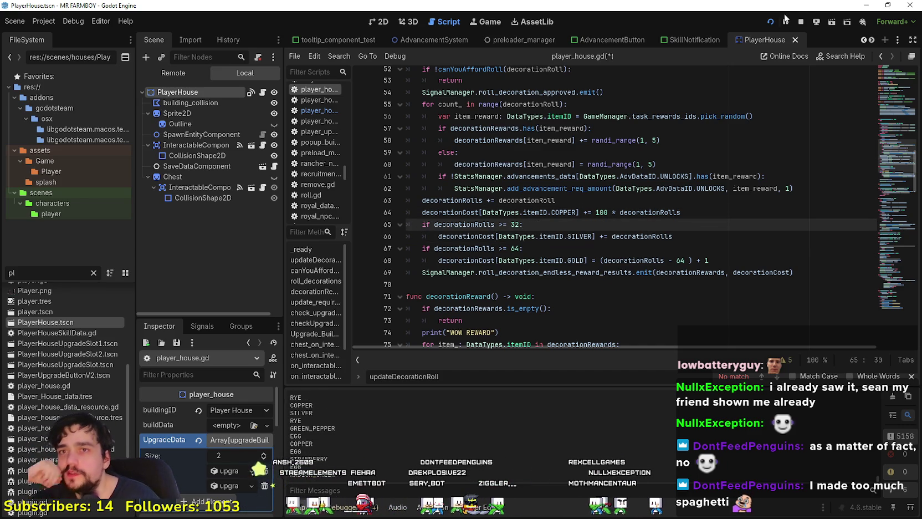
left_click(802, 21)
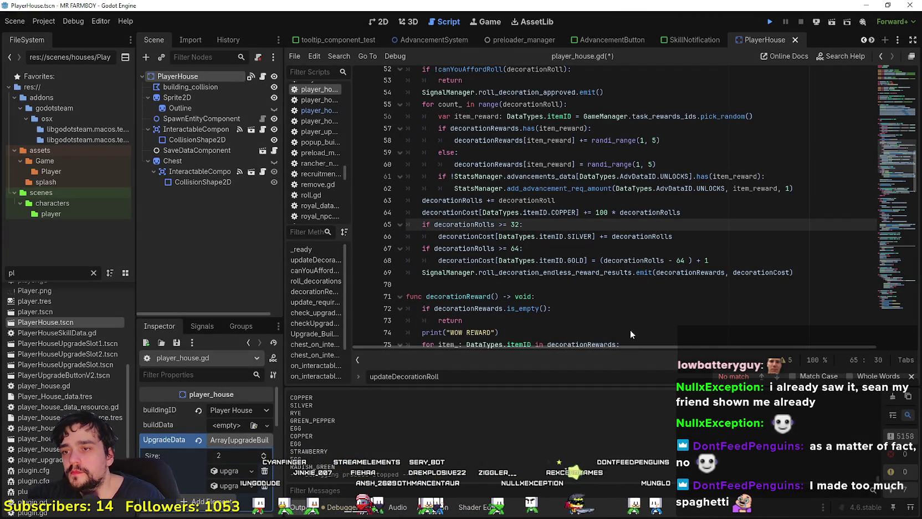
Step: Relaunch the game with F5, load Save 3, then switch to the browser
key("F5")
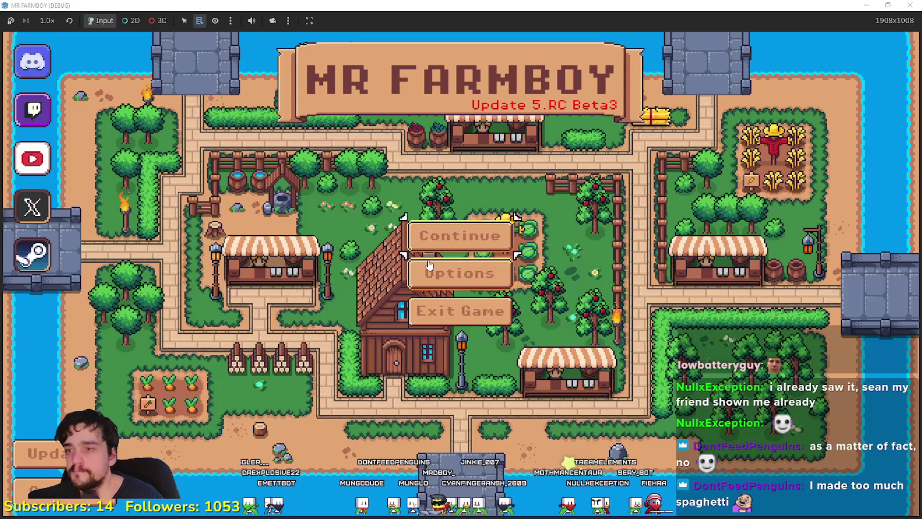
left_click(461, 234)
scroll(456, 284, "down", 3)
scroll(457, 284, "up", 2)
left_click(437, 233)
left_click(431, 244)
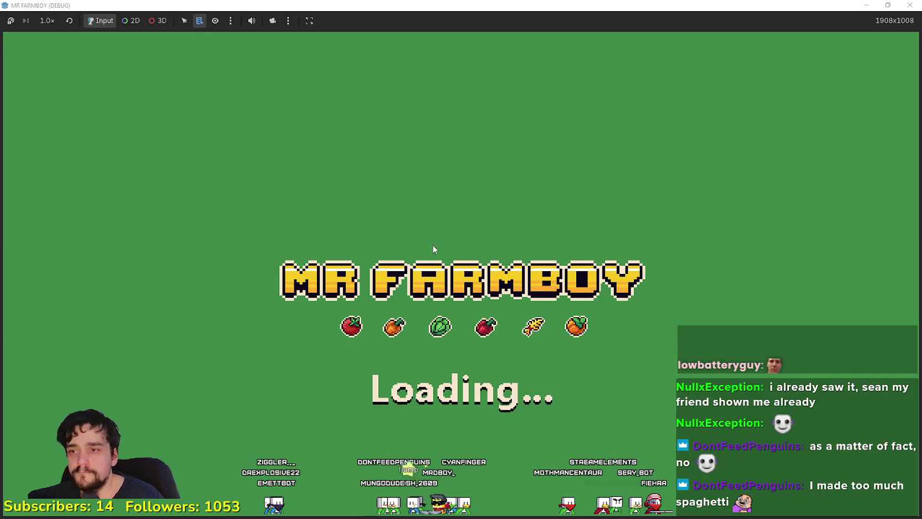
key("alt+Tab")
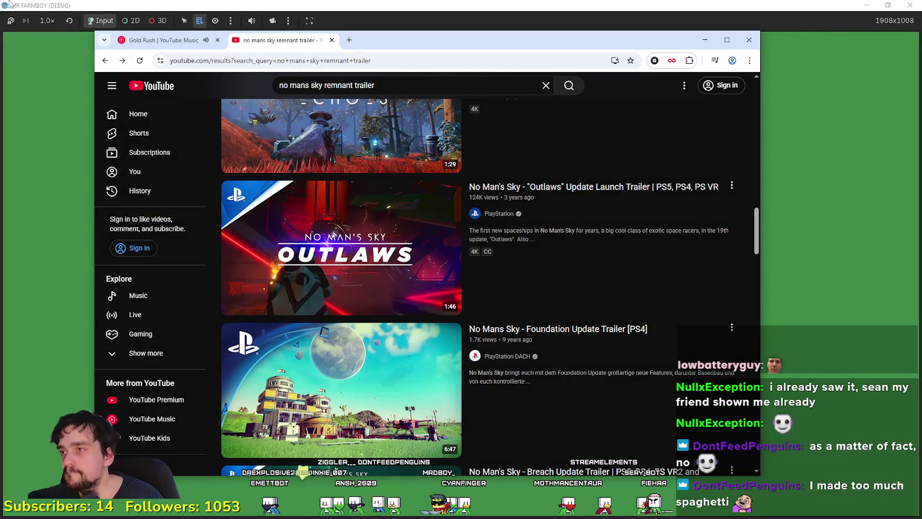
Step: Look over the Gold Rush music tab and the YouTube trailer search results
left_click(133, 40)
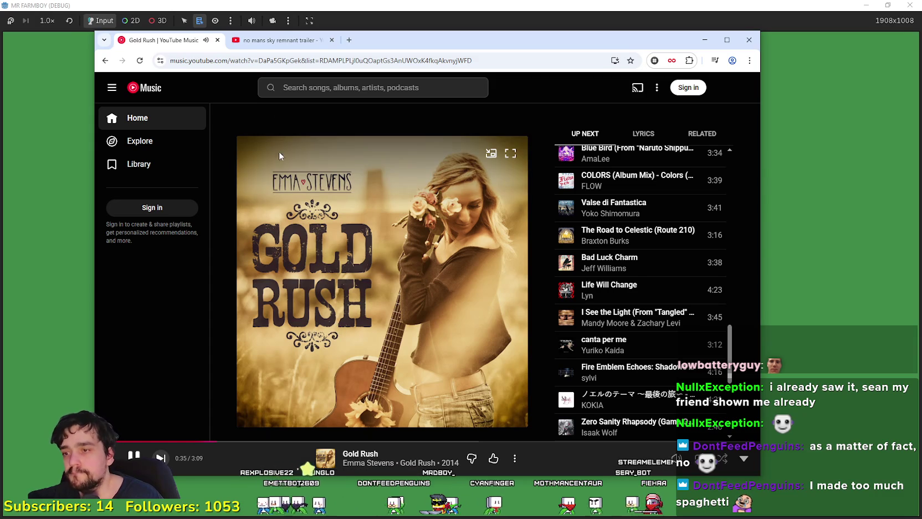
left_click(260, 39)
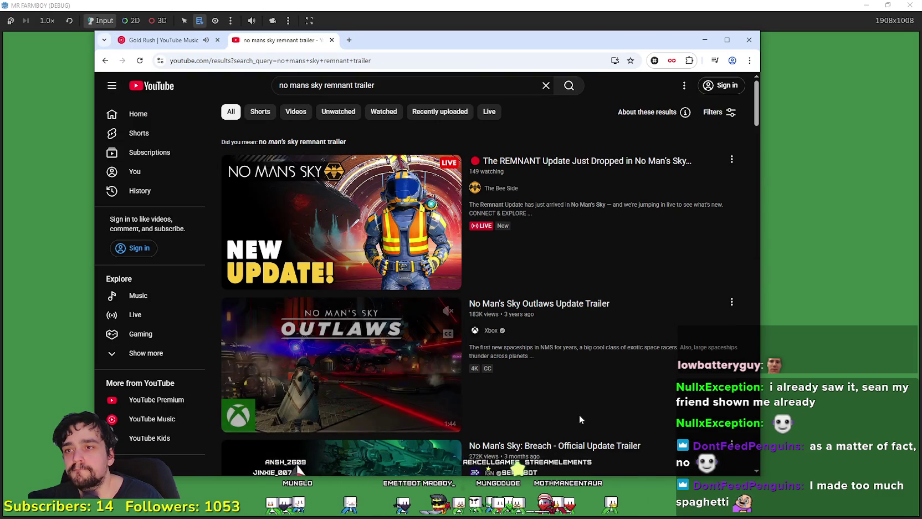
scroll(737, 250, "down", 8)
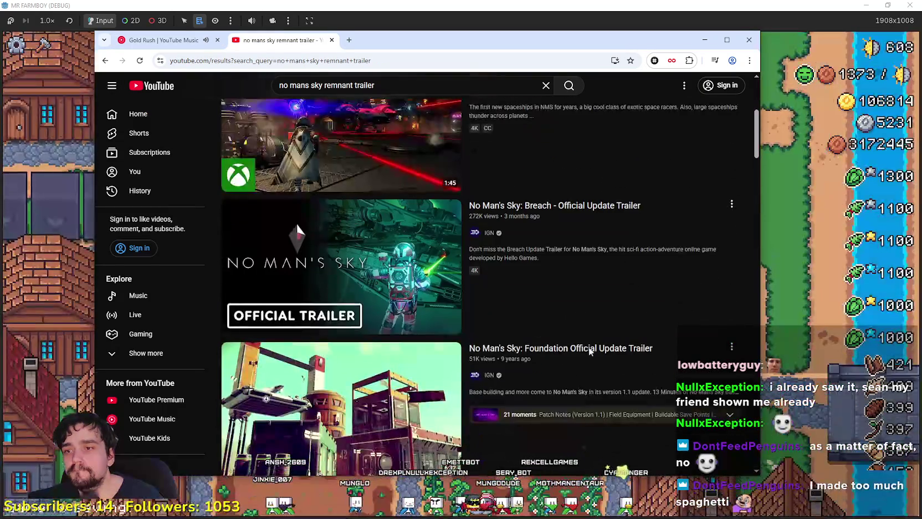
scroll(571, 378, "down", 7)
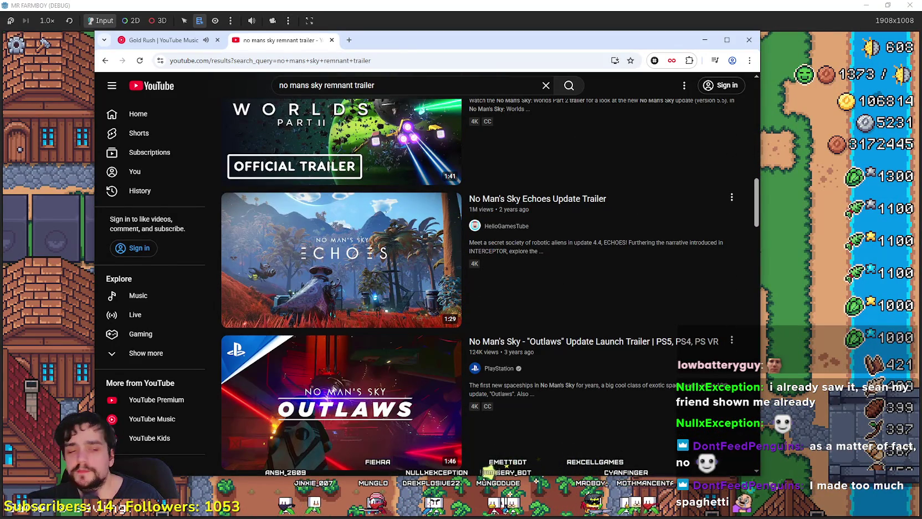
Step: Search 'nmo mans sky' in a new tab and open the official No Man's Sky website
left_click(349, 40)
type("nmo mans sky")
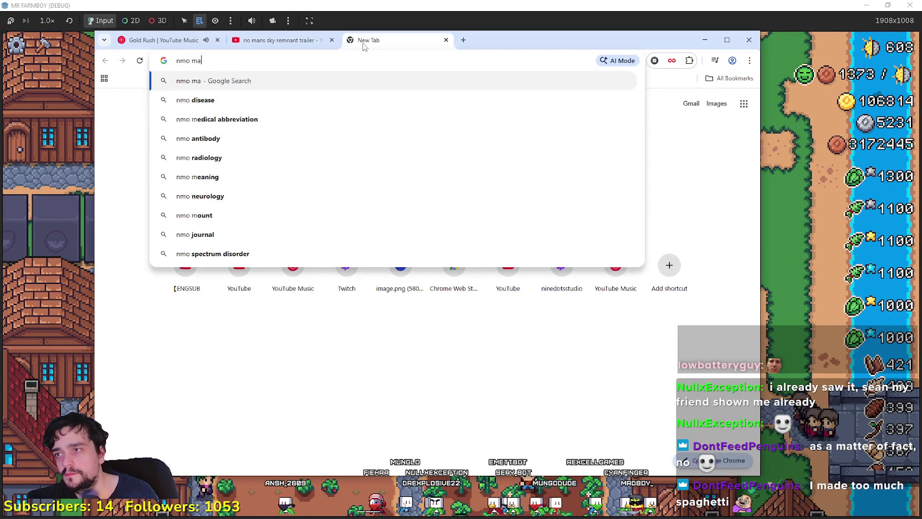
key("Return")
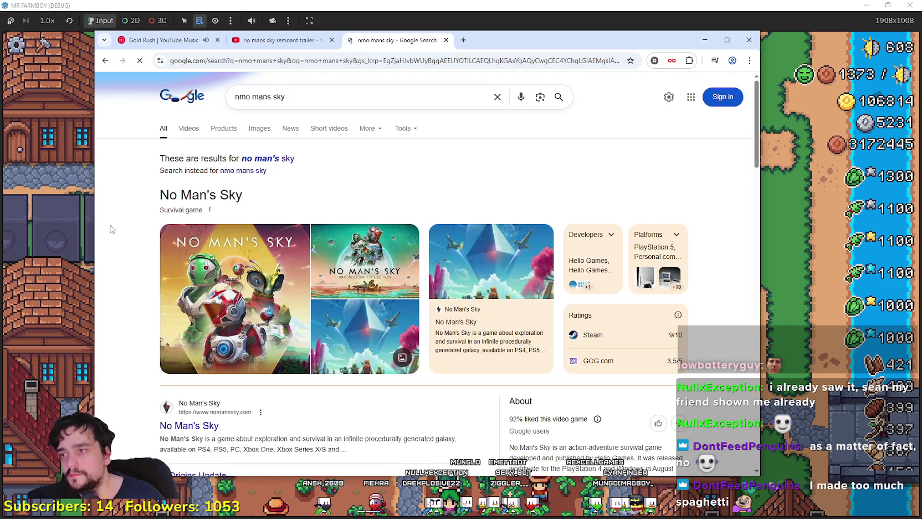
scroll(194, 286, "down", 2)
left_click(194, 286)
scroll(198, 311, "down", 3)
scroll(262, 239, "down", 3)
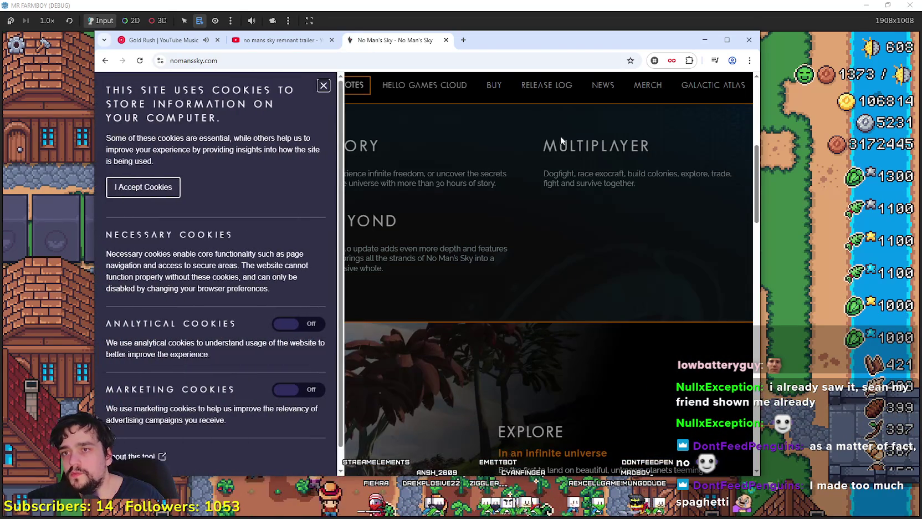
scroll(522, 288, "down", 1)
scroll(522, 287, "up", 5)
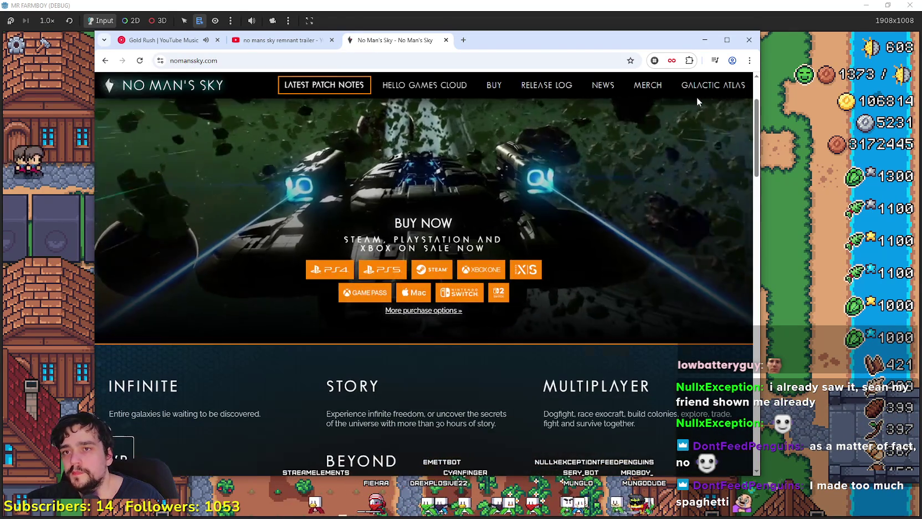
Step: Open Latest Patch Notes, change the address to remnant-update, then switch to the X window
left_click(345, 87)
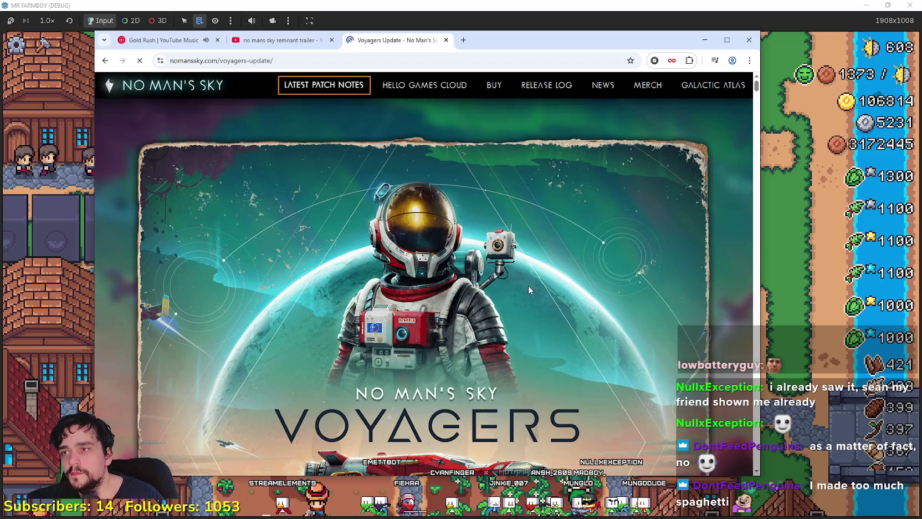
left_click(247, 61)
left_click_drag(227, 61, 220, 61)
type("rem")
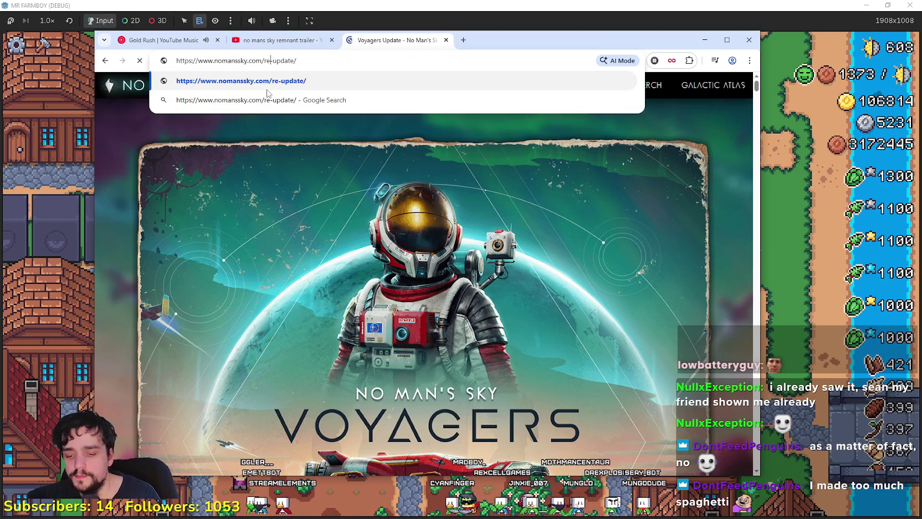
type("nant")
key("Return")
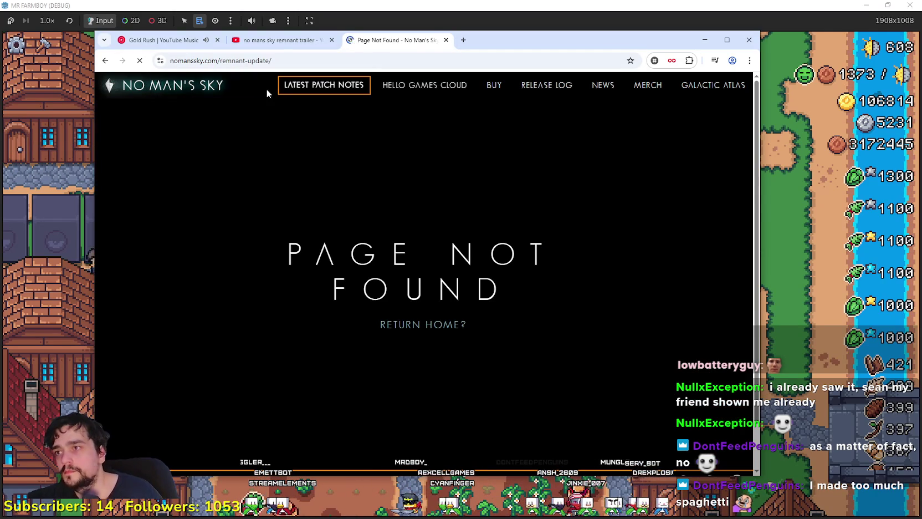
left_click(280, 40)
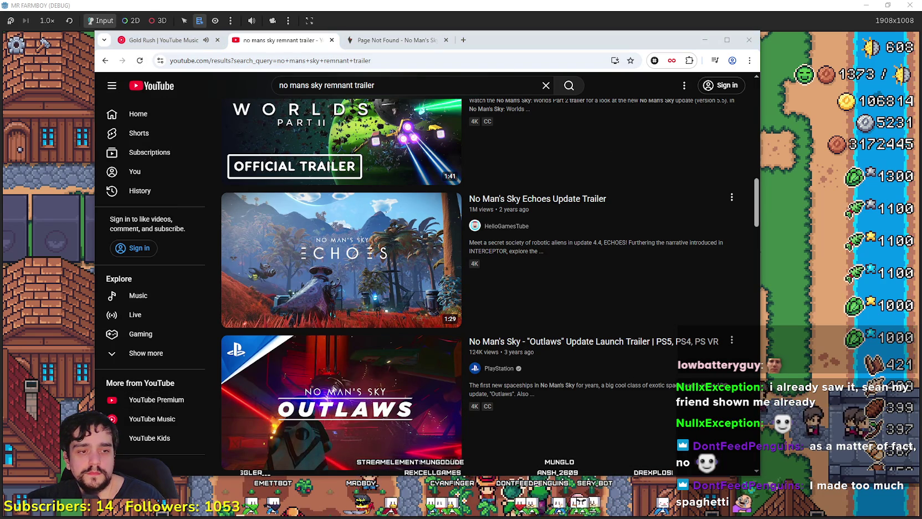
key("alt+Tab")
scroll(344, 226, "up", 3)
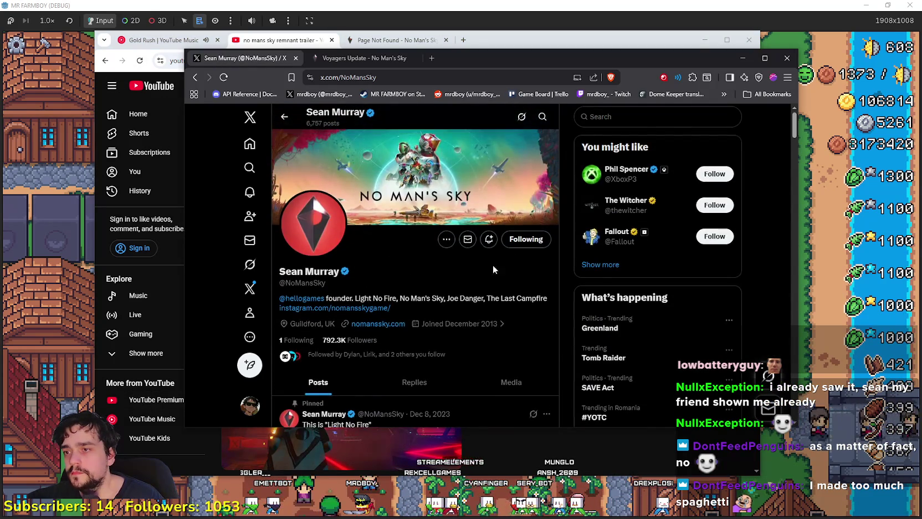
Step: Reload the No Man's Sky developer's X profile and scroll the timeline
scroll(493, 265, "down", 2)
left_click(224, 77)
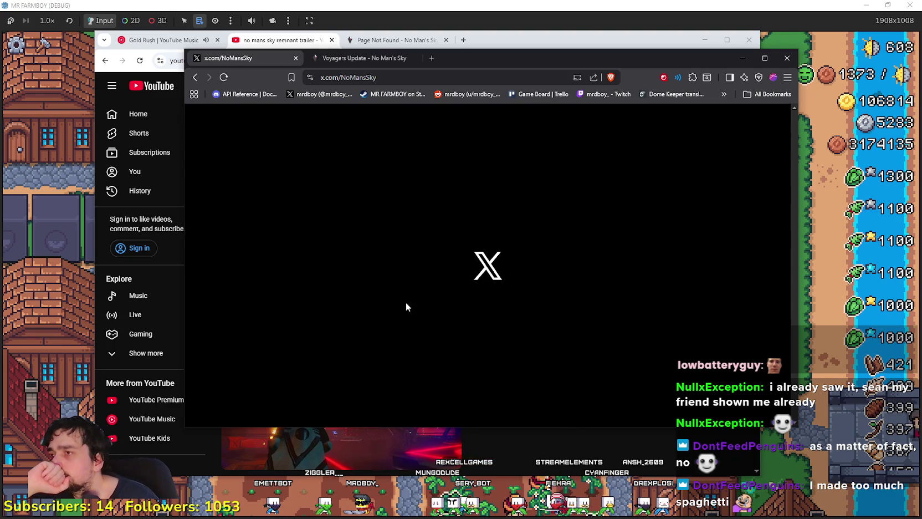
scroll(403, 303, "down", 2)
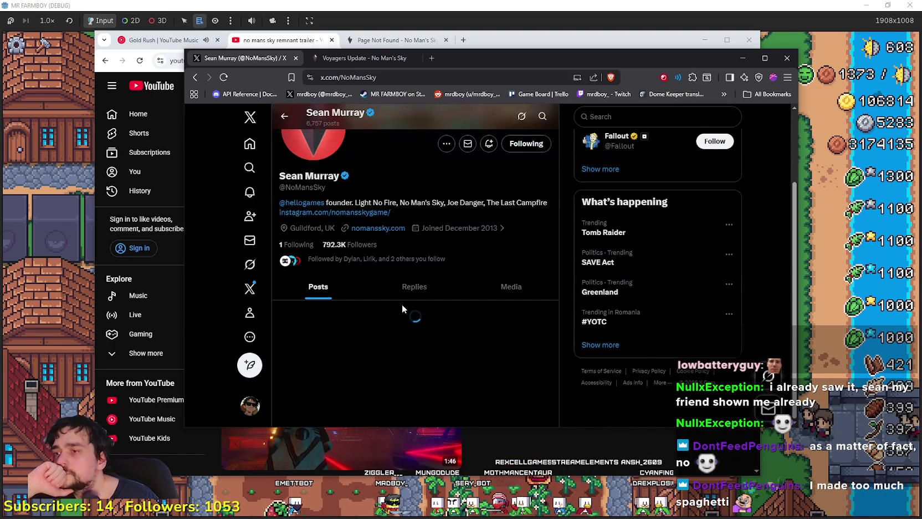
scroll(487, 361, "down", 10)
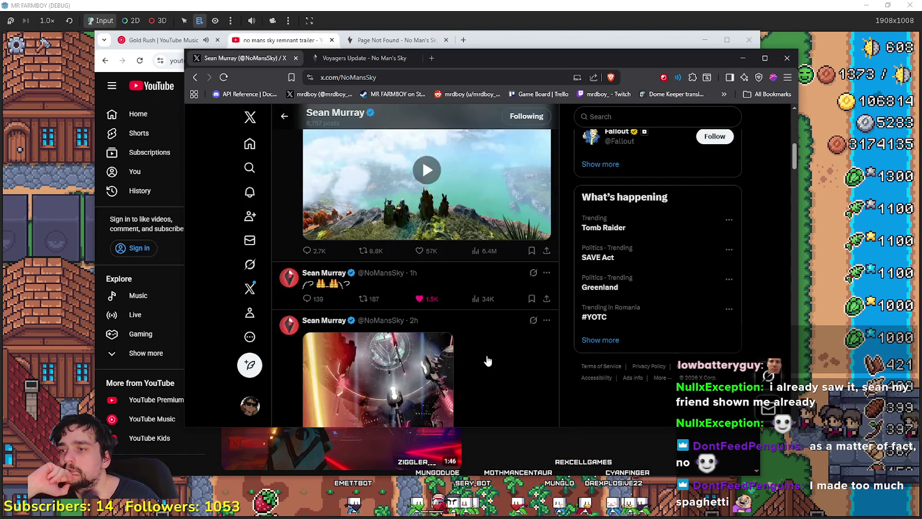
scroll(483, 356, "up", 2)
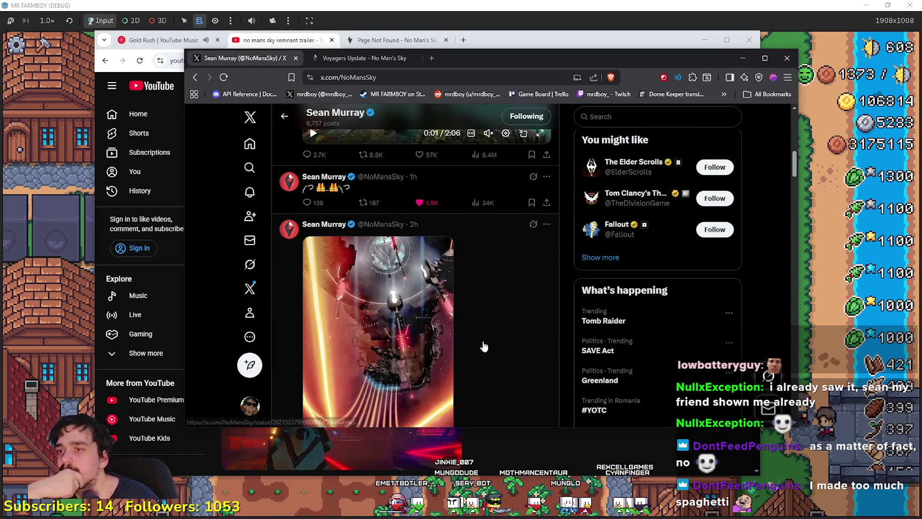
Step: Open the developer's emoji post and read through its replies, including the REMNANT announcement
left_click(468, 185)
scroll(429, 351, "down", 1)
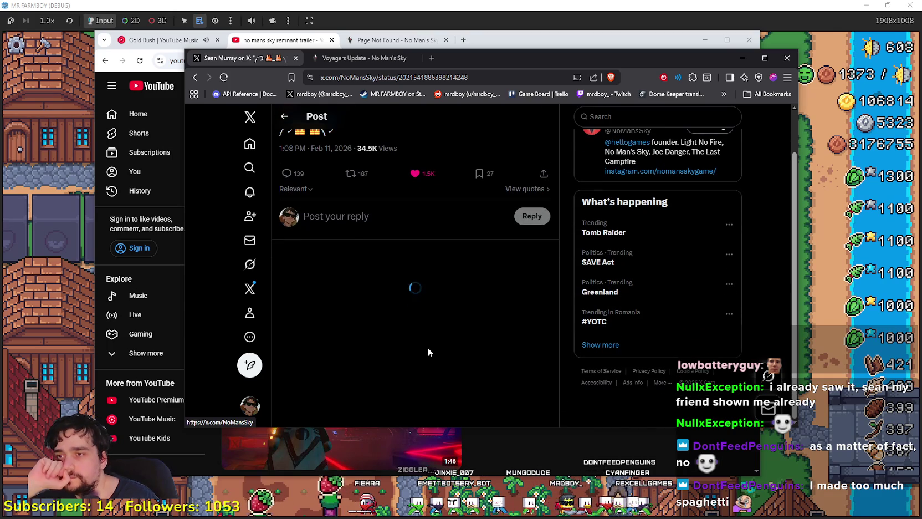
scroll(455, 365, "down", 3)
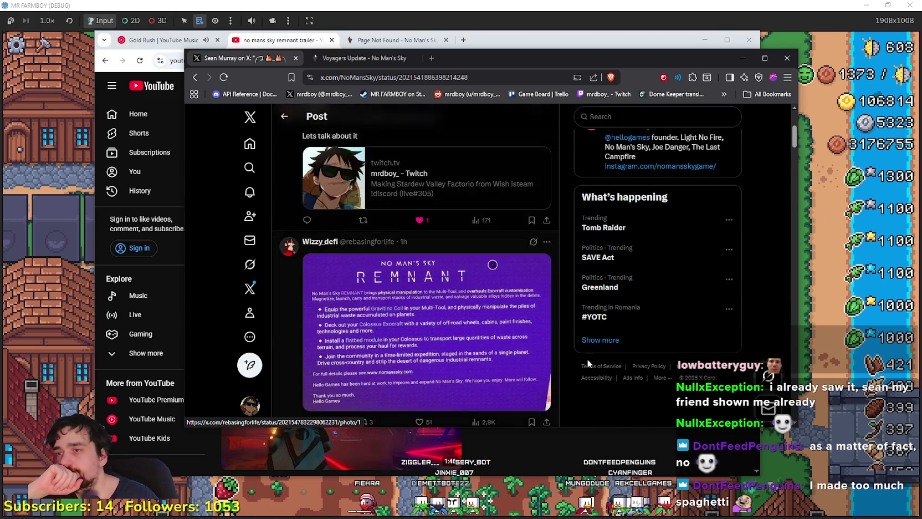
scroll(480, 379, "up", 3)
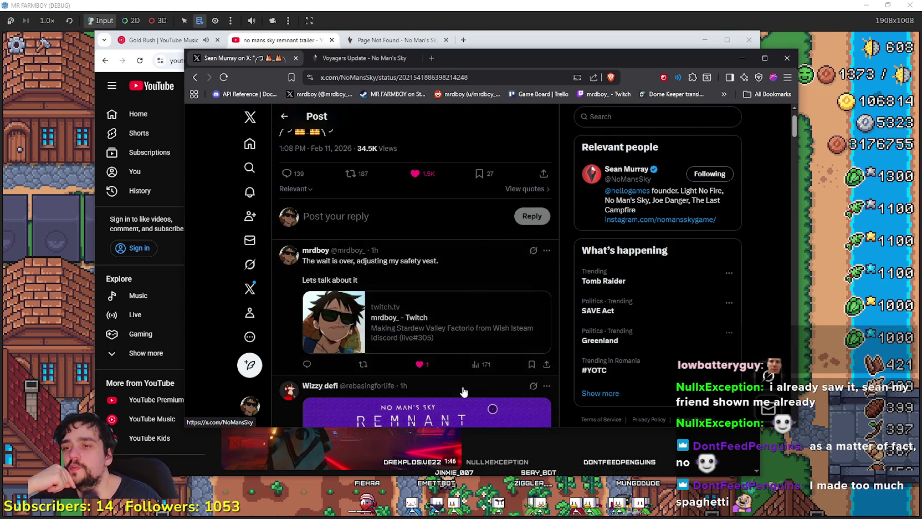
scroll(438, 370, "up", 1)
scroll(442, 363, "down", 4)
scroll(442, 363, "down", 3)
scroll(396, 306, "up", 6)
scroll(395, 306, "up", 1)
scroll(219, 164, "up", 1)
scroll(219, 164, "down", 6)
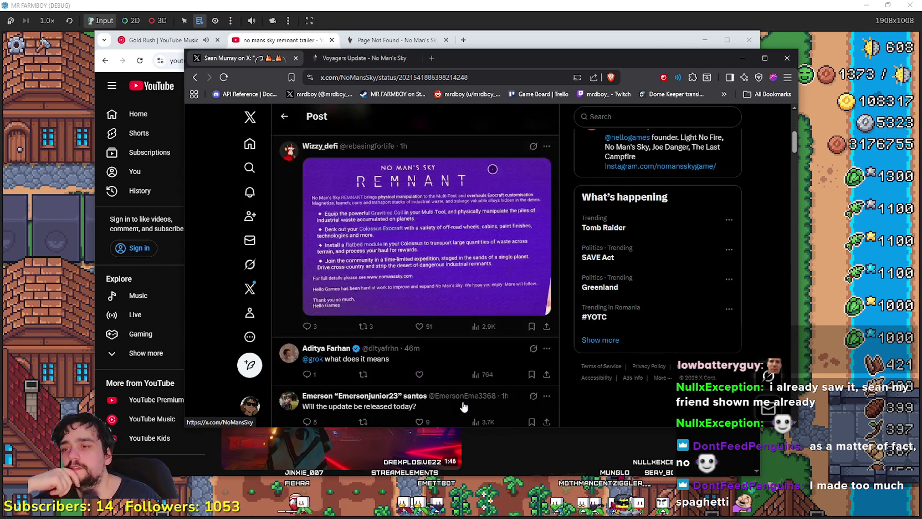
scroll(220, 164, "up", 5)
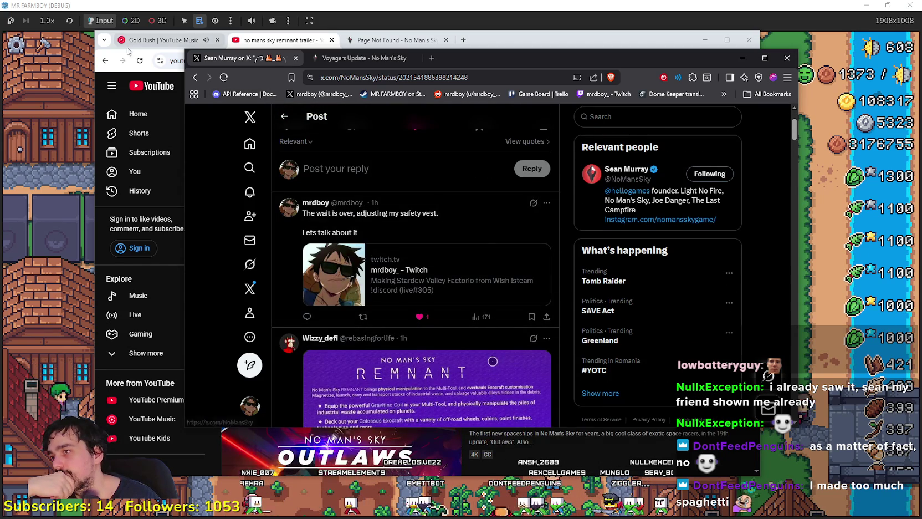
scroll(493, 306, "down", 3)
scroll(493, 306, "down", 3)
scroll(494, 306, "up", 6)
scroll(493, 307, "down", 5)
left_click(83, 245)
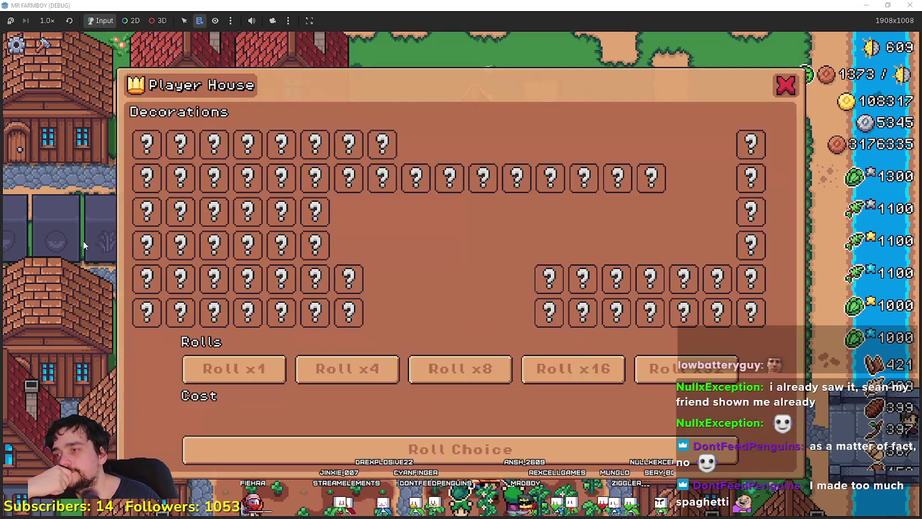
Step: Close and reopen the game's Player House panel, then return to player_house.gd in Godot
left_click(781, 86)
left_click(476, 183)
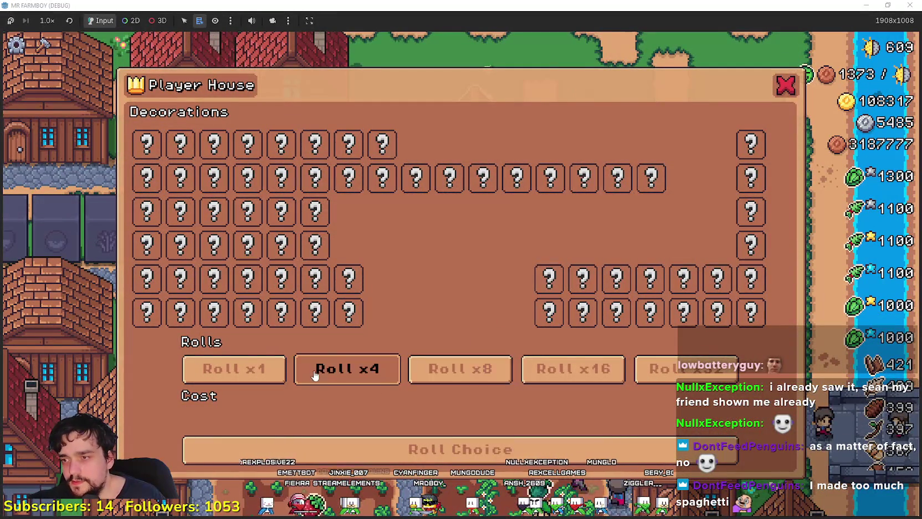
key("alt+Tab")
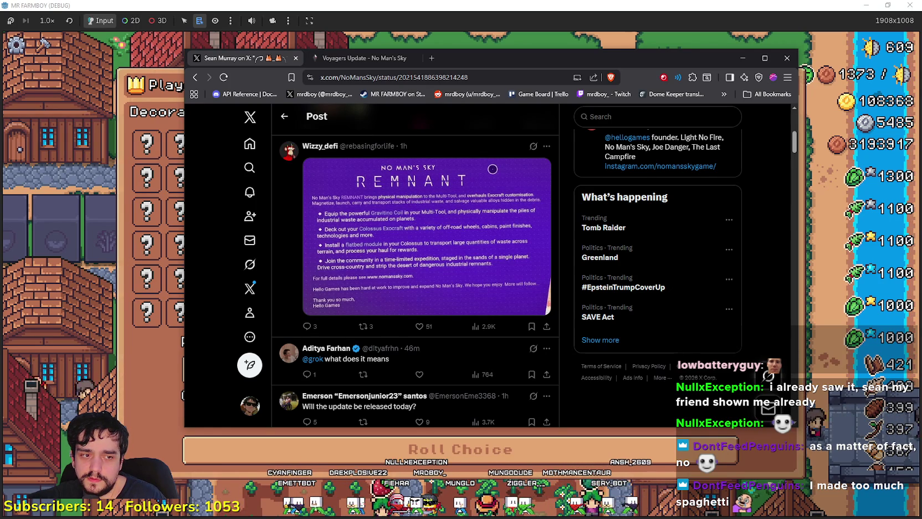
key("alt+Tab")
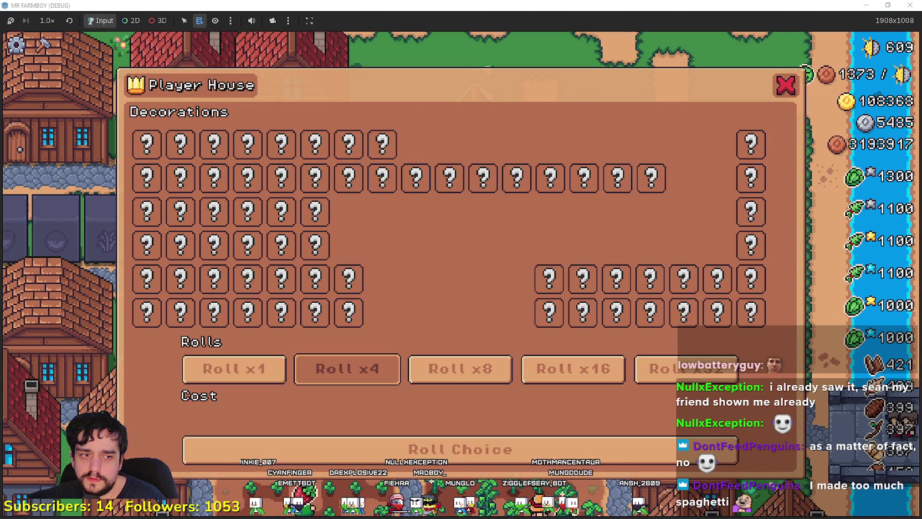
key("alt+Tab")
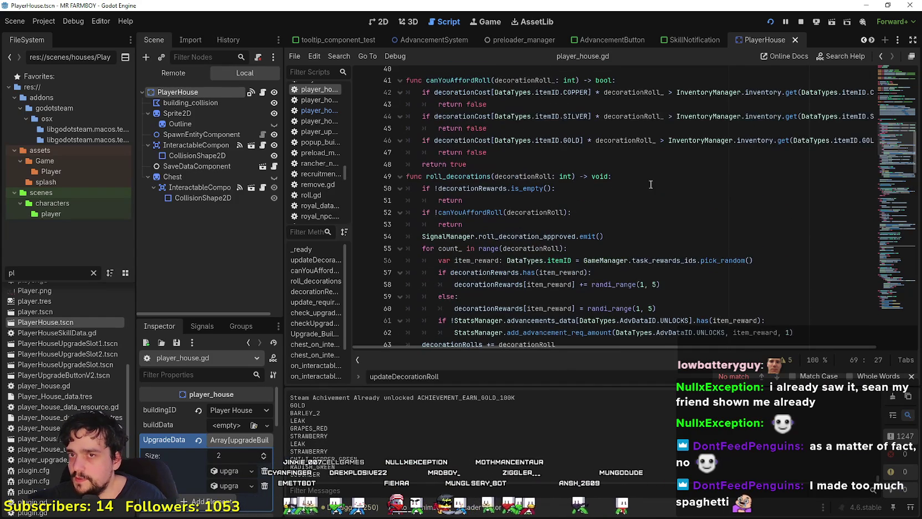
Step: Inspect roll_decorations and decorationRolls in player_house.gd, then open player_house_panel.tscn
scroll(650, 183, "down", 2)
left_click(591, 212)
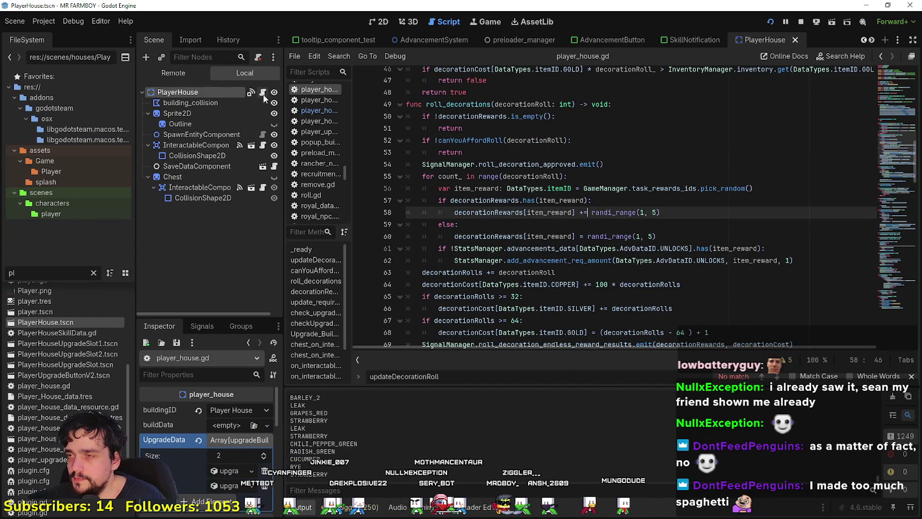
scroll(551, 221, "up", 2)
double_click(461, 176)
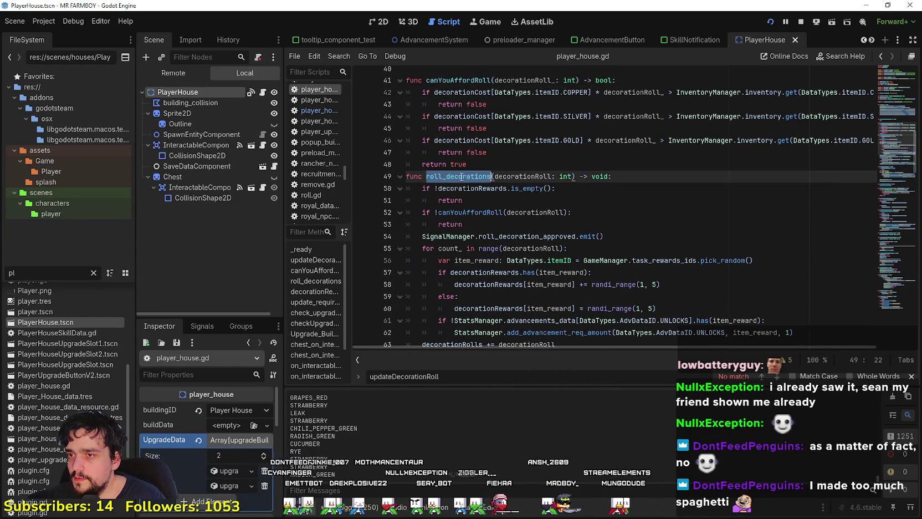
scroll(486, 242, "down", 3)
scroll(486, 242, "down", 4)
double_click(448, 91)
scroll(447, 91, "up", 3)
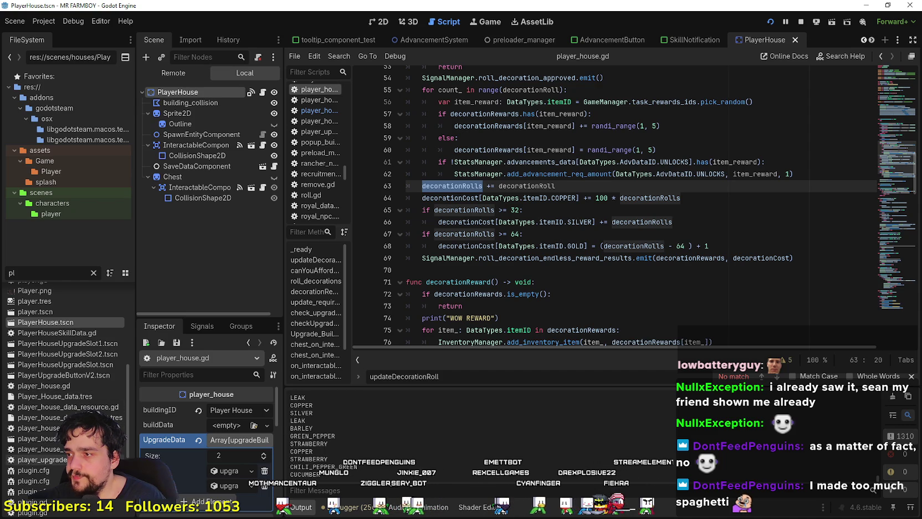
left_click(33, 438)
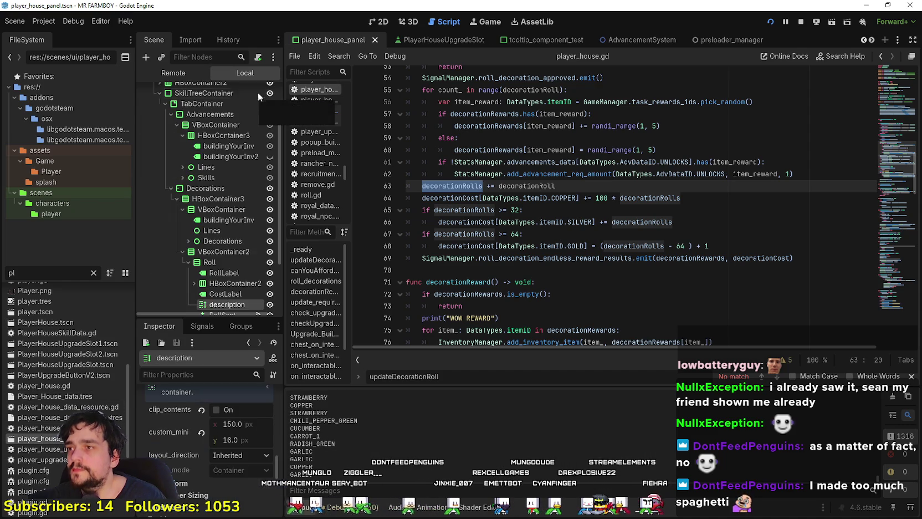
Step: Open PlayerHousePanel's script and remove the breakpoint on line 71
left_click(259, 93)
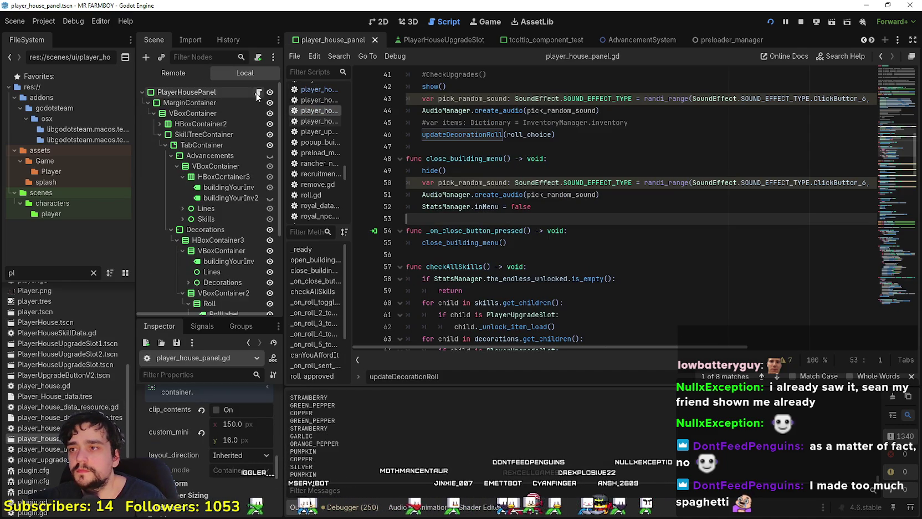
scroll(543, 302, "down", 2)
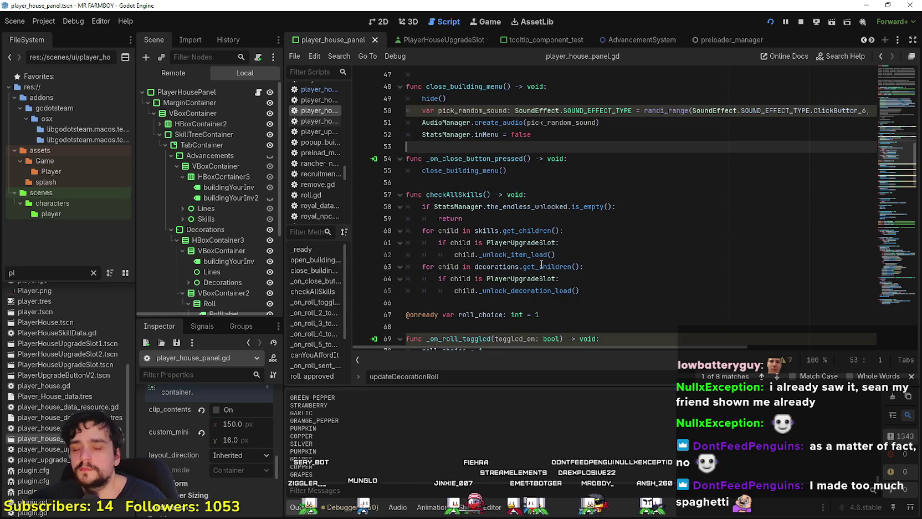
scroll(540, 272, "down", 2)
scroll(541, 272, "up", 6)
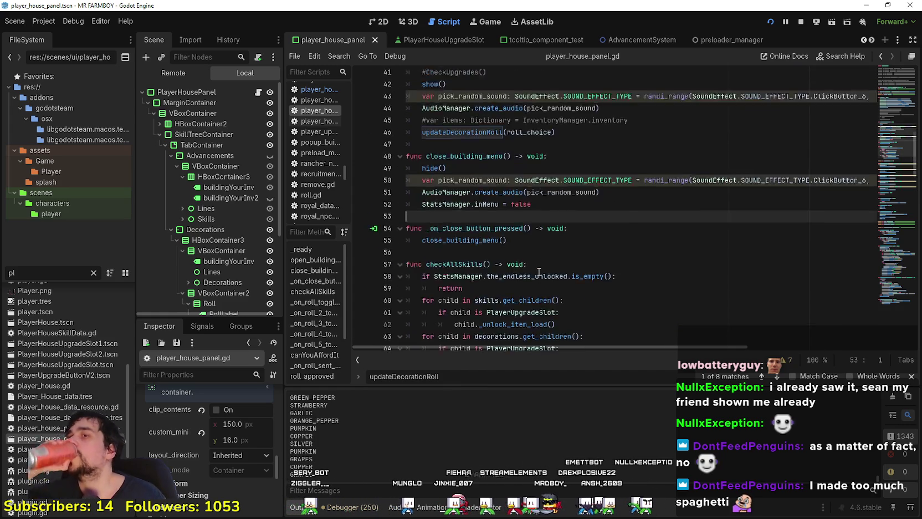
scroll(536, 270, "down", 9)
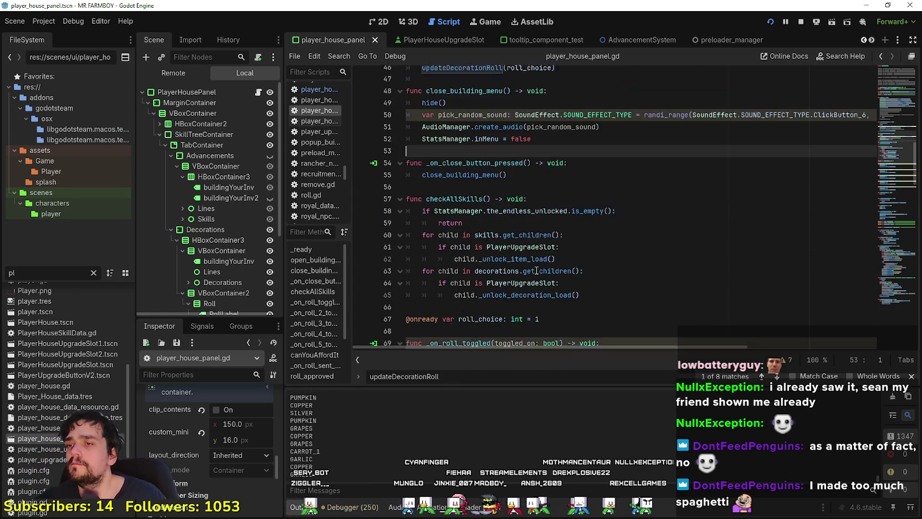
scroll(509, 246, "down", 1)
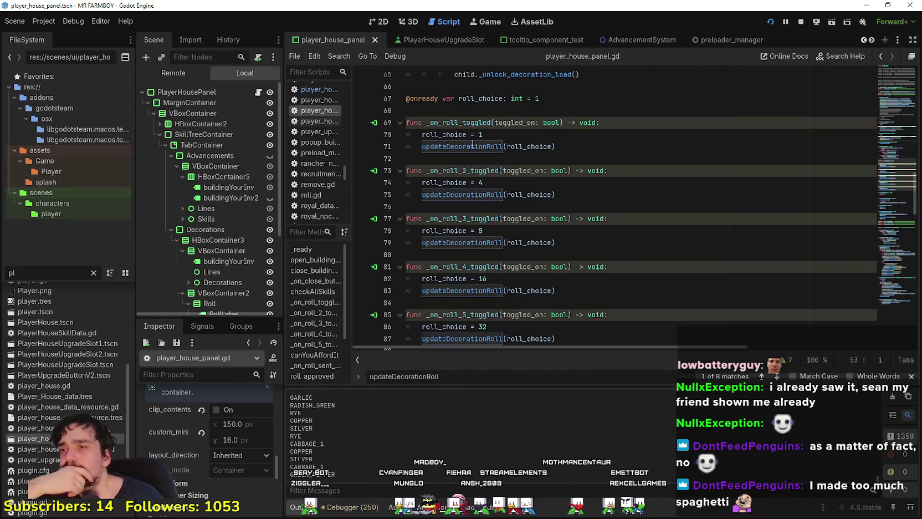
left_click(449, 146)
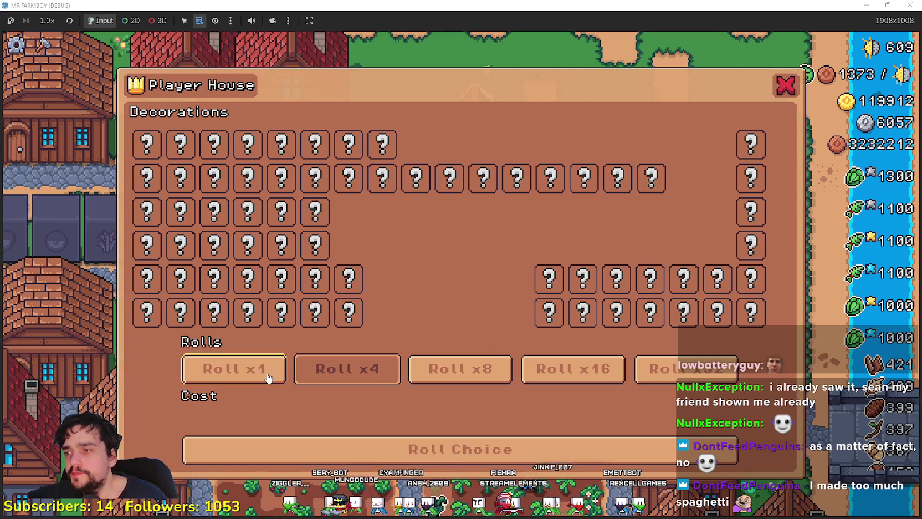
left_click(267, 378)
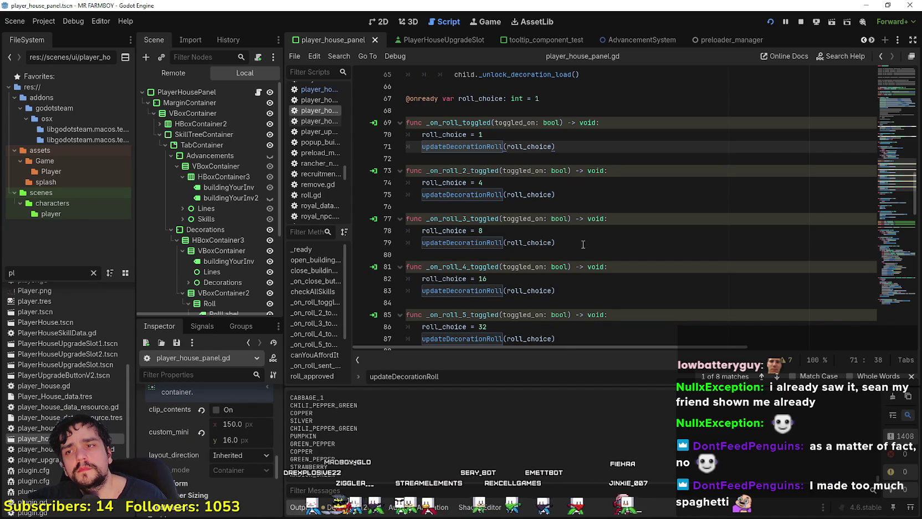
scroll(583, 241, "down", 3)
left_click(553, 181)
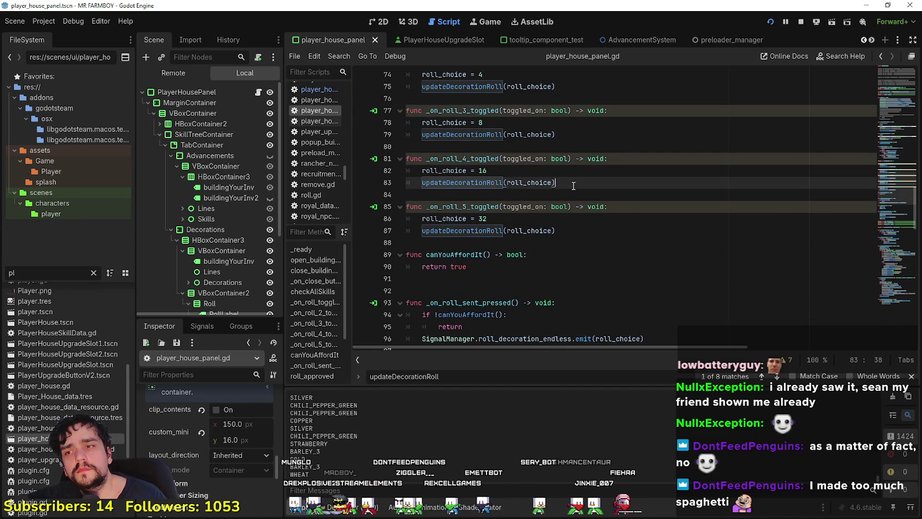
scroll(558, 254, "down", 2)
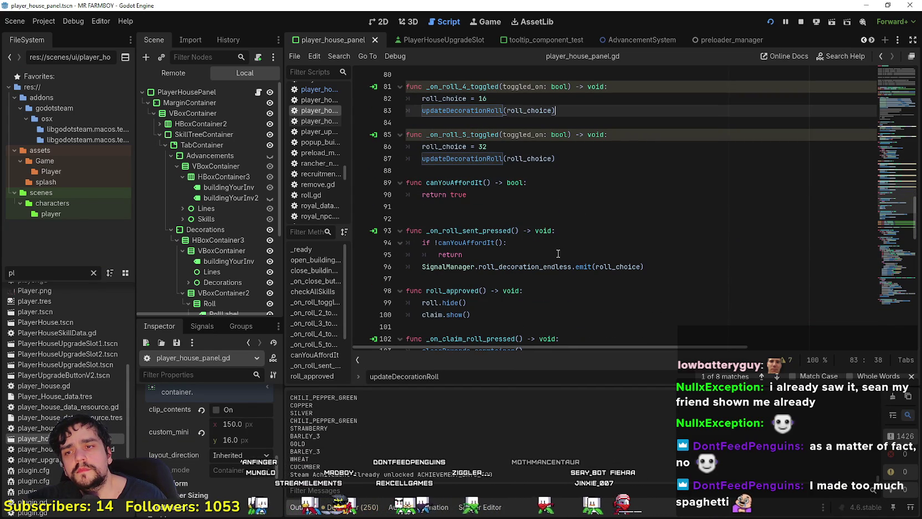
scroll(558, 253, "down", 3)
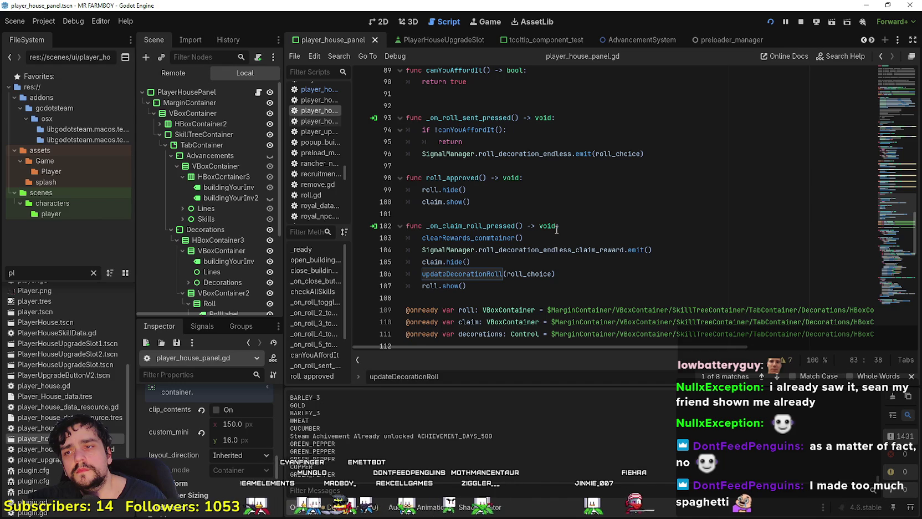
Step: Look up updateDecorationRoll's definition and set a breakpoint on line 127
left_click(887, 100)
left_click_drag(887, 100, 873, 136)
left_click(471, 190)
right_click(470, 190)
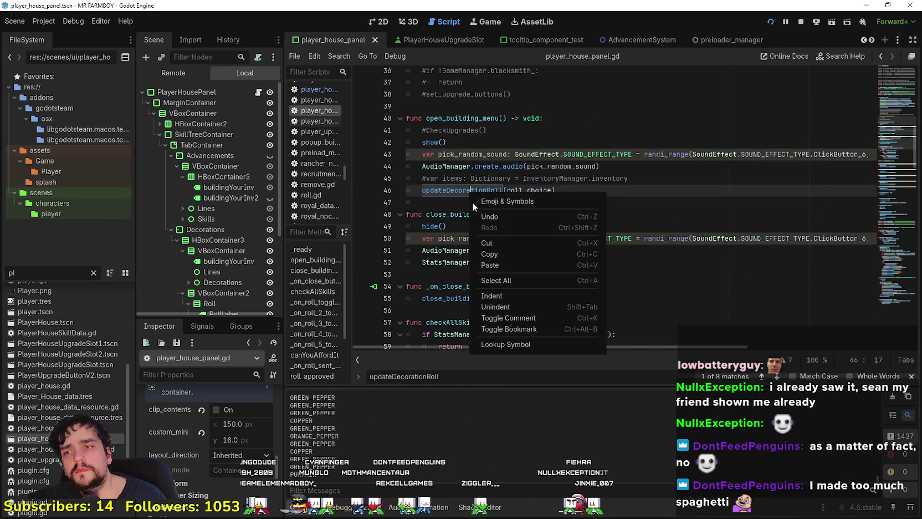
left_click(523, 345)
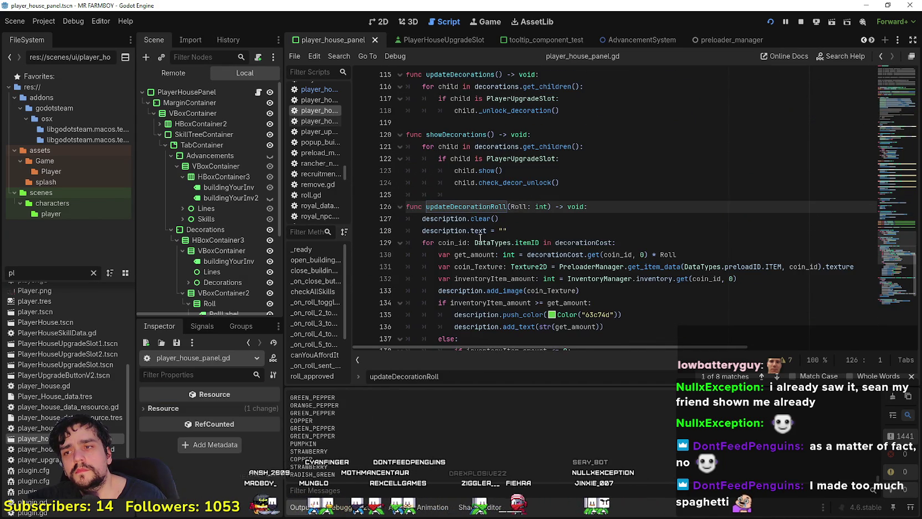
left_click(458, 230)
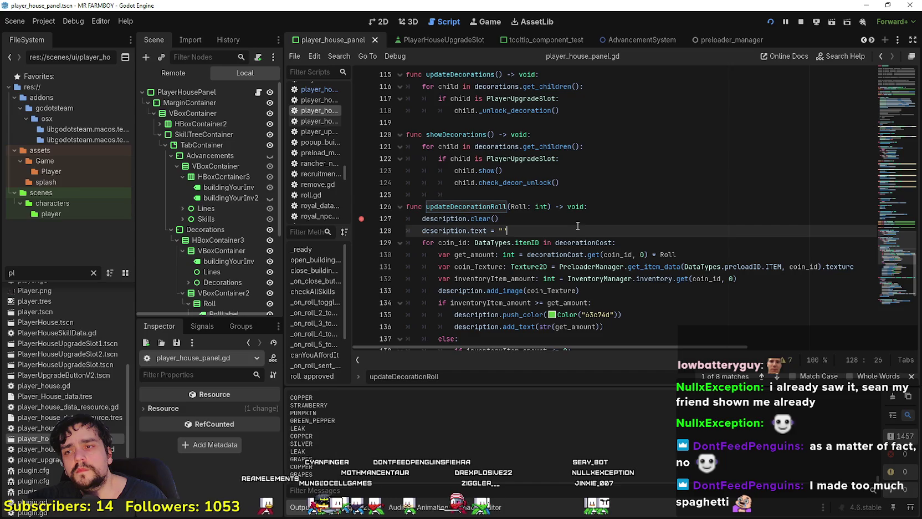
key("alt+Tab")
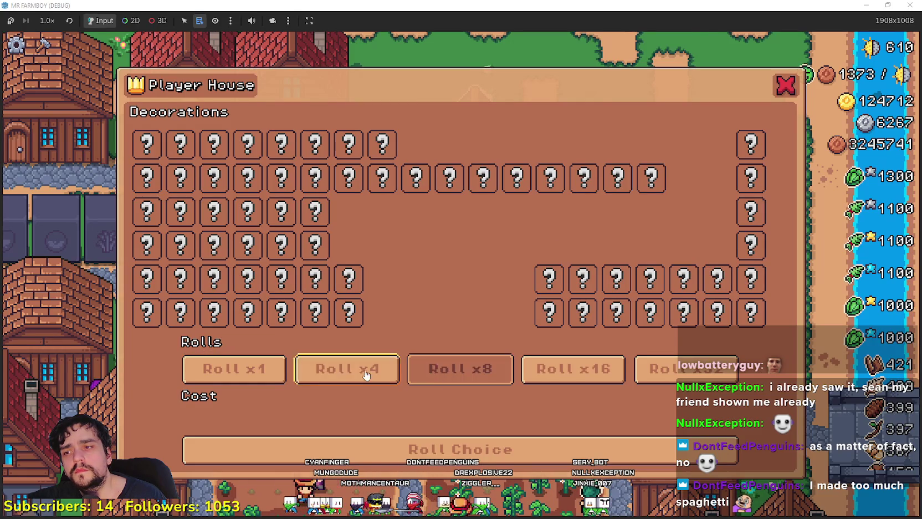
Step: Remove the store_npc.gd breakpoints on lines 376 and 379, resume, and pick the x4 roll
key("alt+Tab")
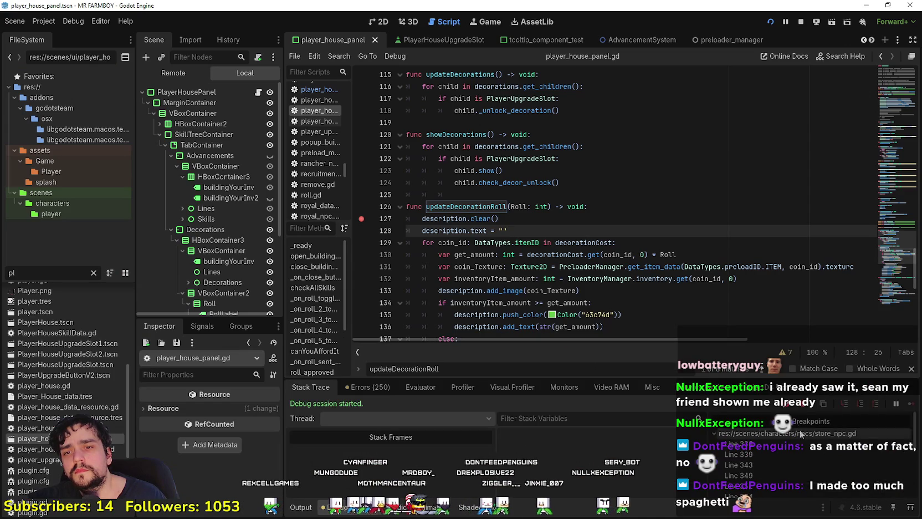
key("alt+Tab")
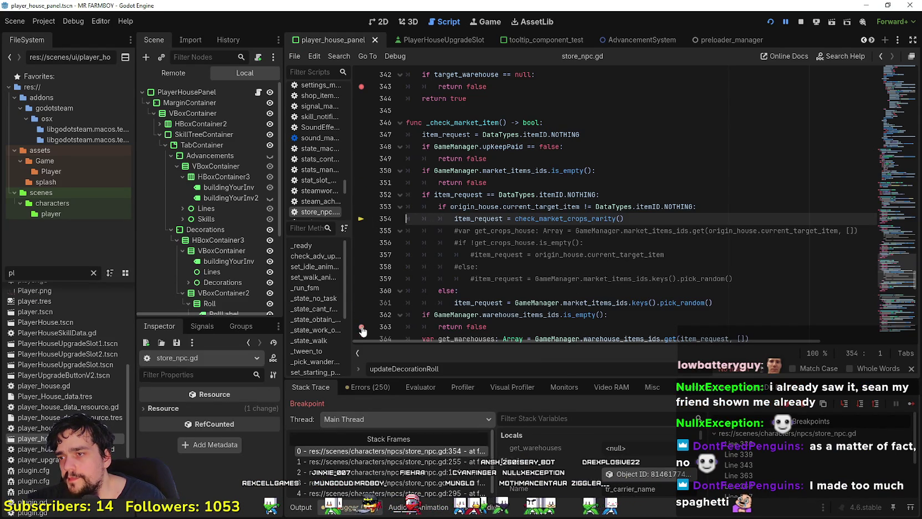
scroll(368, 165, "up", 3)
scroll(357, 191, "up", 4)
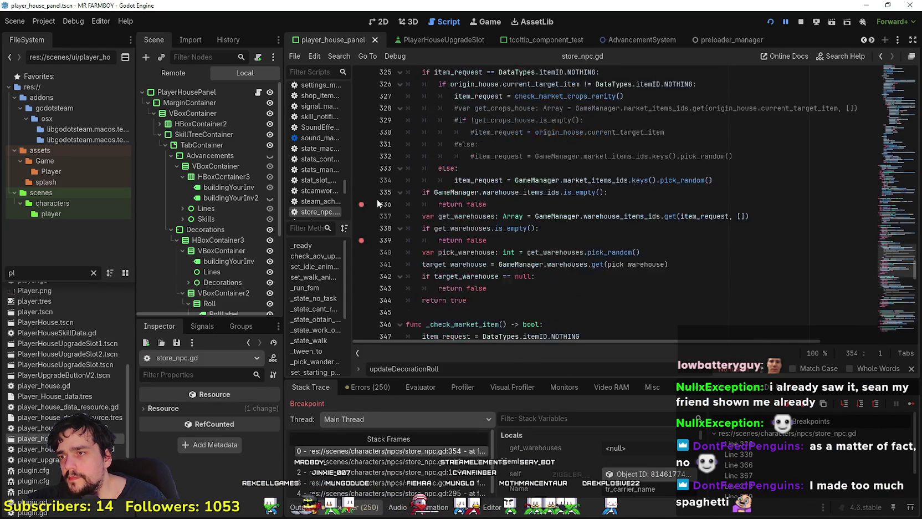
scroll(360, 252, "down", 13)
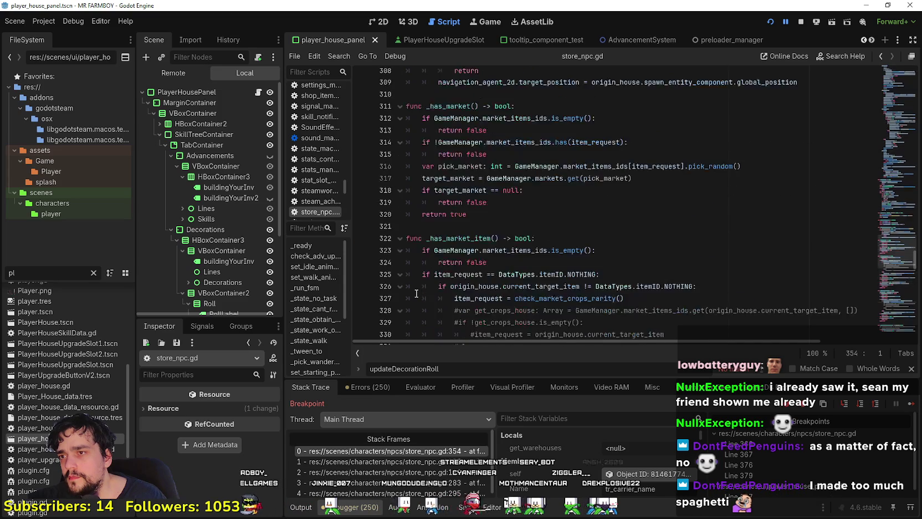
scroll(377, 217, "up", 3)
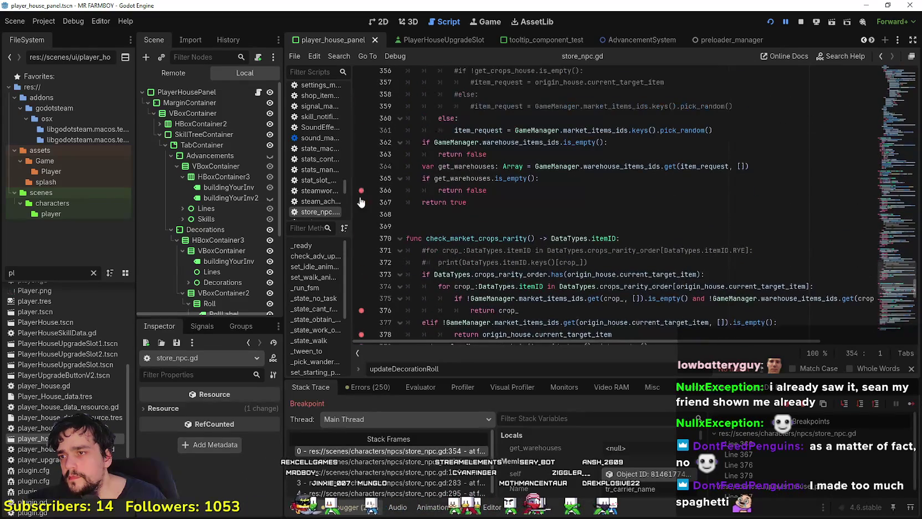
scroll(361, 192, "down", 5)
left_click(360, 202)
left_click(361, 166)
scroll(441, 277, "down", 10)
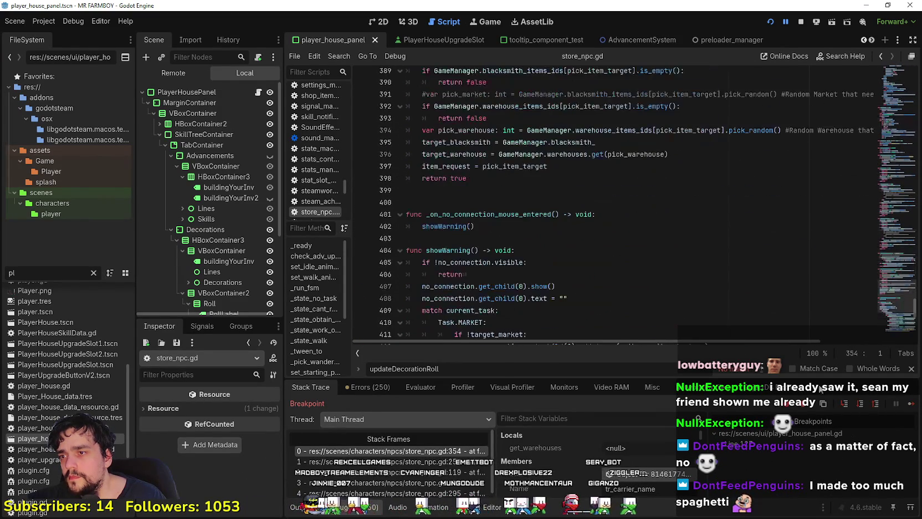
key("F12")
left_click(385, 375)
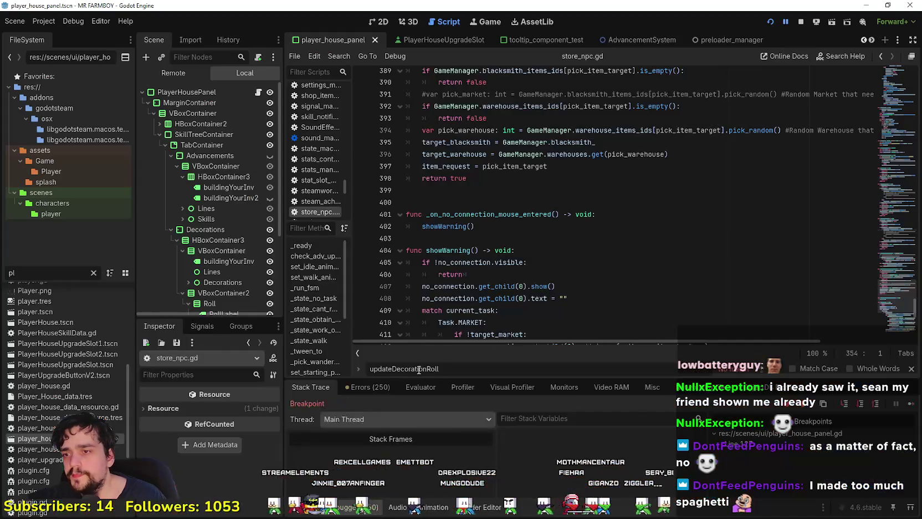
Step: Inspect the decorationCost dictionary and the description value at the breakpoint
scroll(581, 450, "down", 1)
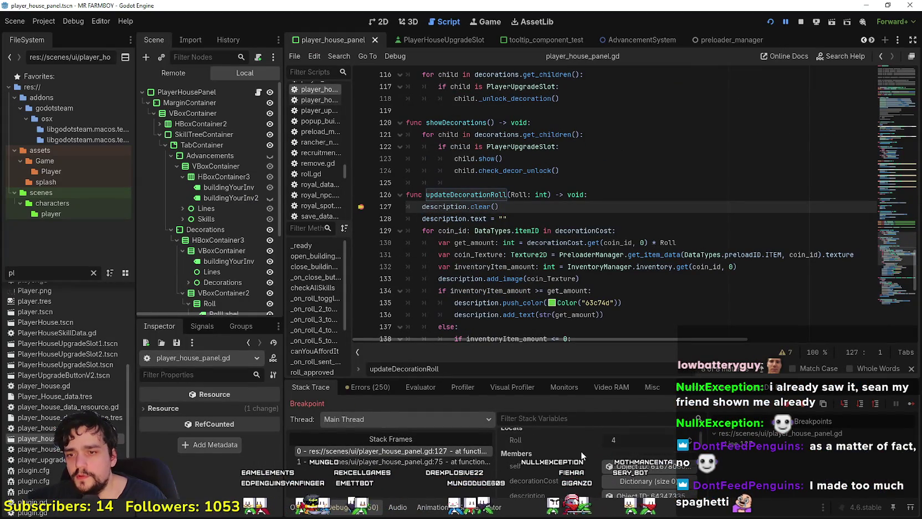
left_click(626, 465)
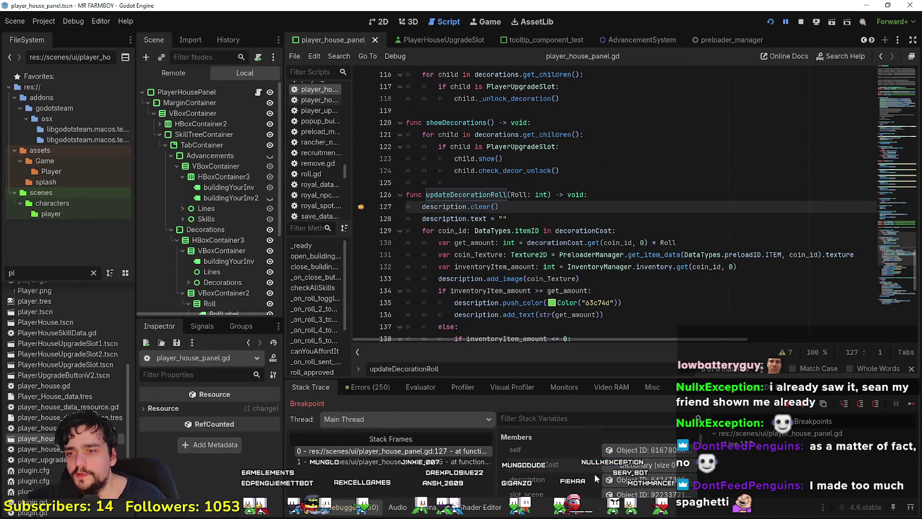
scroll(623, 478, "down", 1)
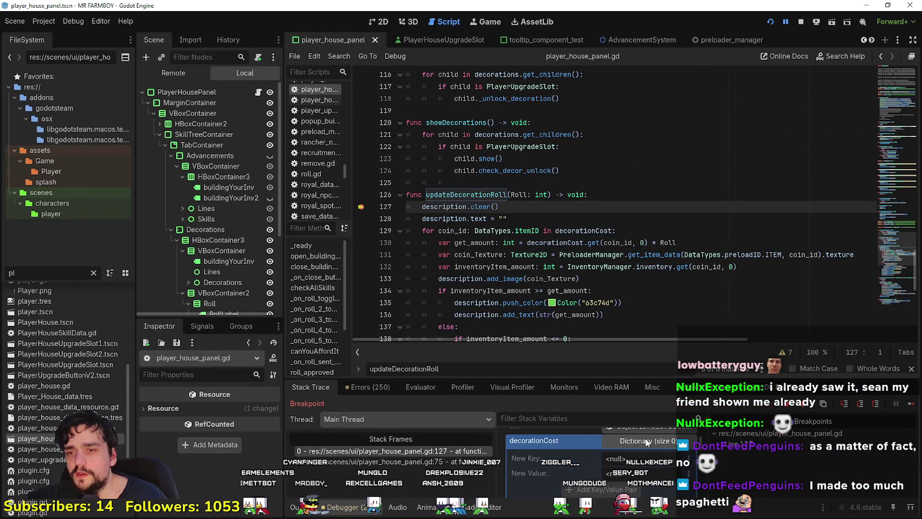
double_click(445, 218)
scroll(610, 244, "down", 2)
scroll(620, 264, "up", 4)
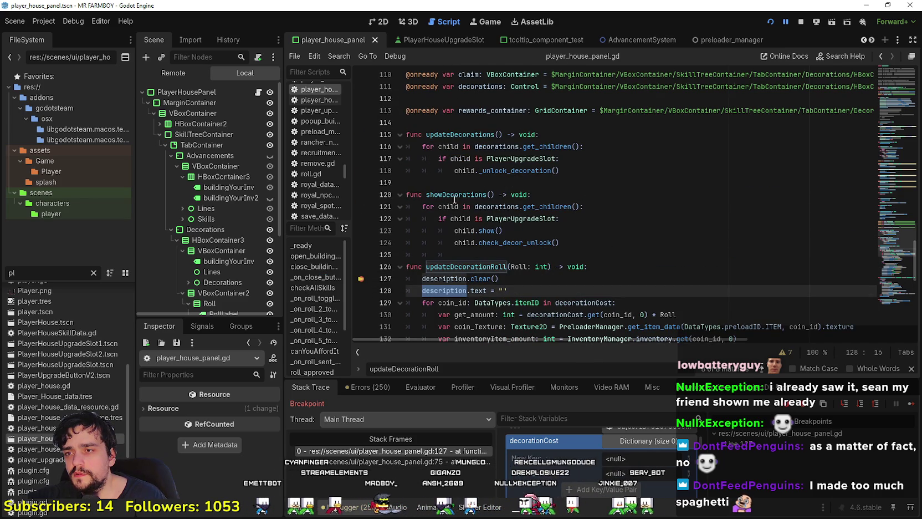
mouse_move(896, 143)
left_mouse_down()
mouse_move(888, 113)
mouse_move(880, 139)
left_mouse_up()
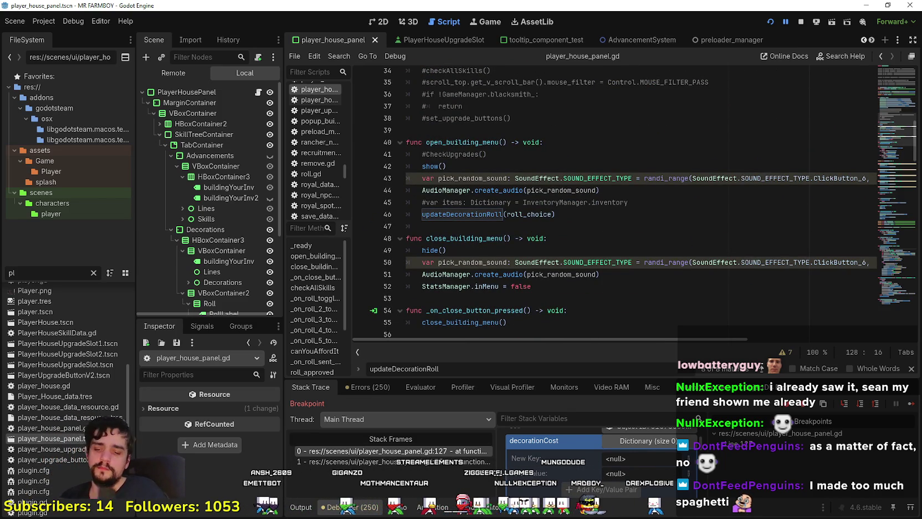
scroll(620, 205, "down", 6)
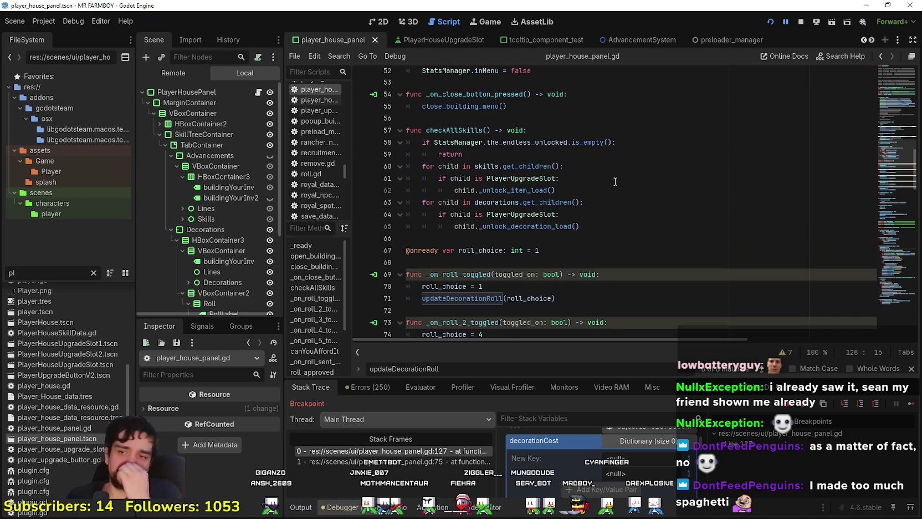
Step: Review the roll toggle handlers, updateDecorationRoll calls and claim handler in player_house_panel.gd
left_click(549, 238)
scroll(546, 242, "down", 5)
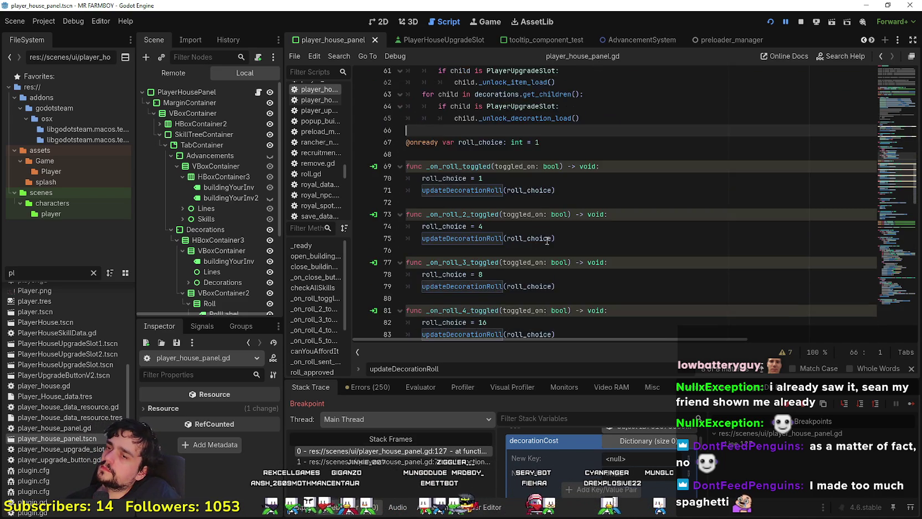
left_click(553, 226)
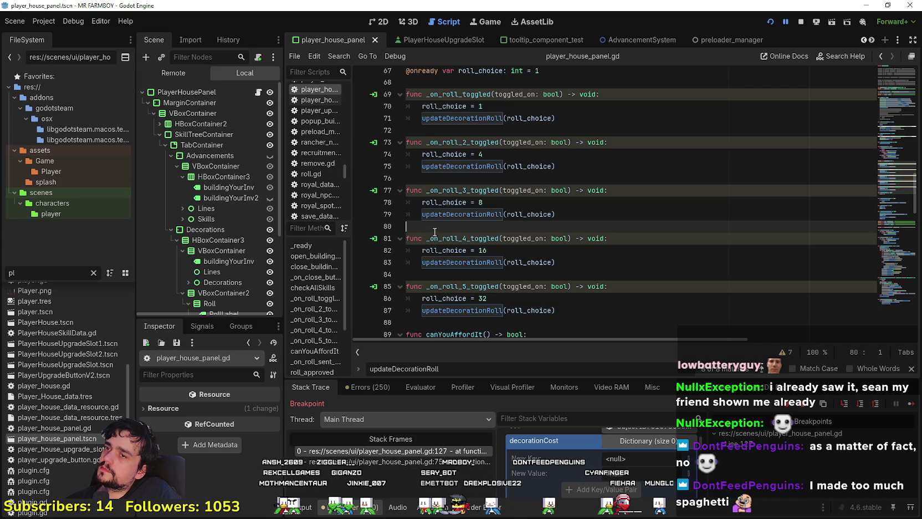
scroll(454, 190, "down", 2)
left_click(454, 190)
double_click(454, 190)
scroll(457, 196, "down", 6)
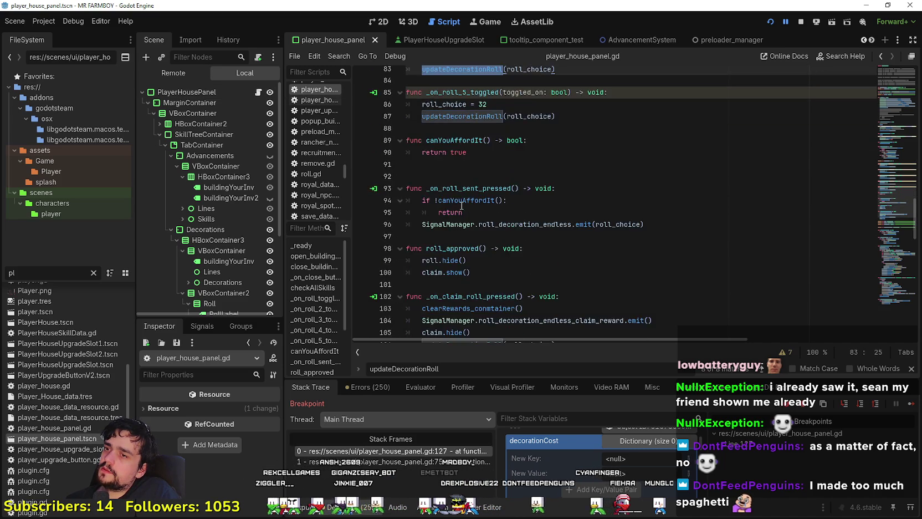
left_click(525, 248)
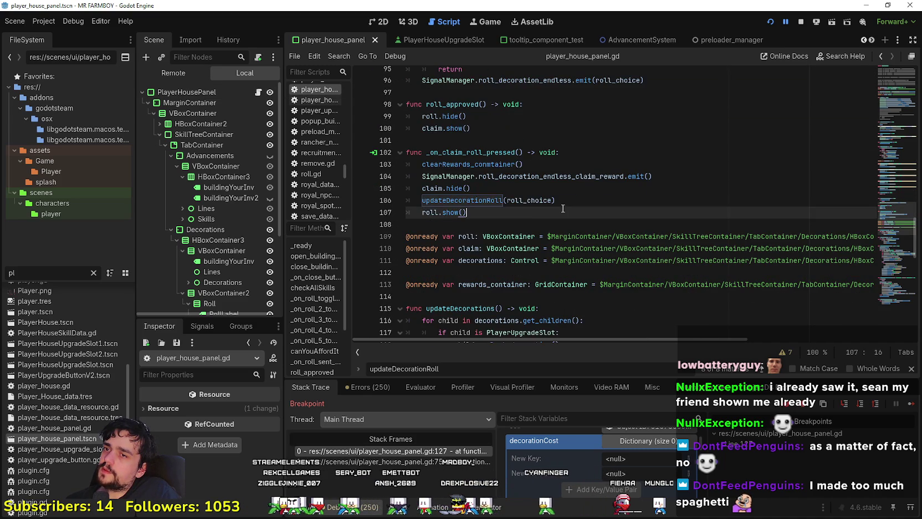
scroll(540, 228, "down", 3)
left_click(496, 282)
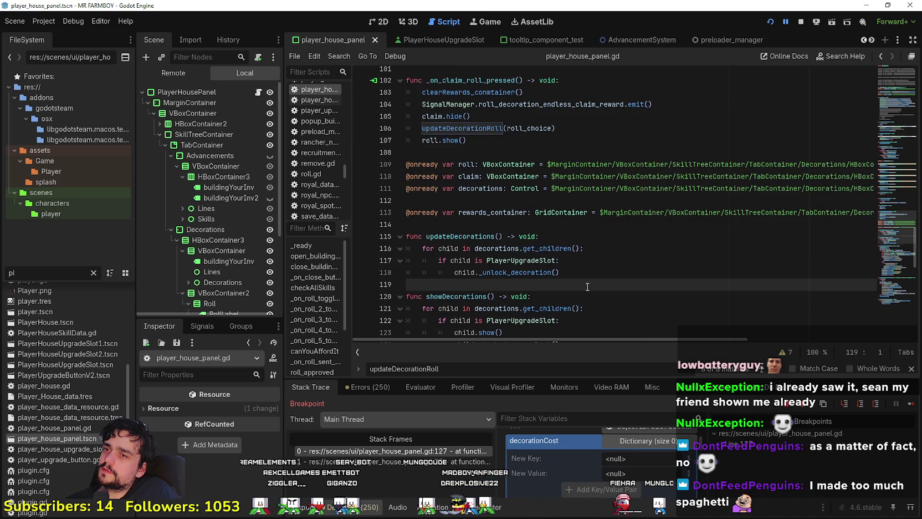
scroll(587, 287, "down", 4)
scroll(587, 286, "down", 4)
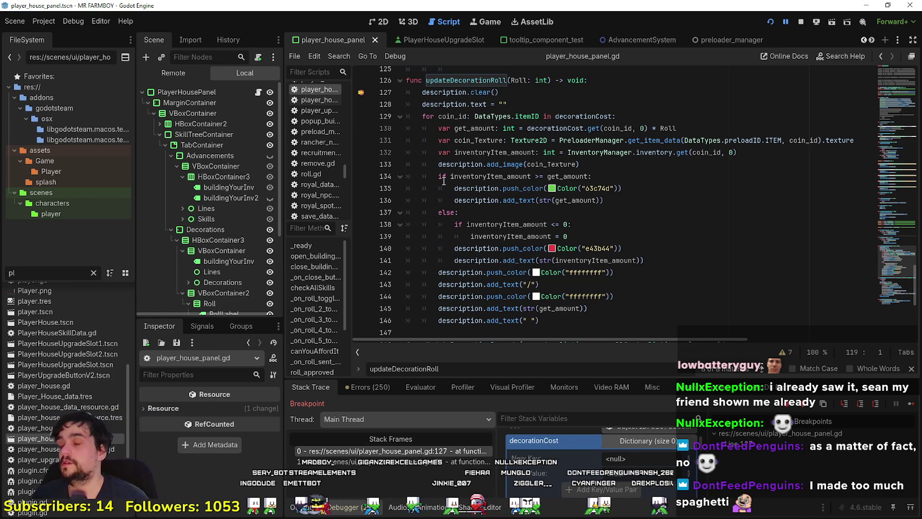
scroll(71, 331, "up", 5)
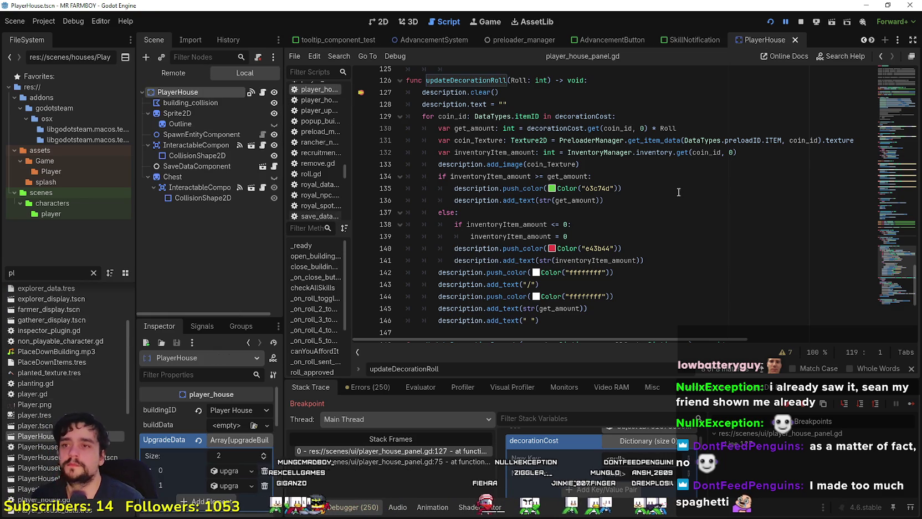
Step: Switch to player_house.gd and inspect its empty updateDecorationWindow and canYouAffordRoll functions
left_click(264, 92)
scroll(621, 247, "up", 8)
left_click(514, 266)
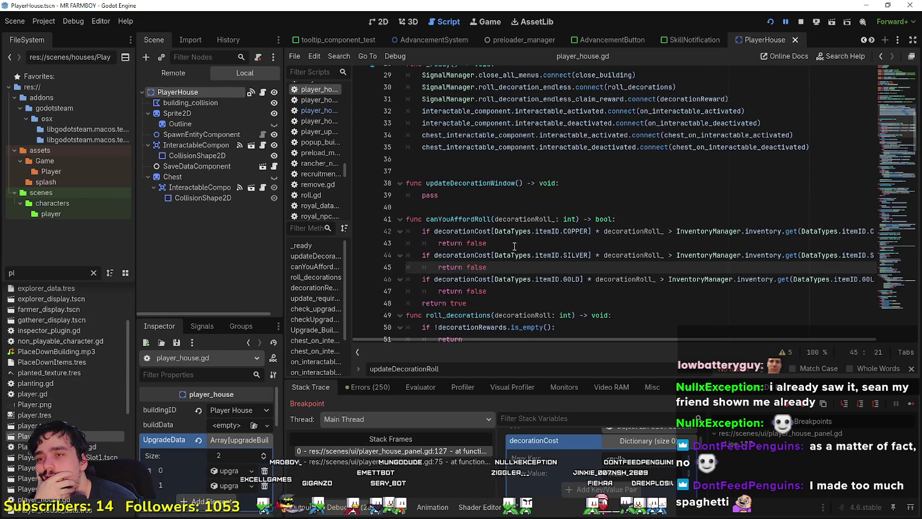
left_click(466, 182)
left_click(475, 197)
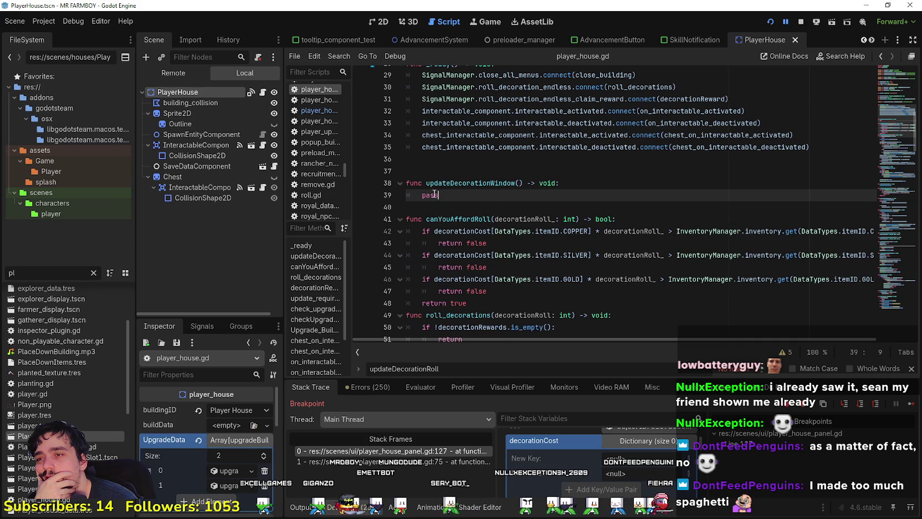
scroll(420, 195, "up", 3)
left_click(496, 306)
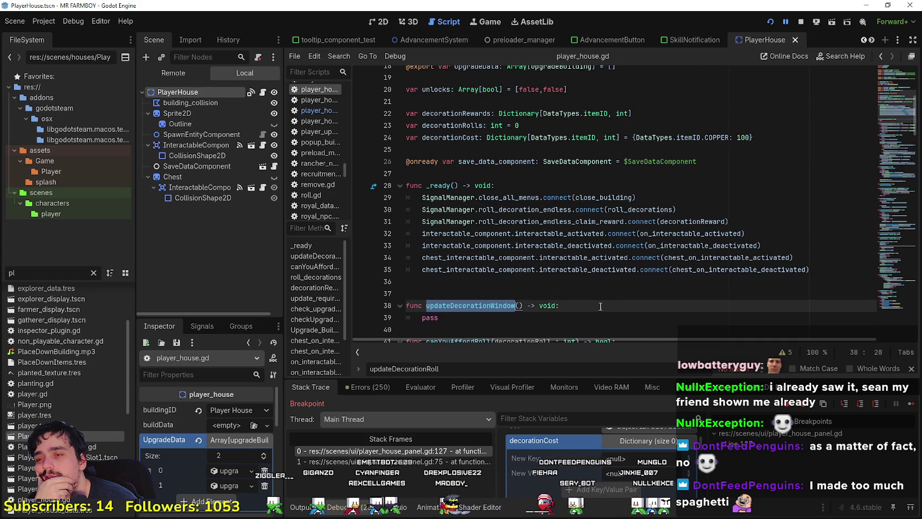
Step: Scroll through roll_decorations, then back up to the decorationCost declaration with COPPER 100
scroll(600, 306, "down", 7)
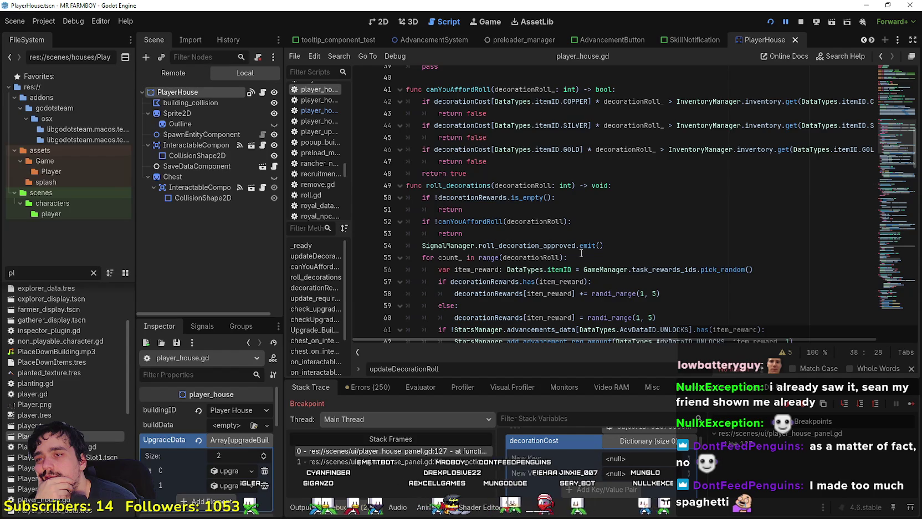
scroll(581, 253, "down", 8)
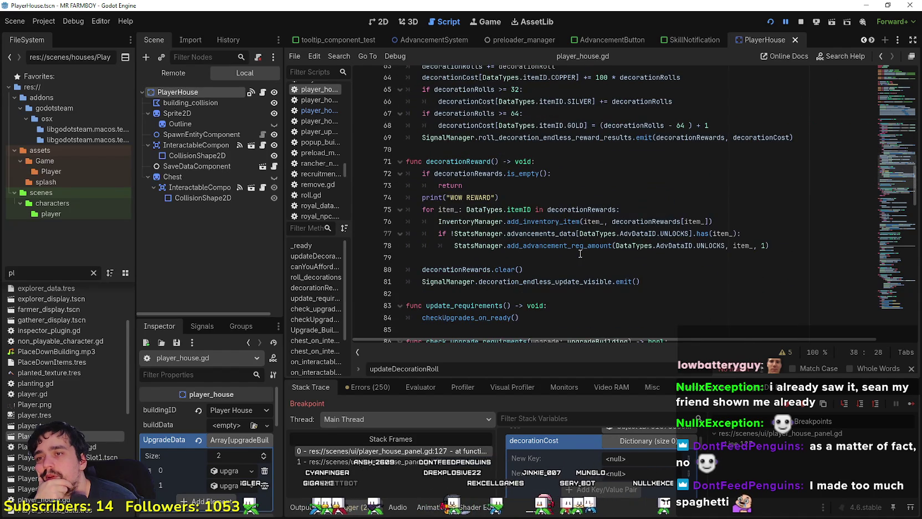
scroll(580, 253, "down", 2)
scroll(579, 254, "down", 7)
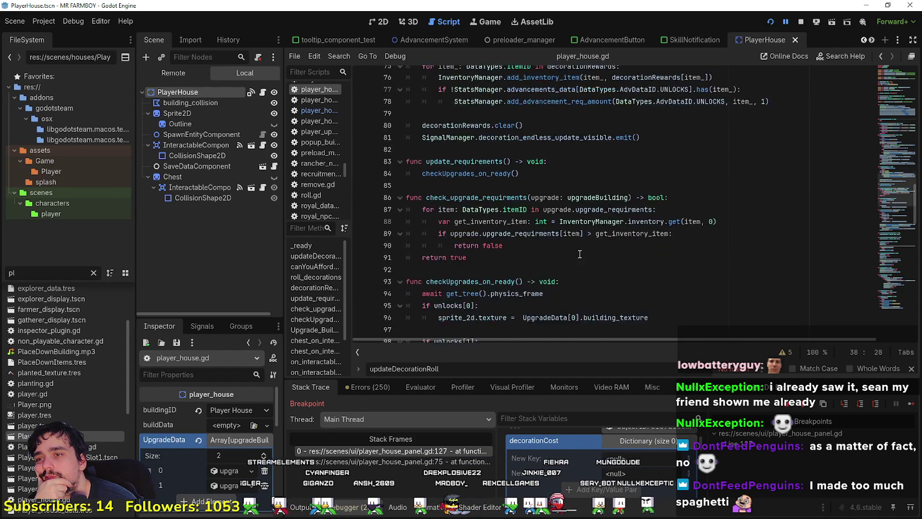
mouse_move(907, 131)
left_mouse_down()
mouse_move(895, 150)
mouse_move(888, 290)
left_mouse_up()
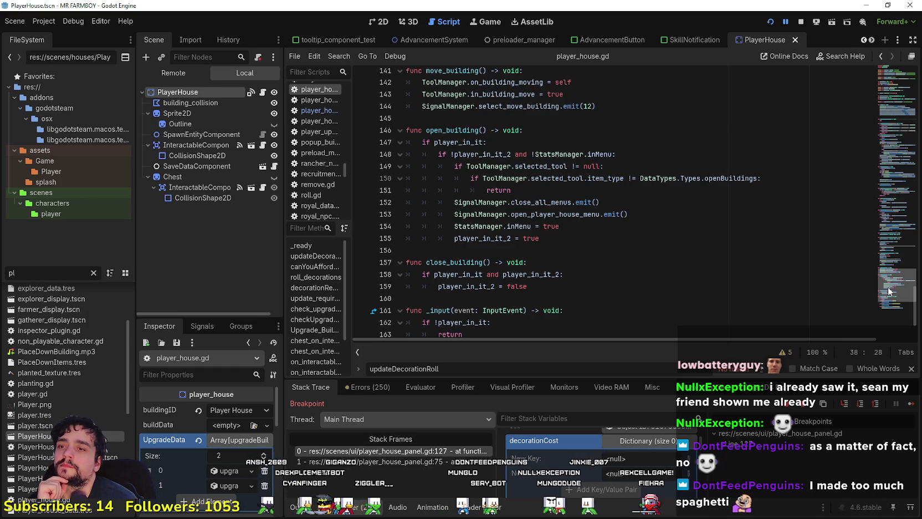
scroll(888, 291, "down", 1)
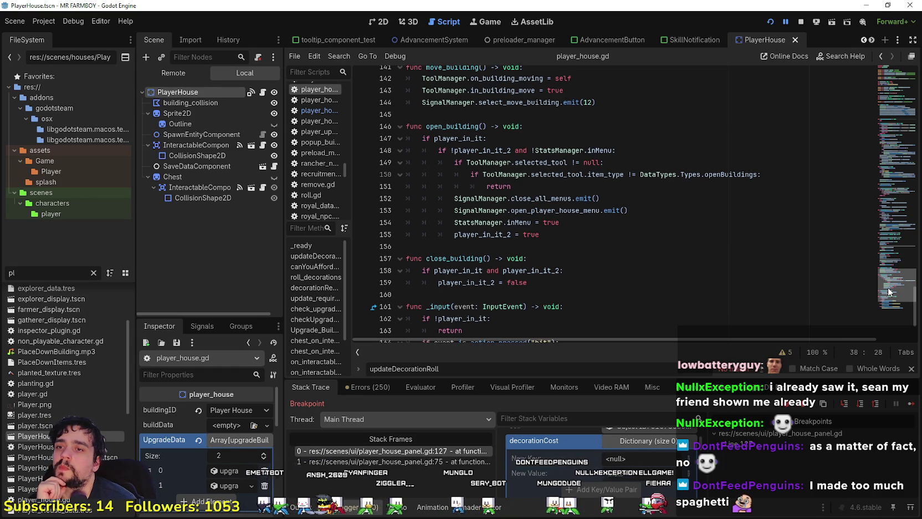
mouse_move(888, 292)
left_mouse_down()
mouse_move(874, 272)
mouse_move(876, 298)
mouse_move(868, 245)
mouse_move(873, 299)
mouse_move(857, 185)
mouse_move(861, 123)
mouse_move(862, 163)
mouse_move(864, 153)
left_mouse_up()
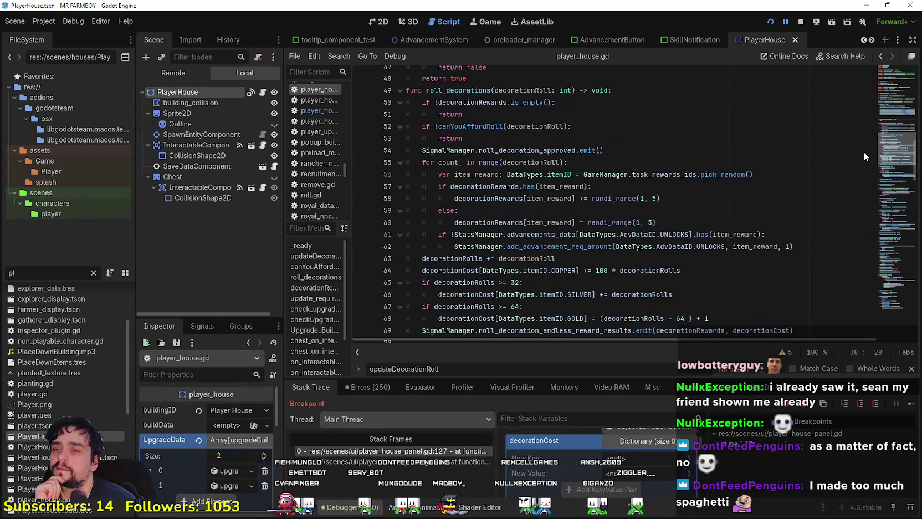
left_click_drag(863, 152, 856, 103)
left_click_drag(765, 200, 403, 197)
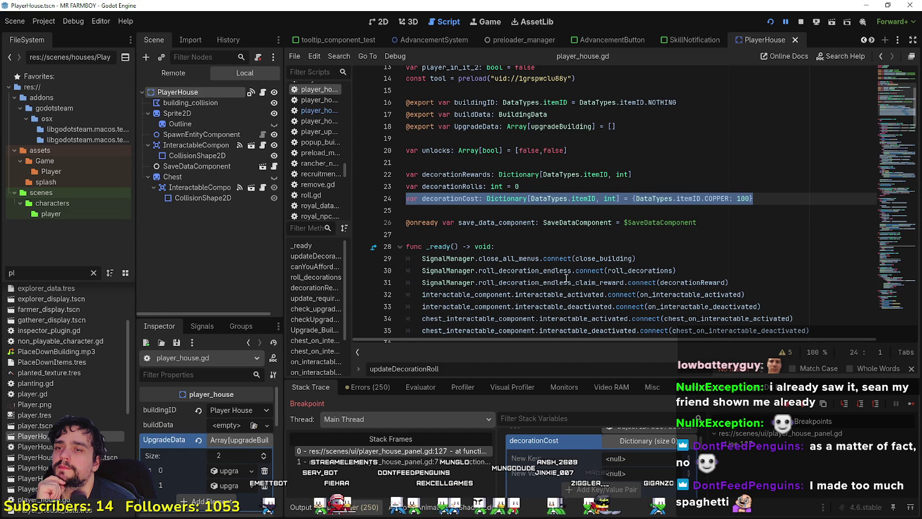
scroll(563, 275, "down", 2)
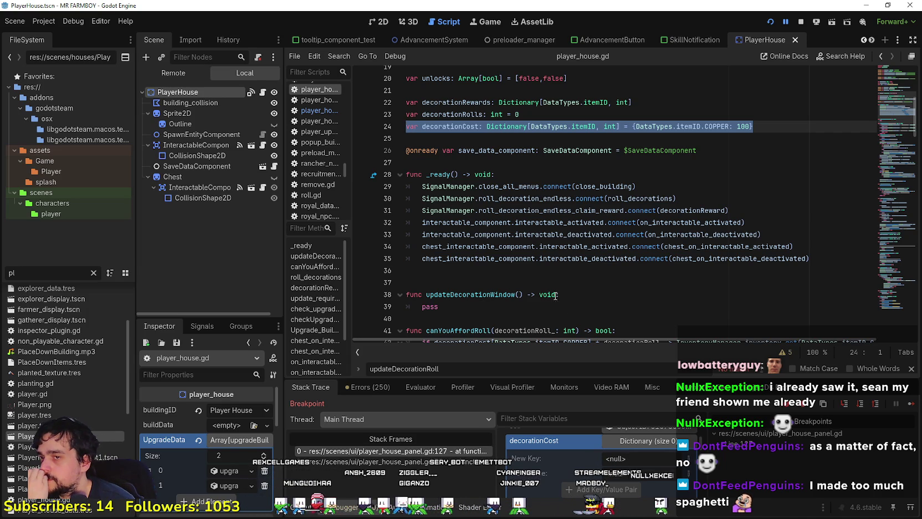
left_click_drag(753, 207, 410, 182)
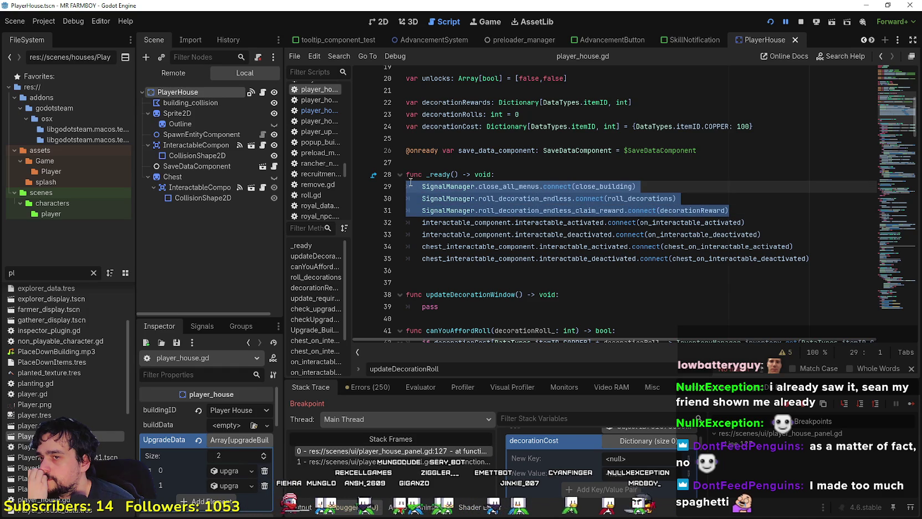
scroll(443, 213, "down", 3)
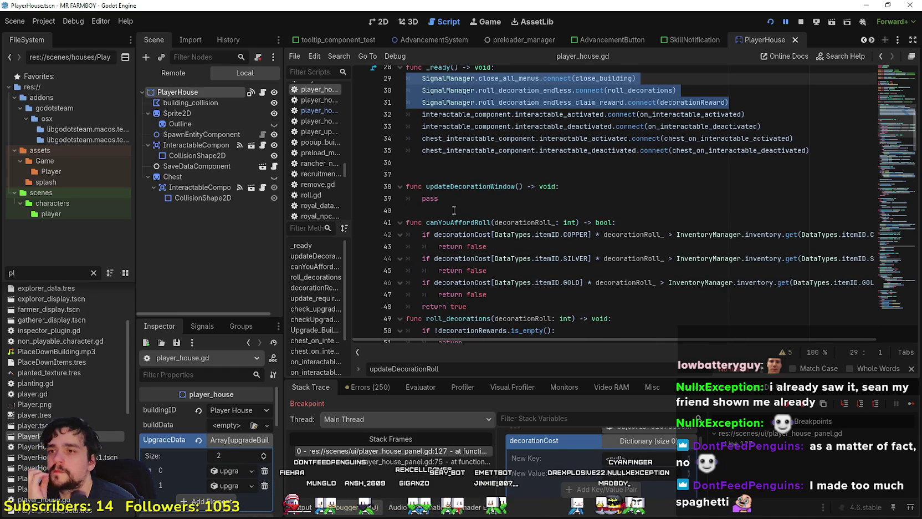
double_click(422, 199)
scroll(562, 227, "up", 2)
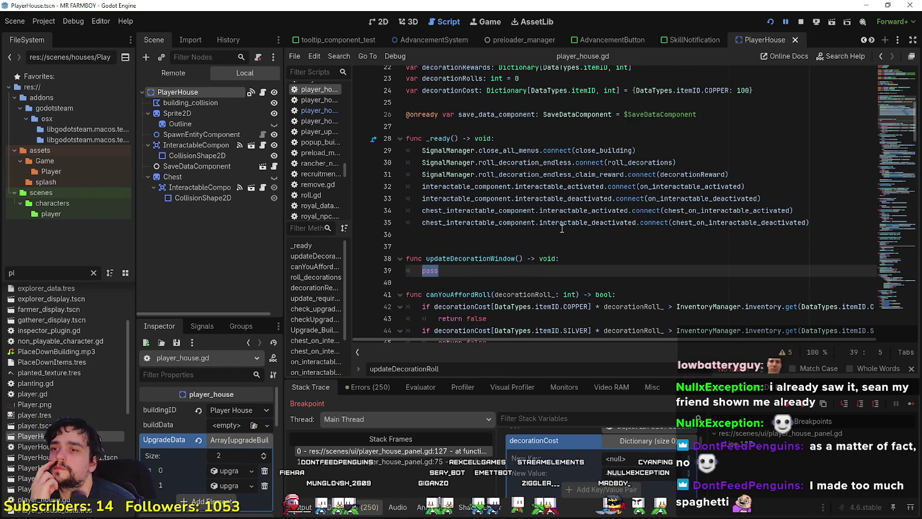
scroll(562, 228, "up", 2)
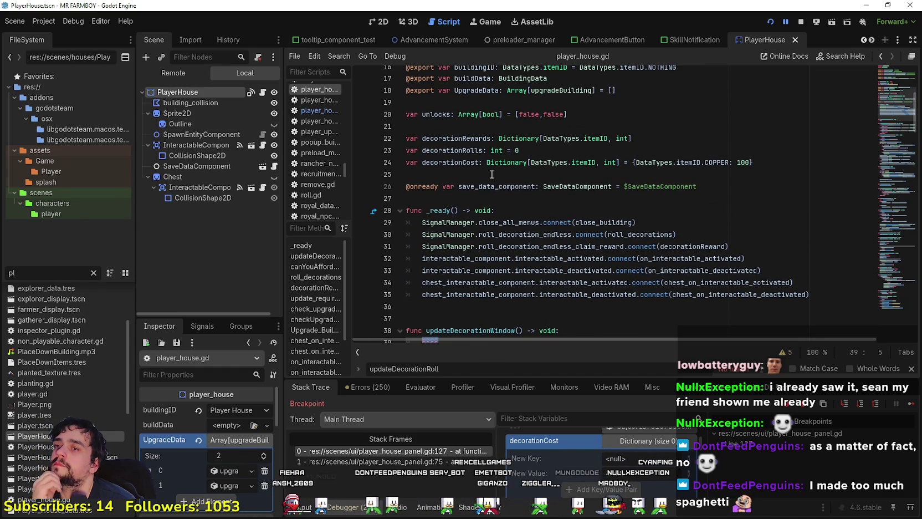
scroll(471, 168, "down", 3)
scroll(502, 128, "up", 1)
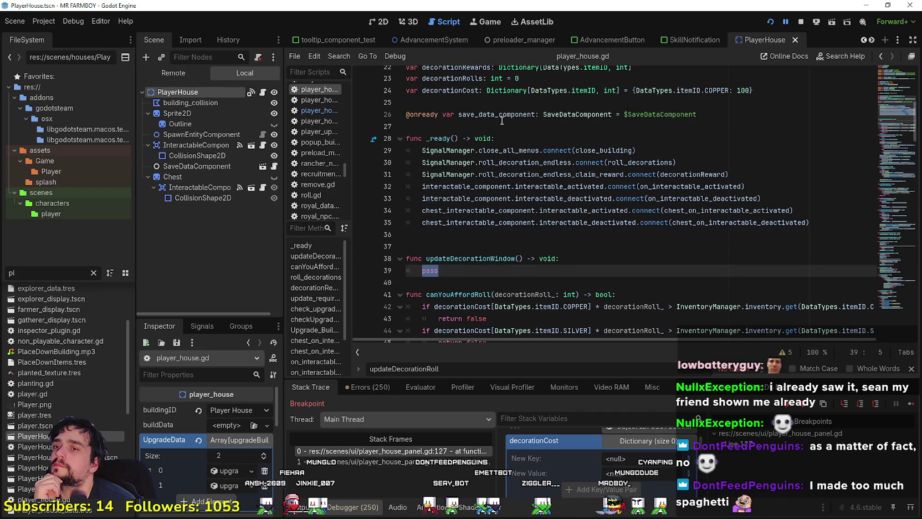
double_click(456, 91)
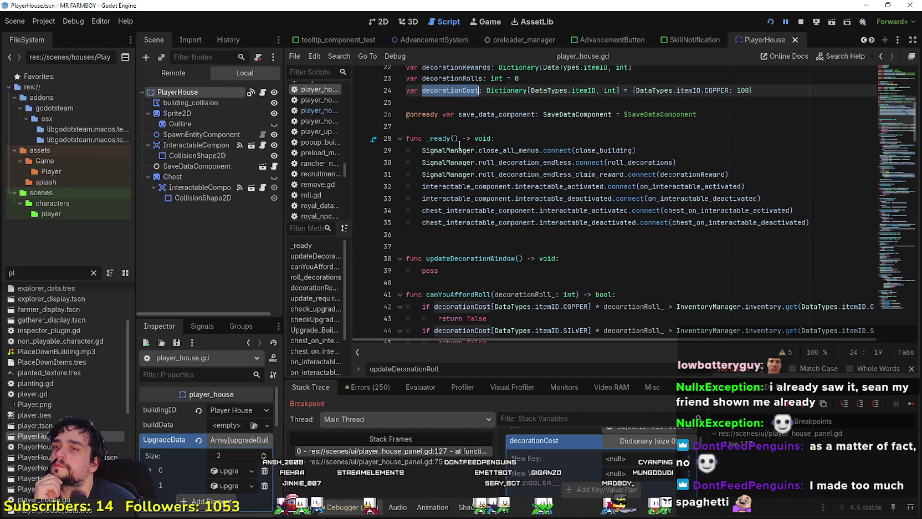
scroll(471, 243, "down", 3)
scroll(540, 212, "up", 3)
double_click(421, 271)
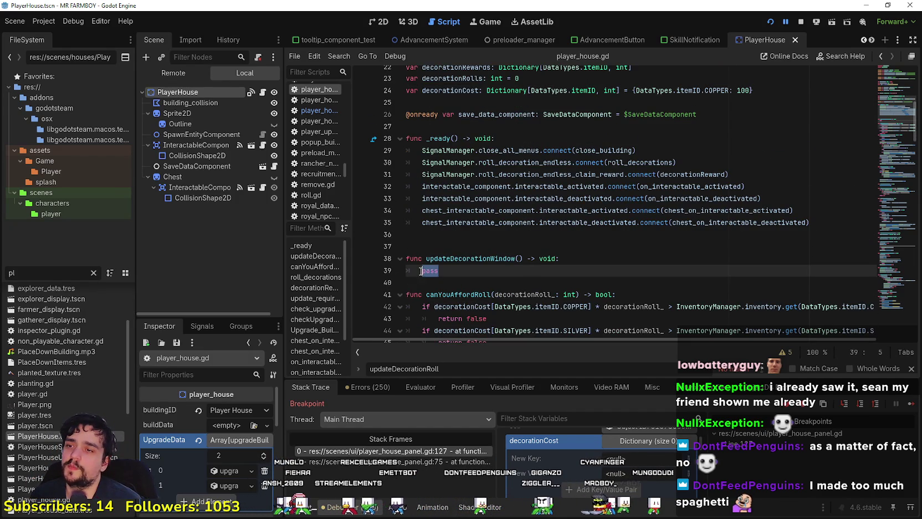
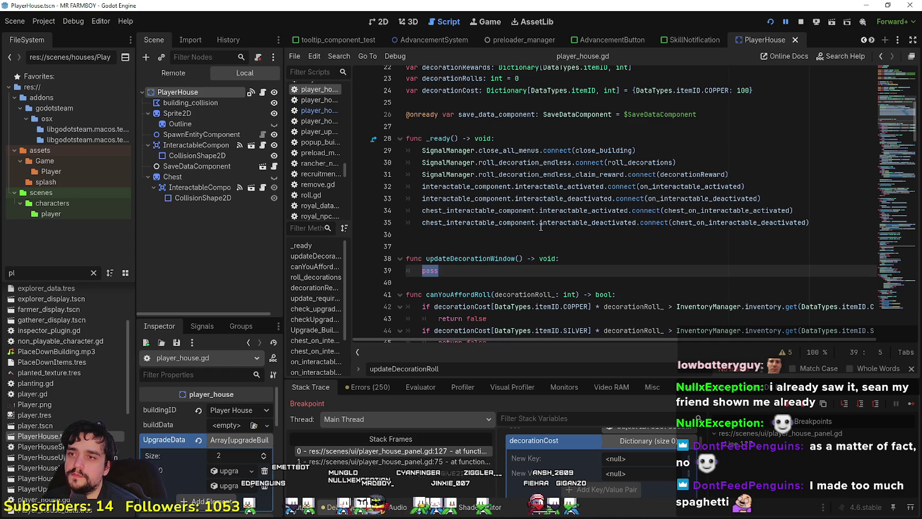
Step: Jump from player_house.gd to the roll_decoration_endless signal declaration in signal_manager.gd
scroll(541, 226, "down", 5)
scroll(541, 226, "up", 5)
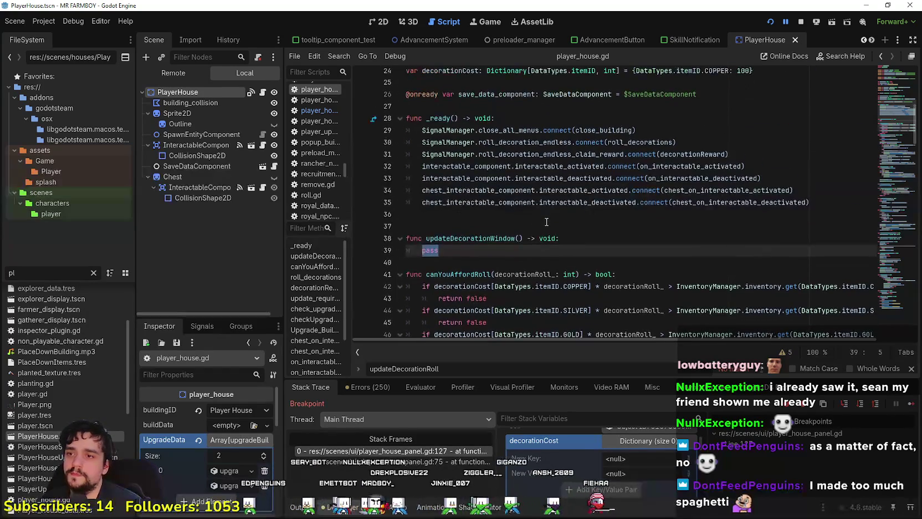
left_click(546, 217)
right_click(516, 148)
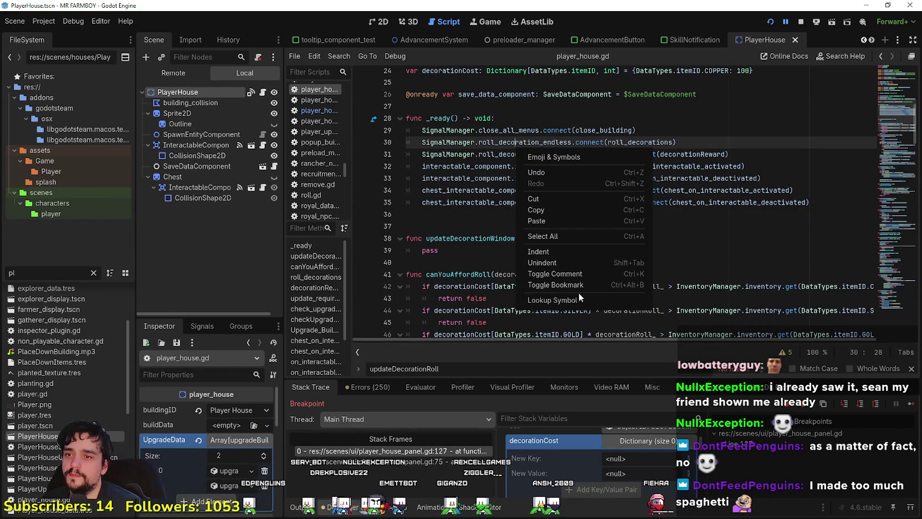
left_click(579, 298)
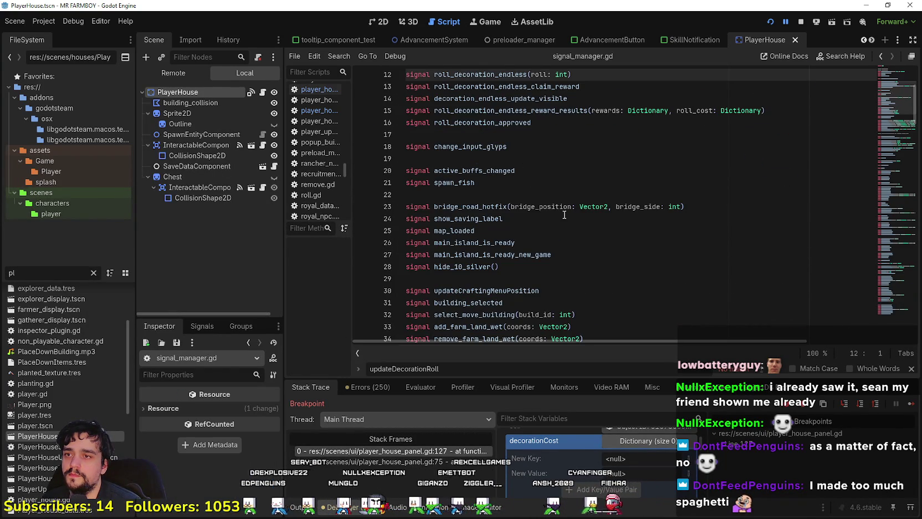
scroll(563, 215, "up", 3)
left_click(560, 206)
Step: Declare signal roll_decoration_update_costs(roll_cost: Dictionary) below roll_decoration_approved, copy its name, and return to player_house.gd
left_click_drag(776, 218, 397, 221)
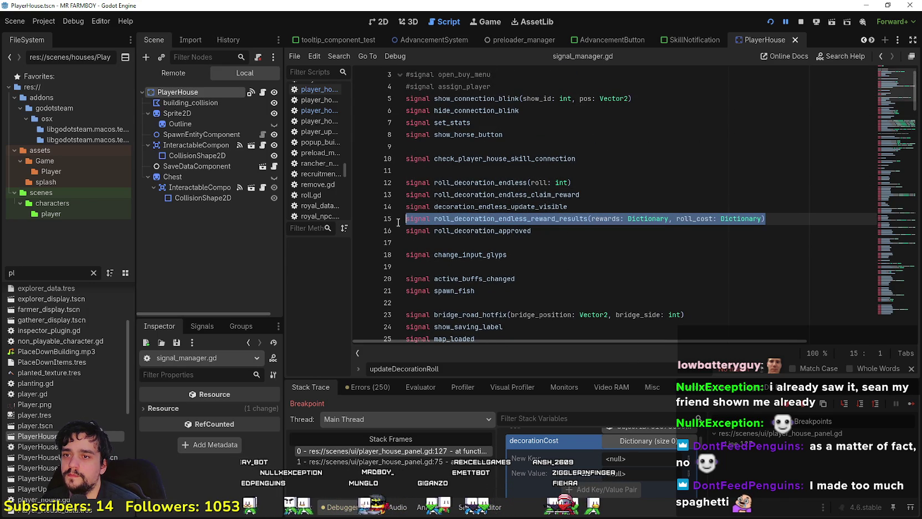
left_click(548, 235)
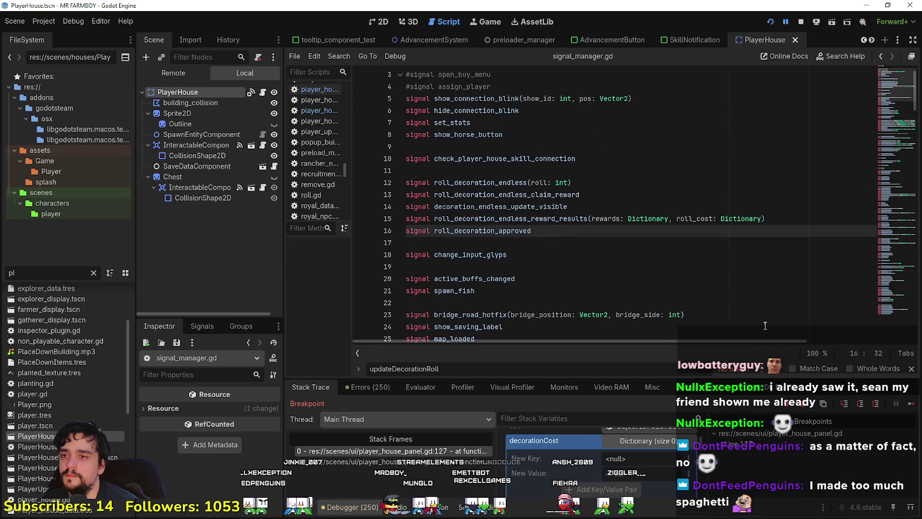
key("Return")
type("signal roll_decoratio")
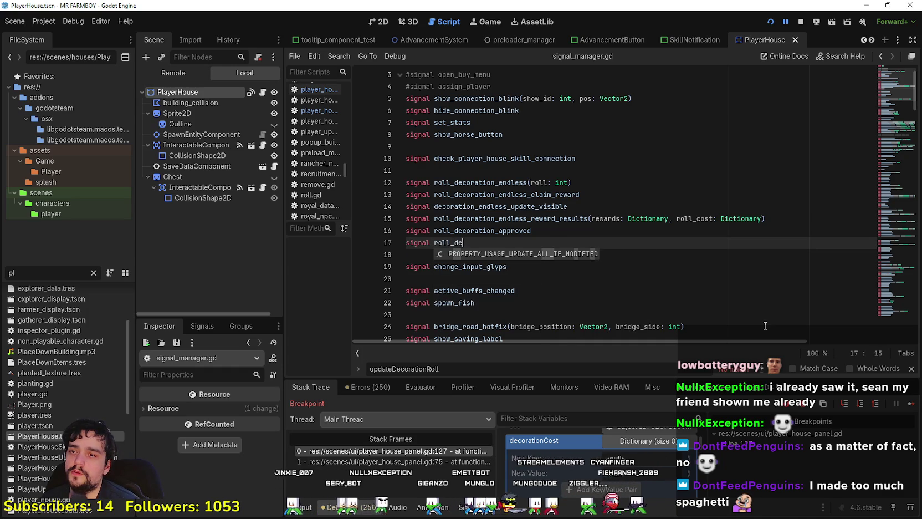
type("n_update_c")
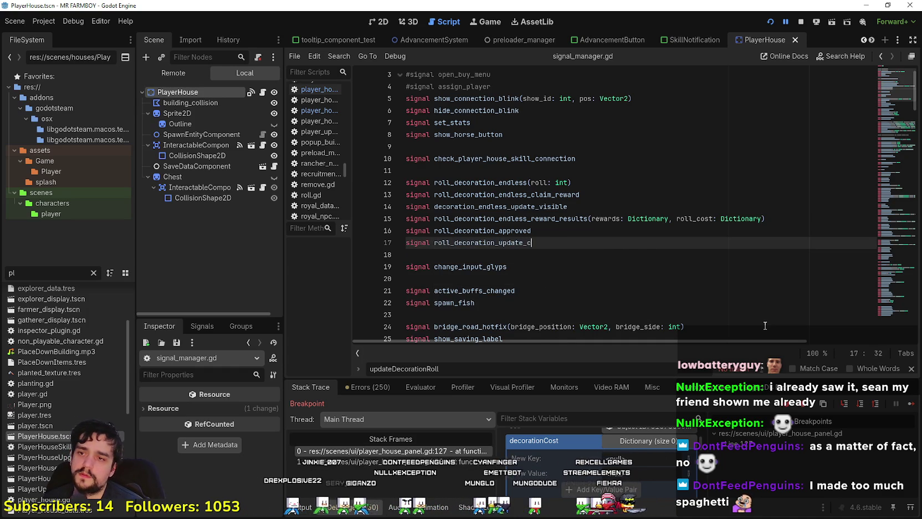
type("osts(roll_Cos")
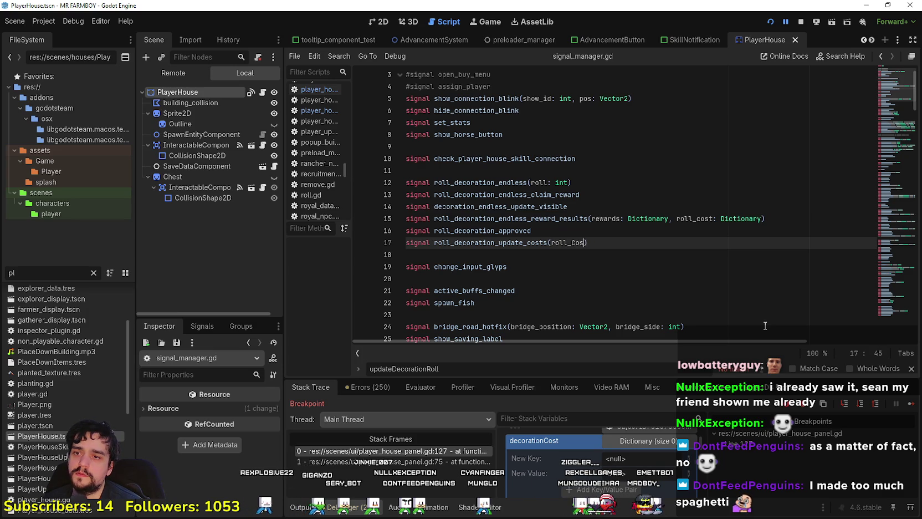
type("icti")
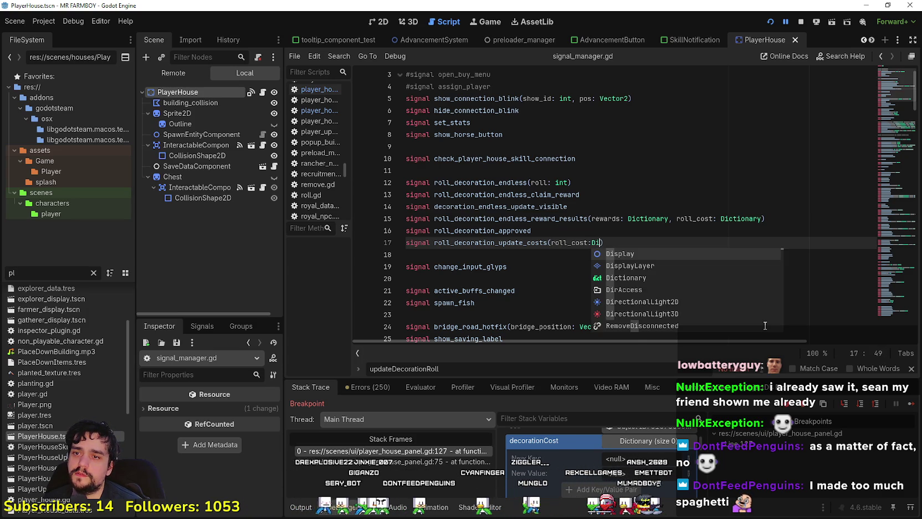
key("Return")
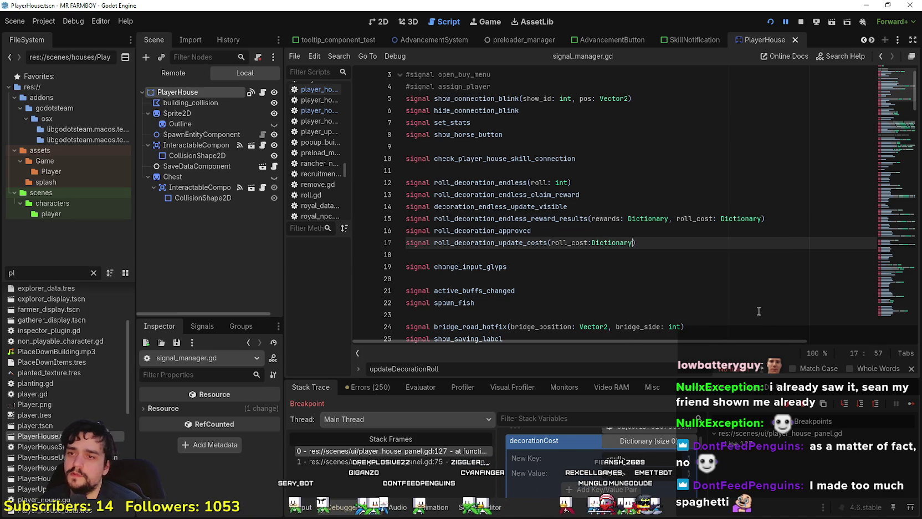
double_click(481, 243)
key("ctrl+c")
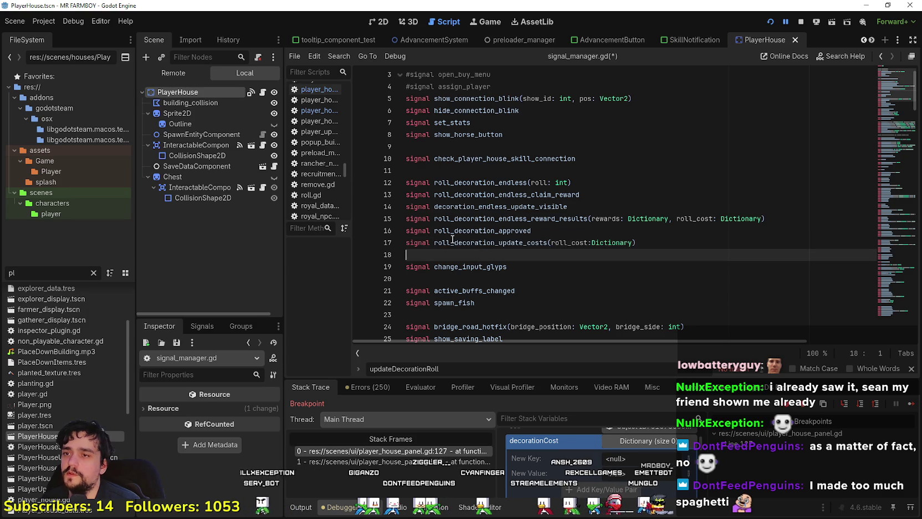
key("alt+Left")
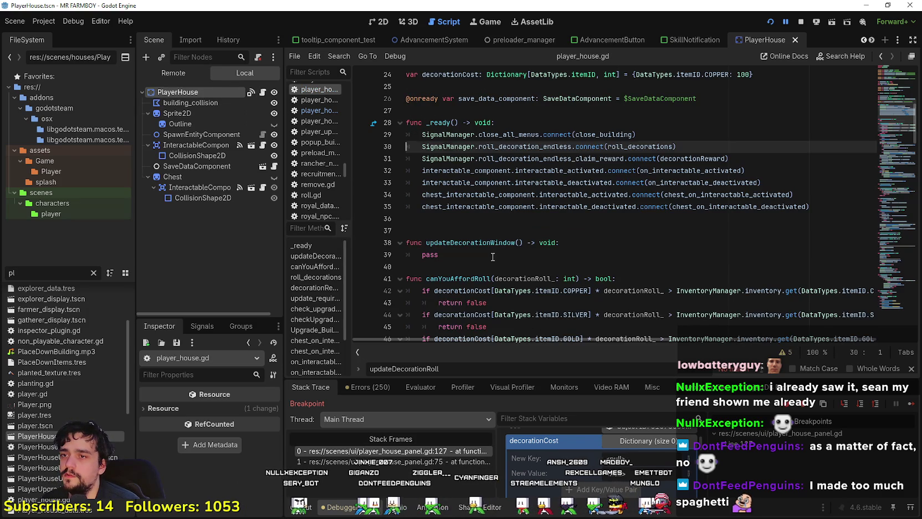
Step: Replace pass in updateDecorationWindow with SignalManager.roll_decoration_update_costs.emit()
double_click(430, 254)
key("ctrl+v")
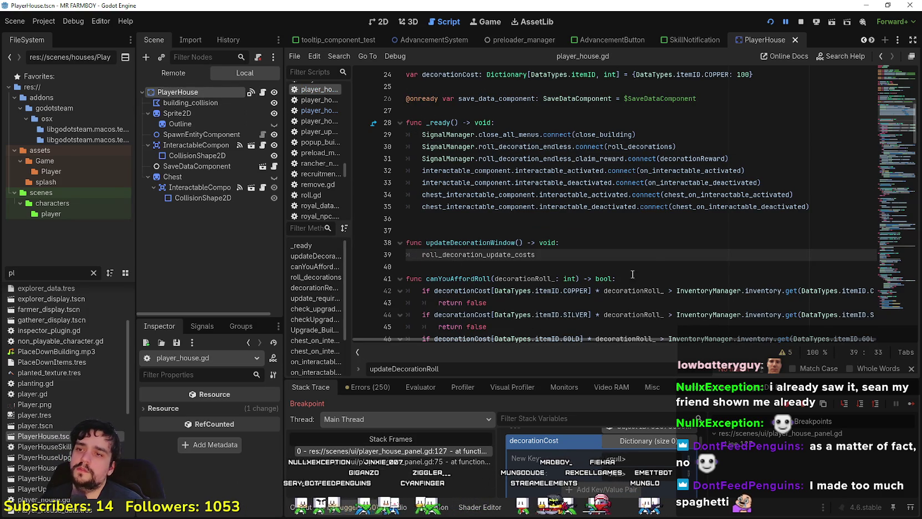
key("ctrl+z")
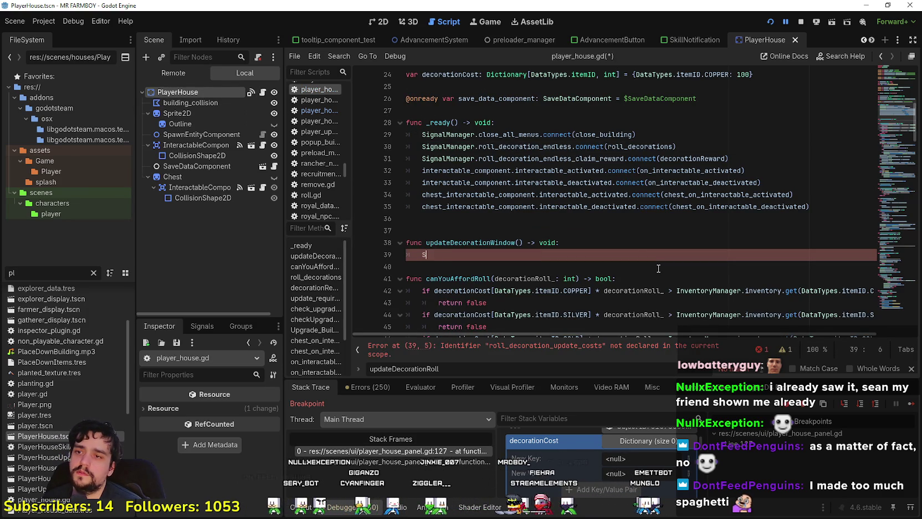
type("Signal")
key("Down")
key("Return")
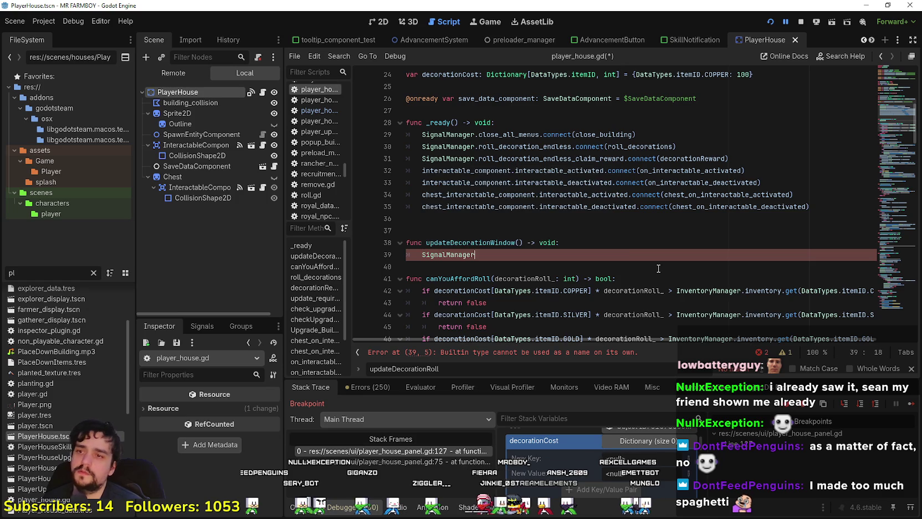
type(".roll_decoration_update_costs.emit(")
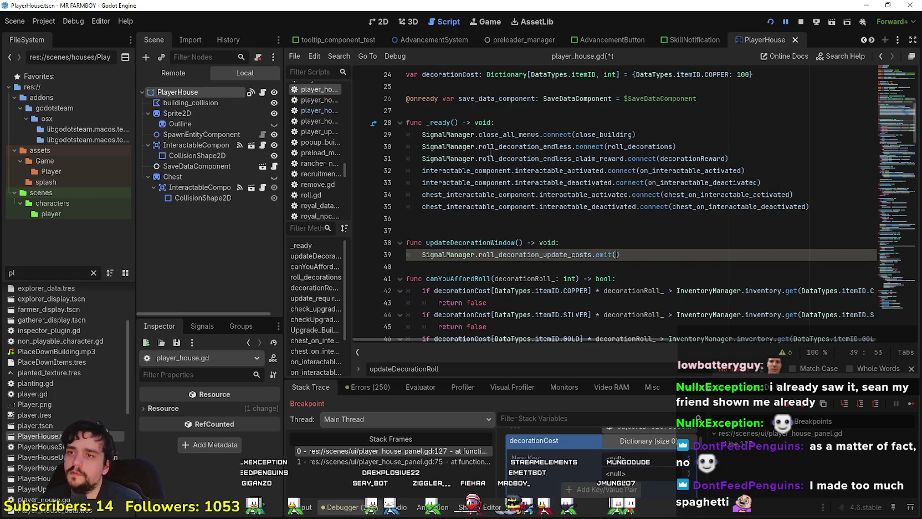
Step: Pass decorationCost as the emit call's argument
scroll(489, 153, "up", 1)
double_click(445, 111)
key("ctrl+c")
left_click(615, 291)
key("ctrl+v")
scroll(697, 293, "down", 2)
left_click(489, 229)
mouse_move(426, 206)
left_mouse_down()
mouse_move(532, 206)
mouse_move(524, 207)
left_mouse_up()
scroll(518, 194, "down", 5)
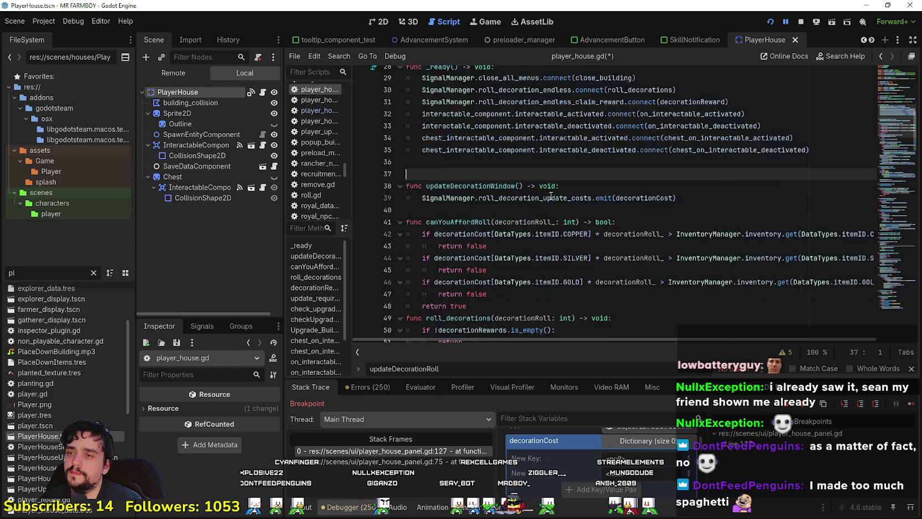
left_click(516, 147)
scroll(537, 185, "down", 2)
scroll(538, 186, "down", 7)
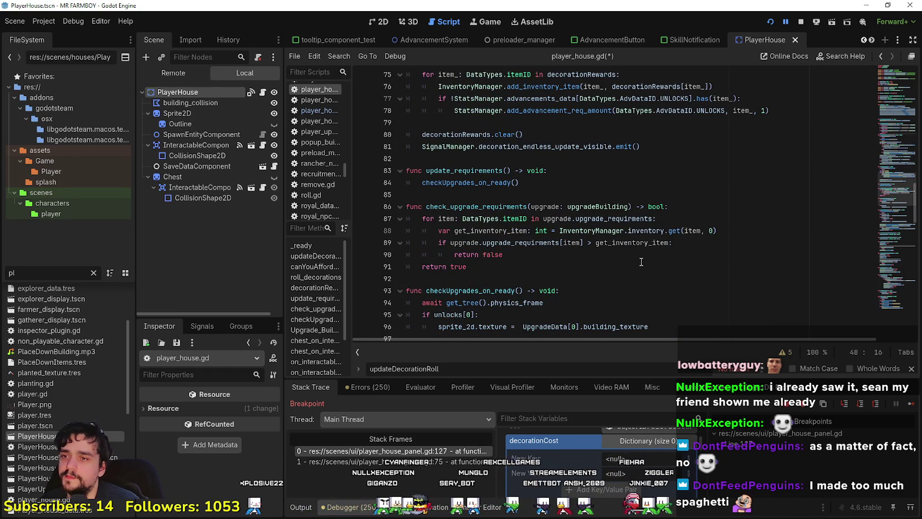
Step: Inspect the checkUpgrades_on_ready and update_requirements functions in player_house.gd
double_click(505, 184)
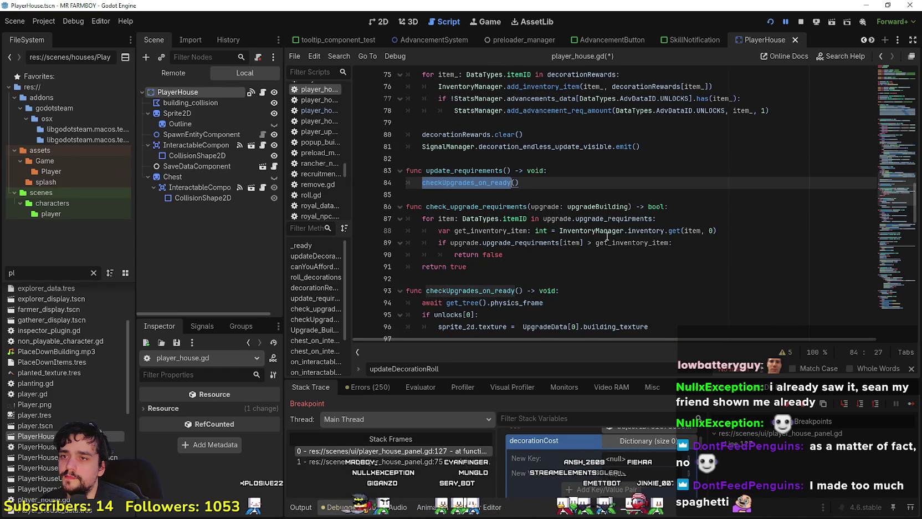
scroll(604, 236, "down", 10)
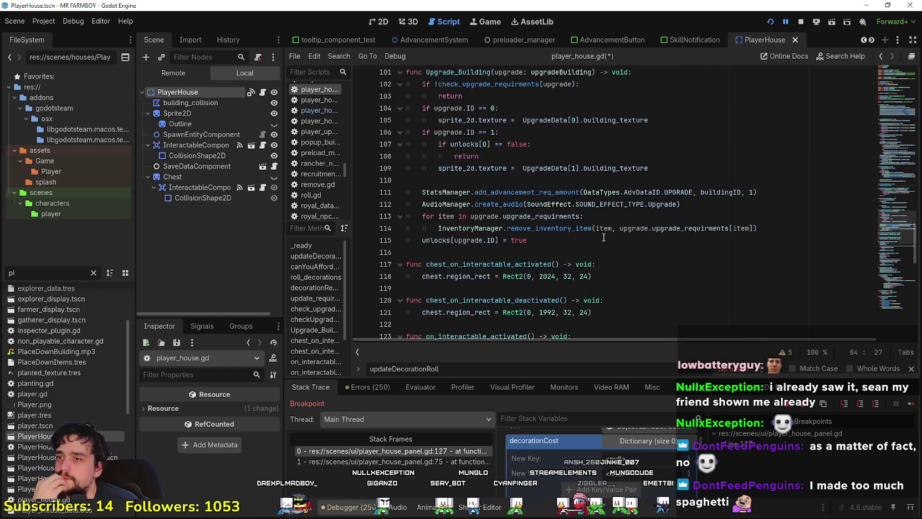
scroll(603, 236, "up", 8)
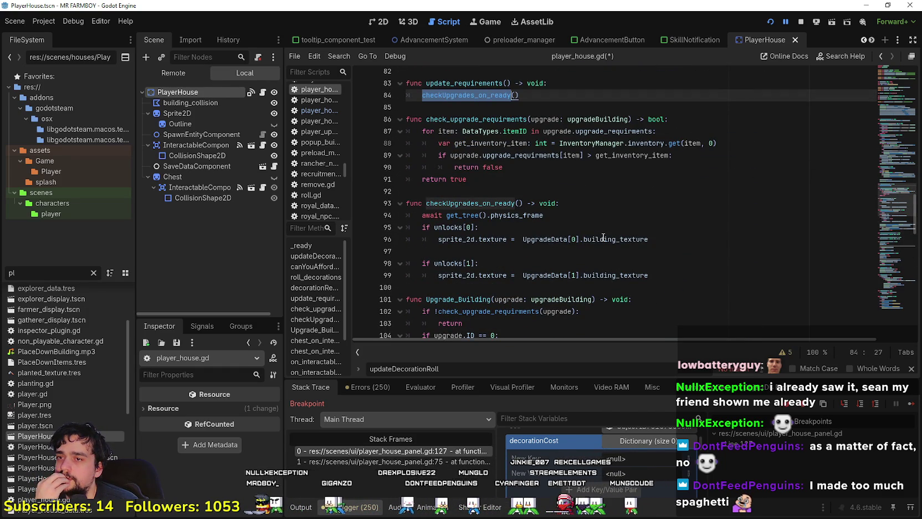
scroll(603, 237, "down", 4)
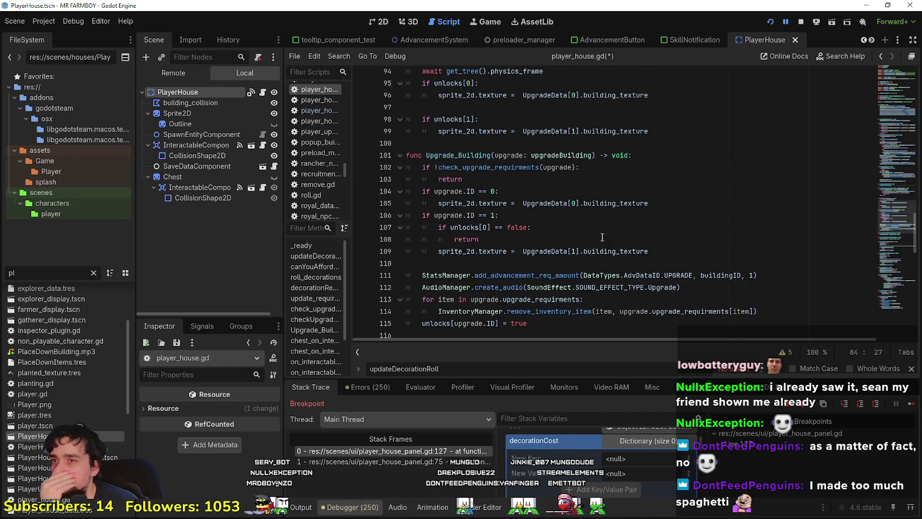
scroll(601, 238, "down", 11)
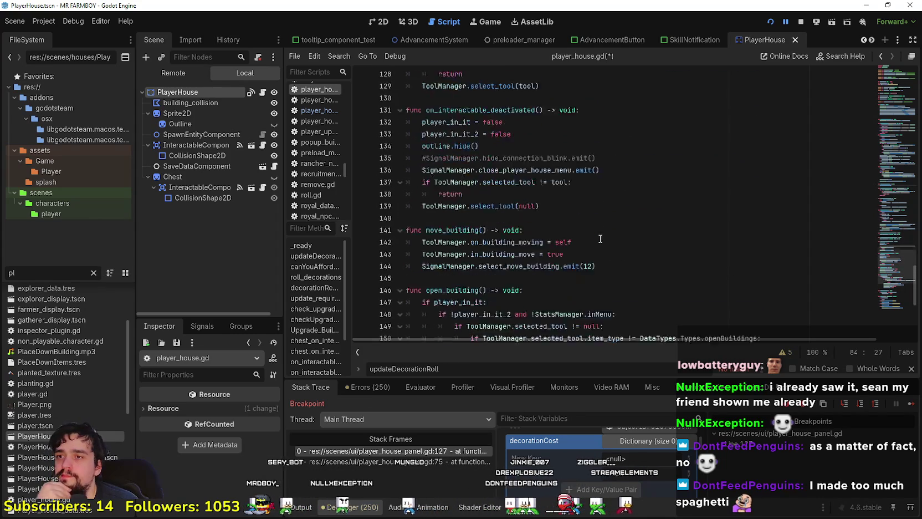
scroll(600, 239, "down", 5)
left_click(889, 232)
left_click_drag(889, 231, 881, 199)
left_click(496, 247)
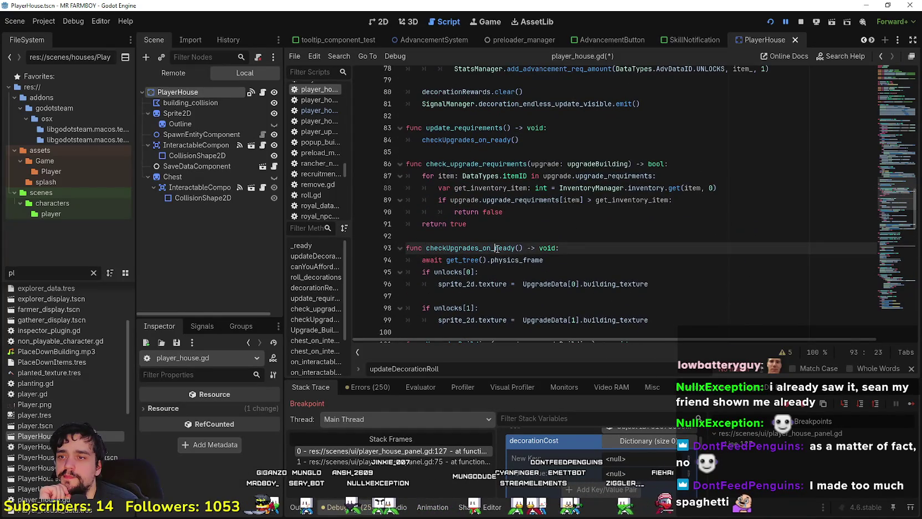
scroll(496, 247, "up", 3)
double_click(499, 235)
scroll(543, 267, "up", 5)
scroll(542, 267, "up", 10)
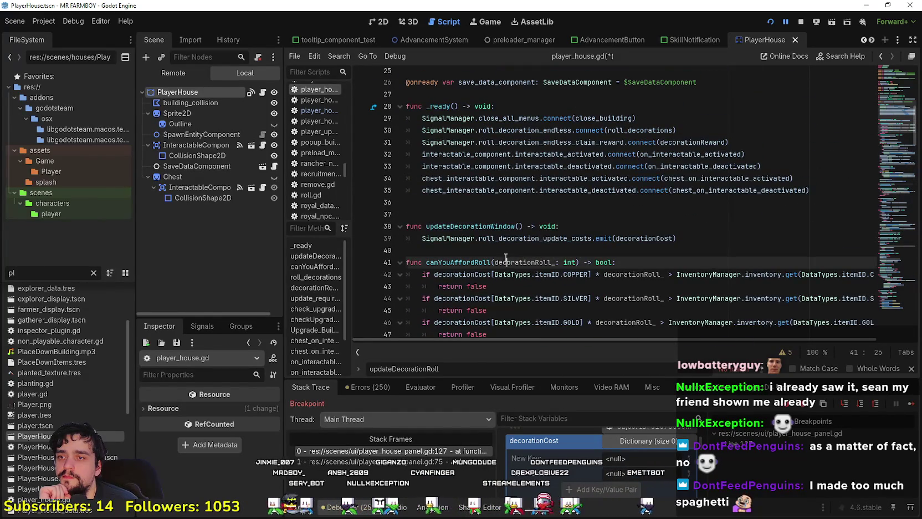
Step: Copy updateDecorationWindow() and place the caret on blank line 79 in decorationReward
left_click_drag(426, 226, 531, 225)
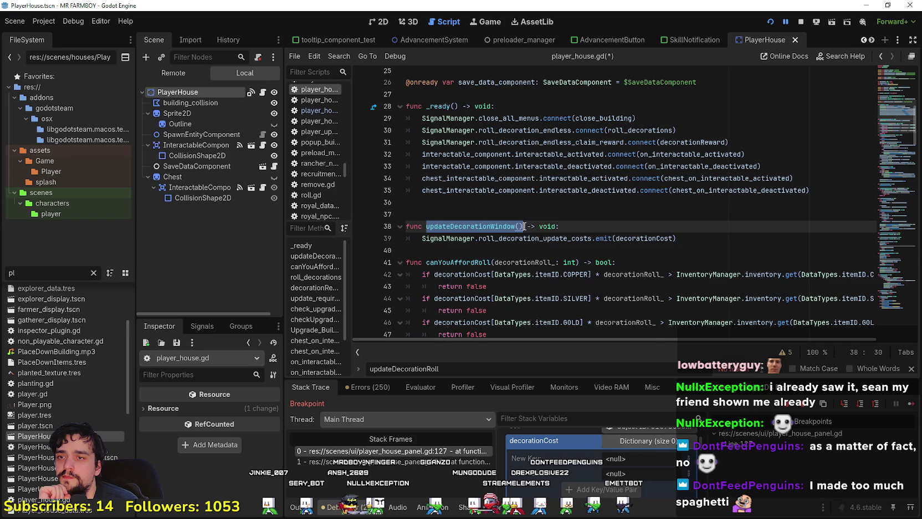
right_click(516, 226)
left_click(563, 288)
scroll(540, 261, "down", 12)
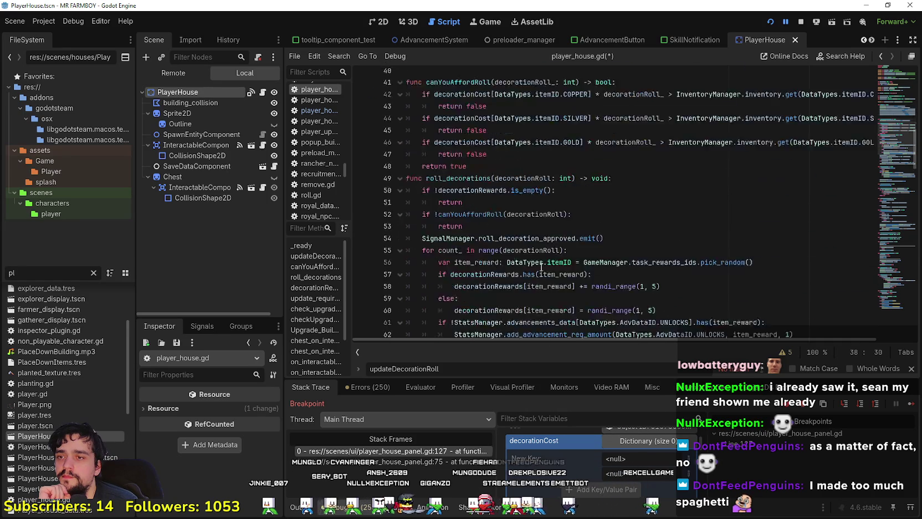
scroll(529, 247, "down", 4)
scroll(521, 244, "up", 3)
left_click(502, 239)
left_click(504, 251)
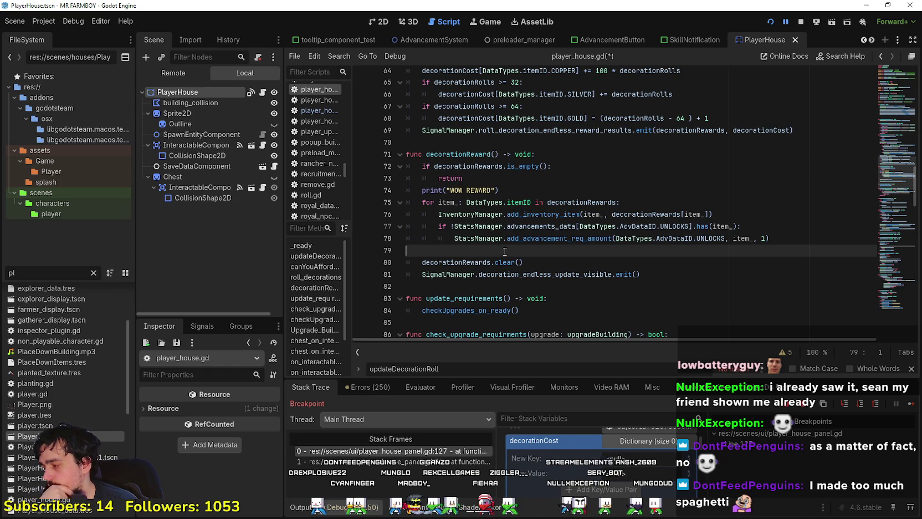
Step: Scroll down to the player house menu emit call in open_building
scroll(505, 251, "down", 7)
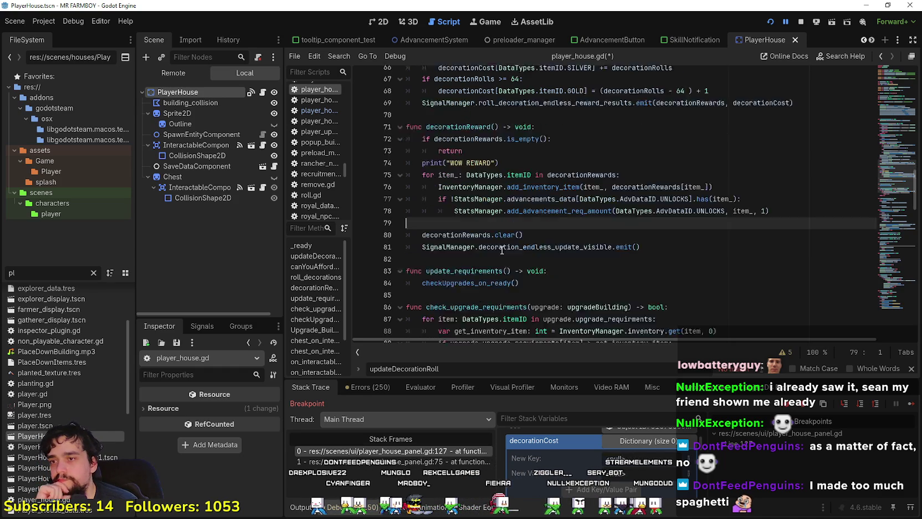
scroll(501, 247, "down", 3)
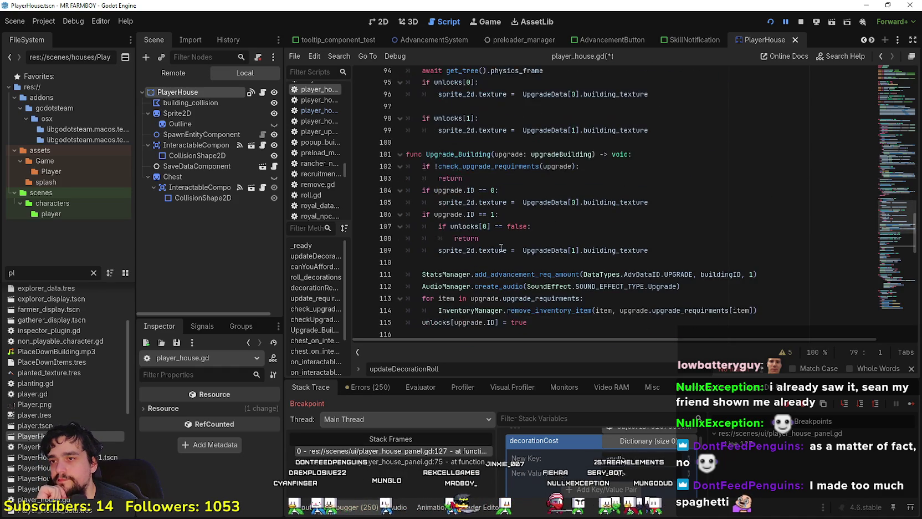
left_click(520, 142)
scroll(539, 236, "up", 5)
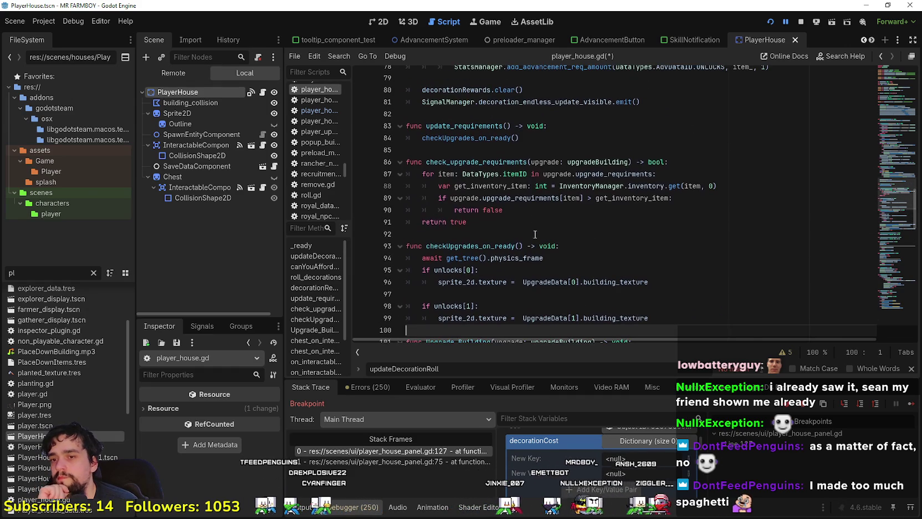
scroll(535, 235, "down", 8)
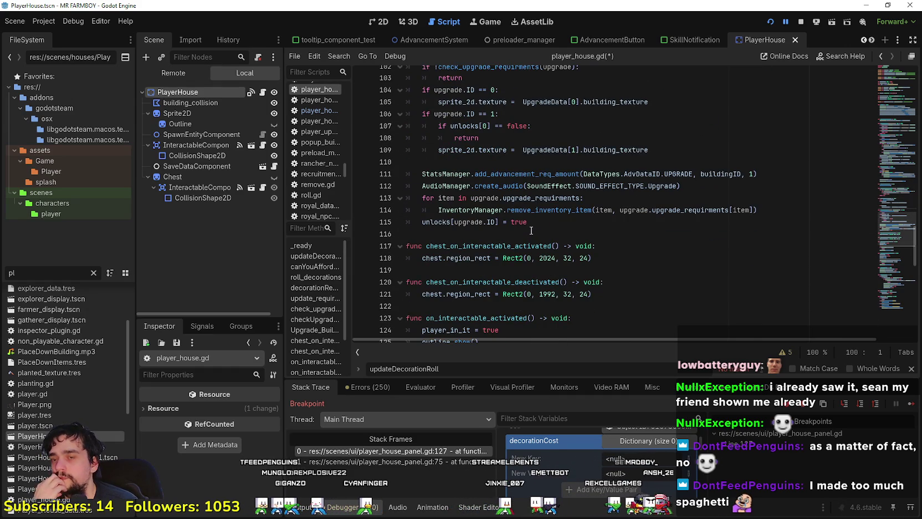
scroll(526, 223, "down", 3)
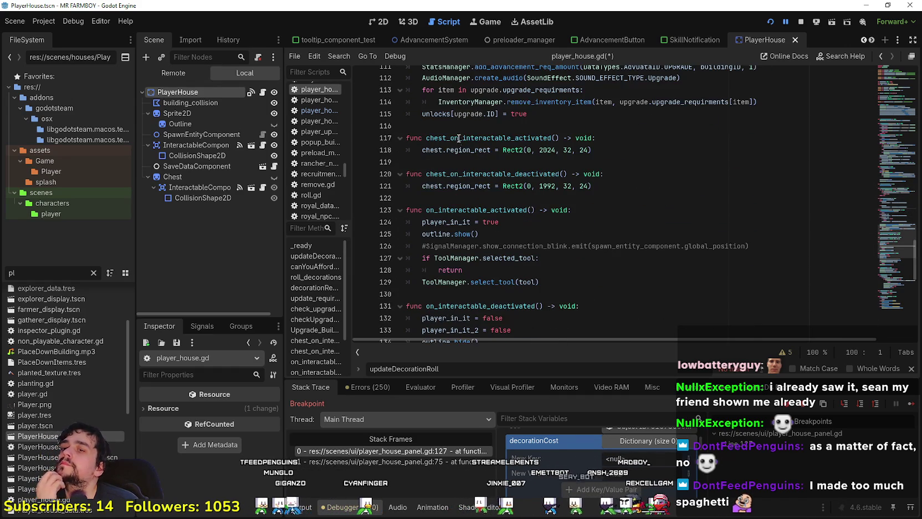
scroll(573, 258, "down", 3)
scroll(573, 258, "down", 3)
scroll(571, 252, "down", 3)
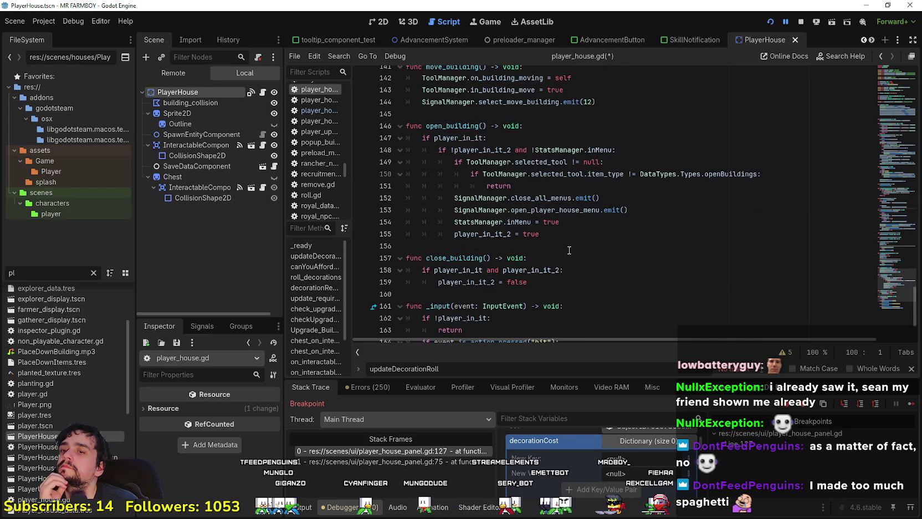
left_click(622, 213)
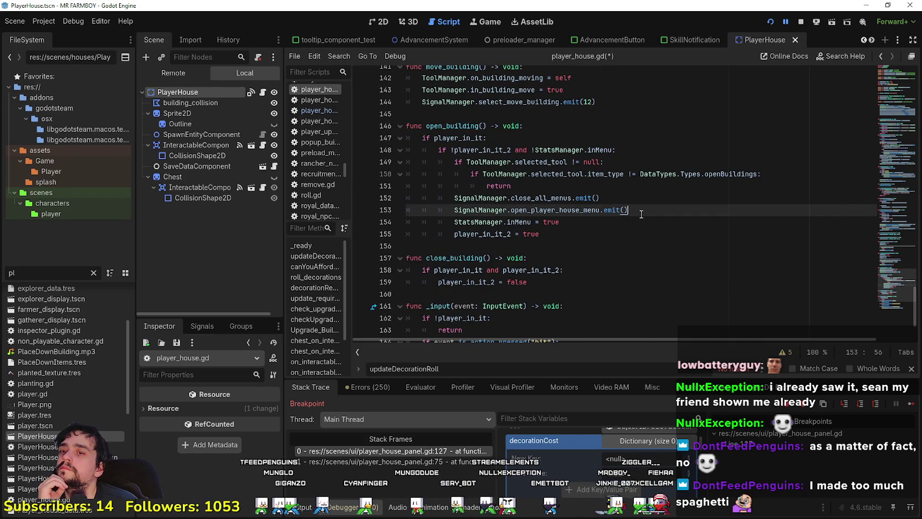
Step: Add decorationCost as the argument of the open_player_house_menu emit call
left_click_drag(453, 210, 661, 214)
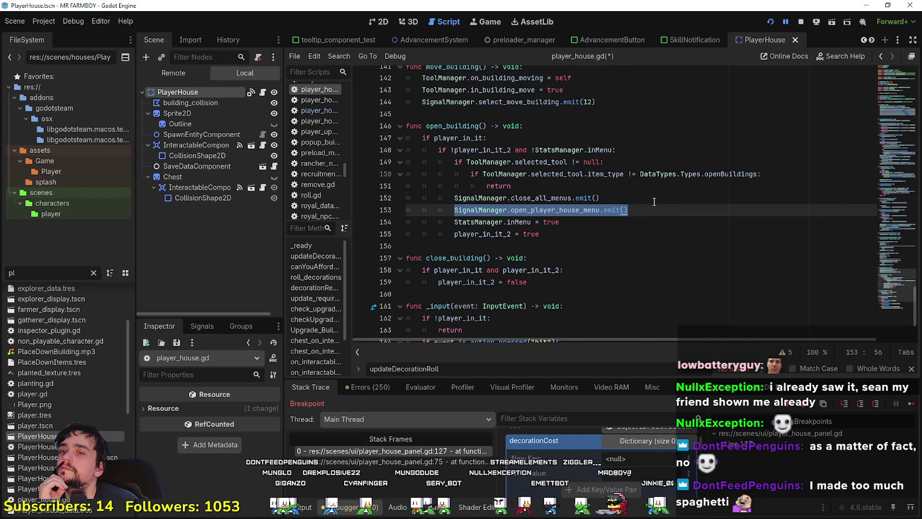
left_click(652, 201)
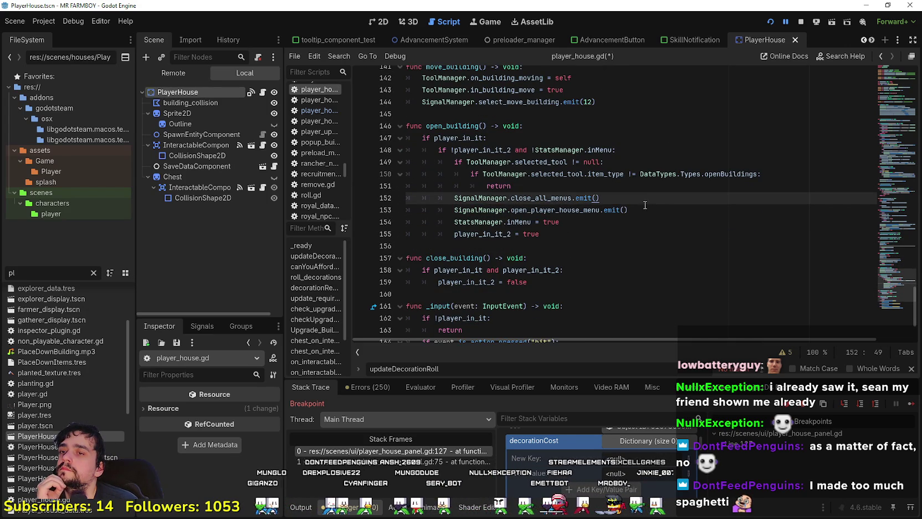
left_click(639, 209)
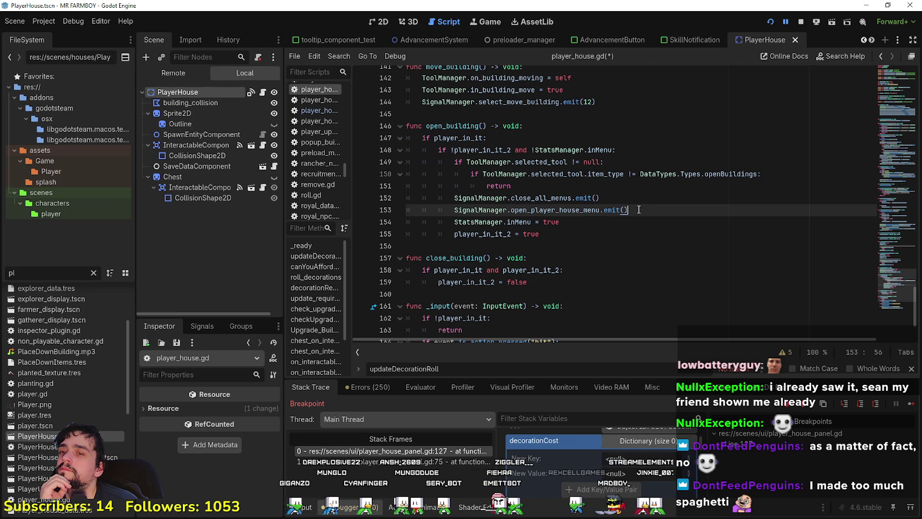
double_click(554, 210)
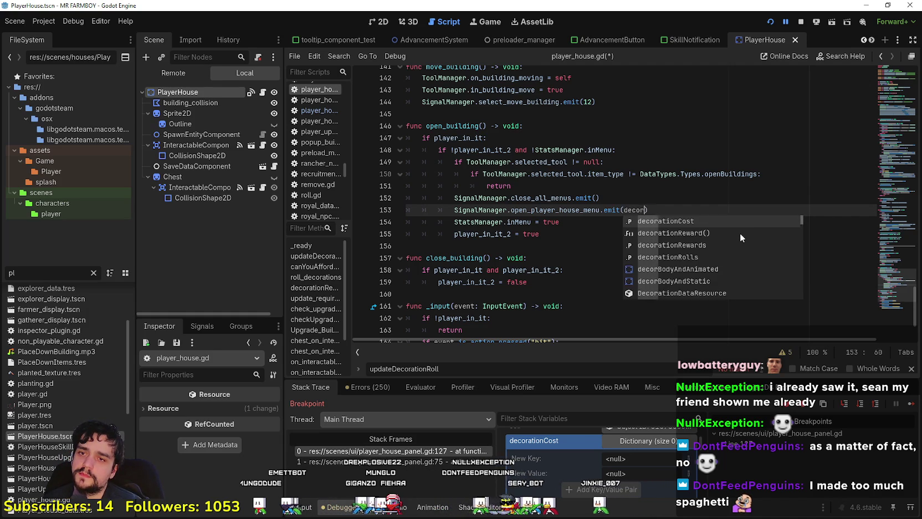
key("Return")
left_click(608, 246)
double_click(665, 210)
Step: Give the open_player_house_menu signal a roll_cost:Dictionary parameter and save signal_manager.gd
right_click(558, 209)
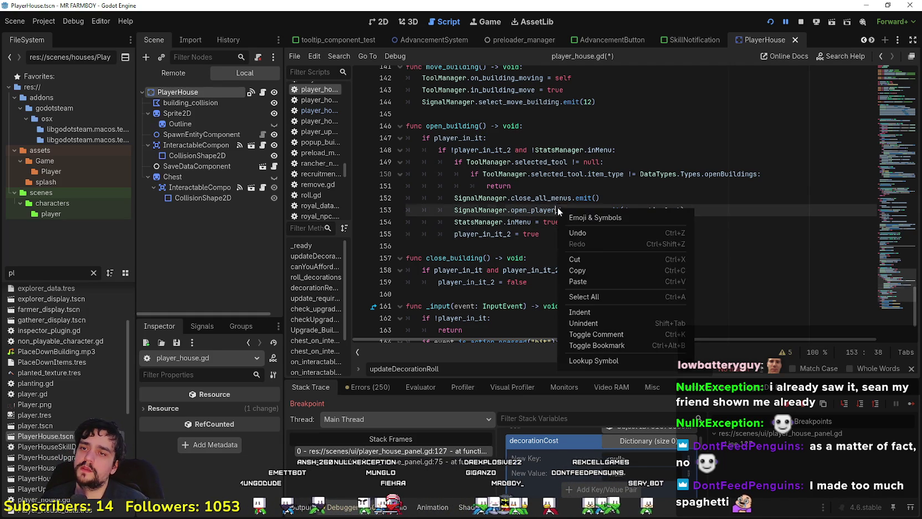
left_click(601, 363)
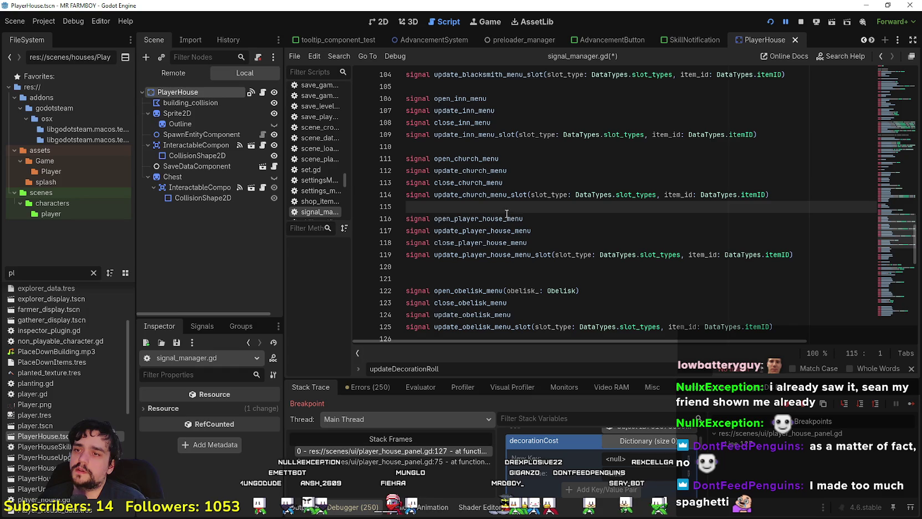
key("Down")
key("End")
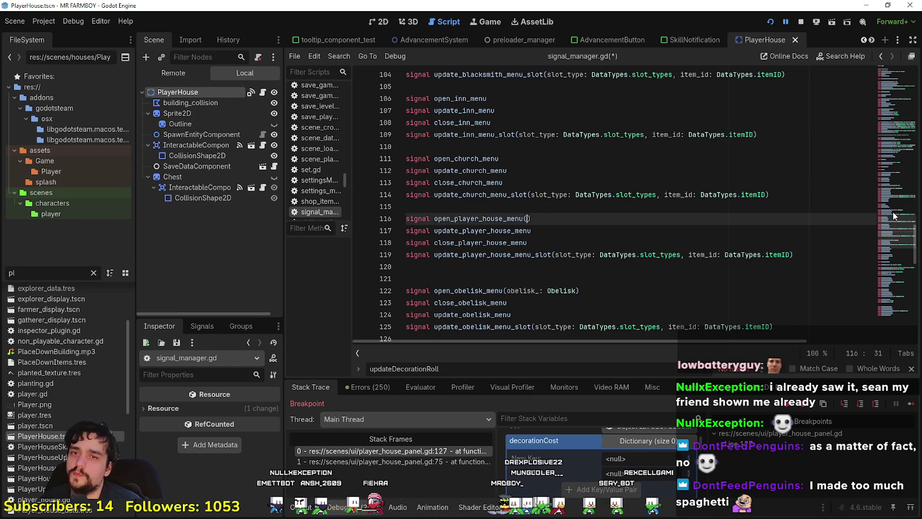
key("Left")
key("ctrl+f")
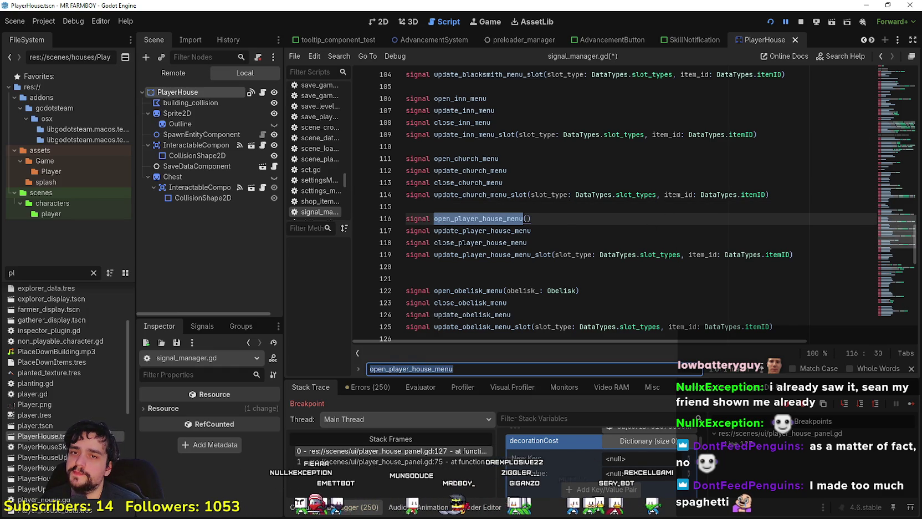
scroll(538, 134, "up", 20)
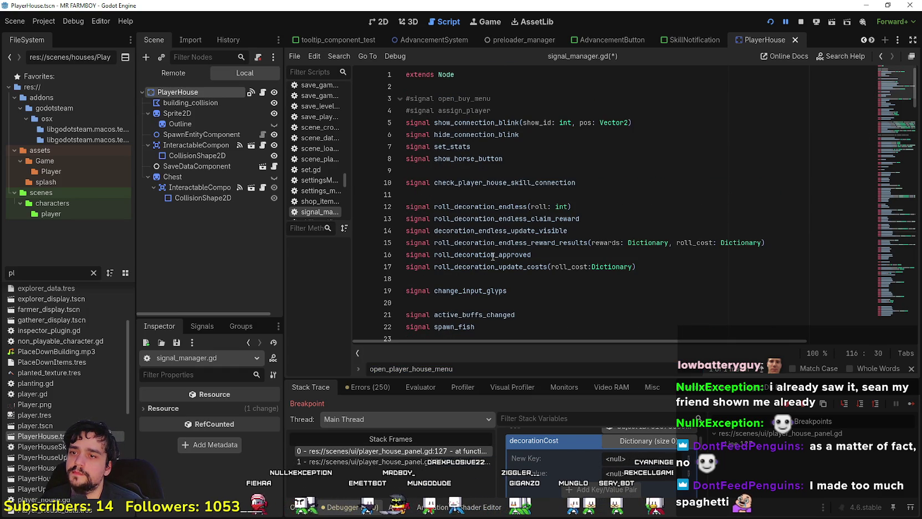
left_click_drag(551, 267, 611, 268)
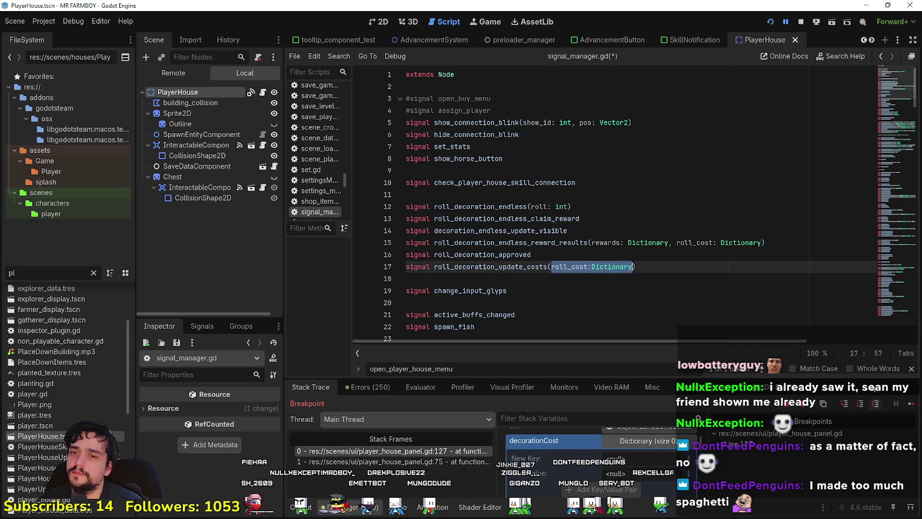
key("ctrl+c")
left_click(778, 371)
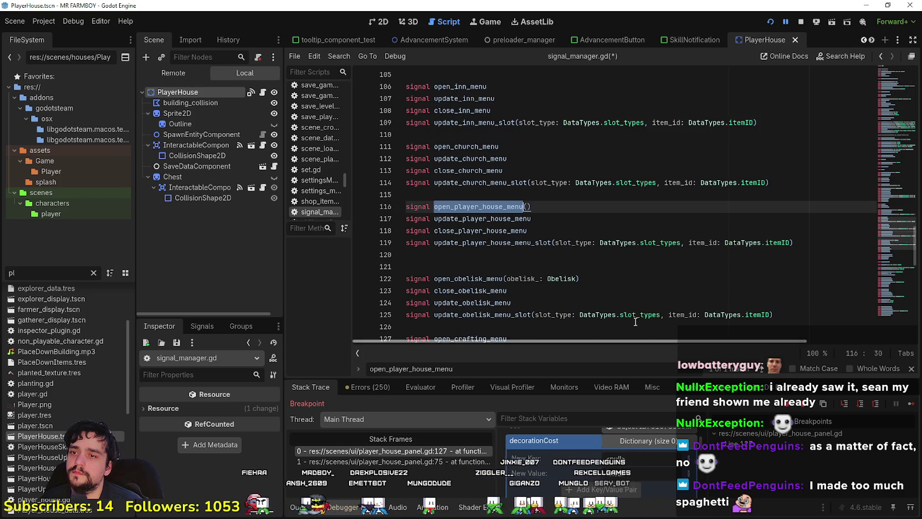
left_click(525, 206)
key("ctrl+v")
left_click(547, 231)
key("ctrl+s")
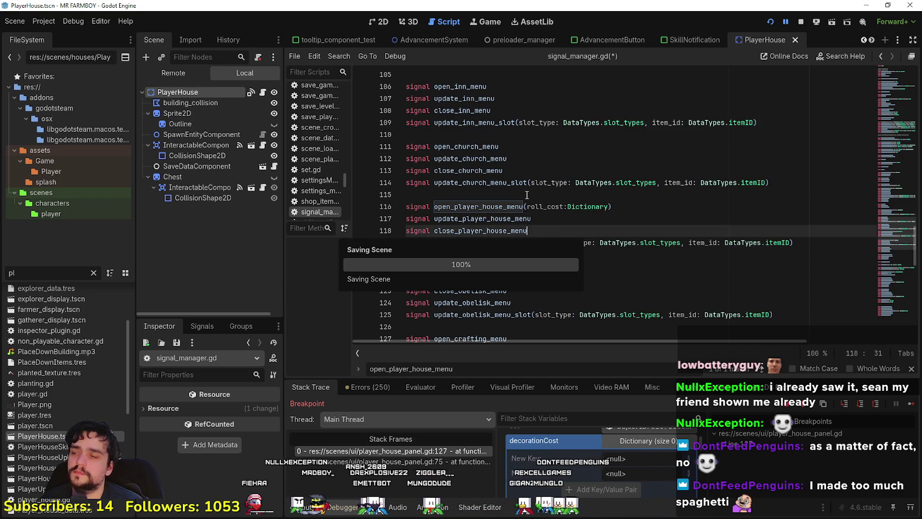
Step: Save player_house.gd, review the emit line, and open player_house_panel.tscn
left_click(263, 92)
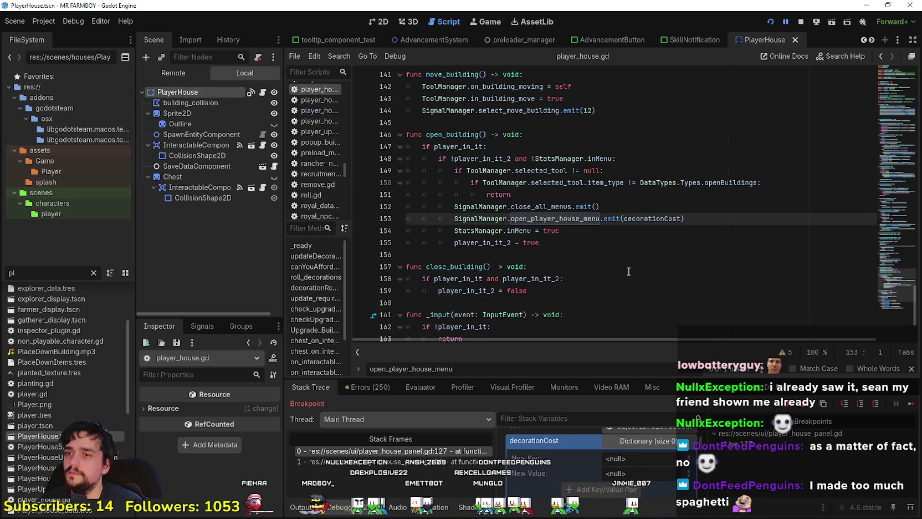
key("ctrl+s")
left_click(704, 218)
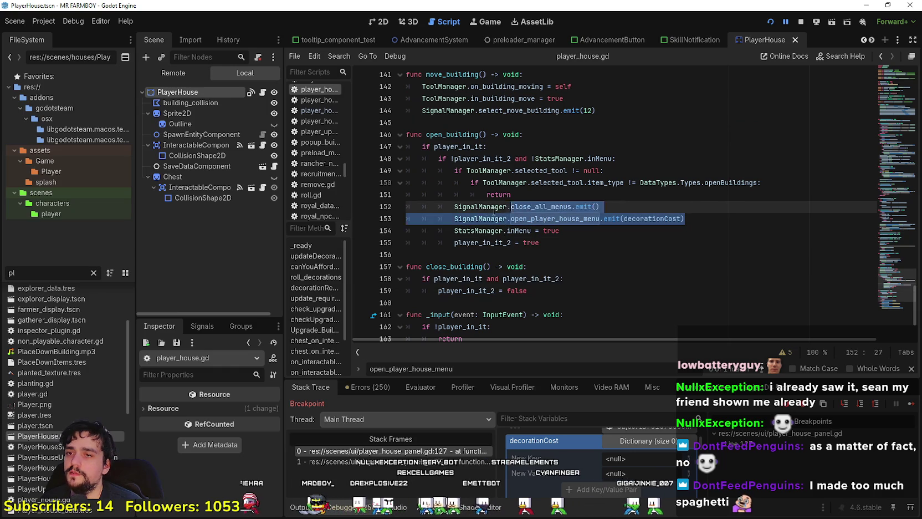
left_click(656, 217)
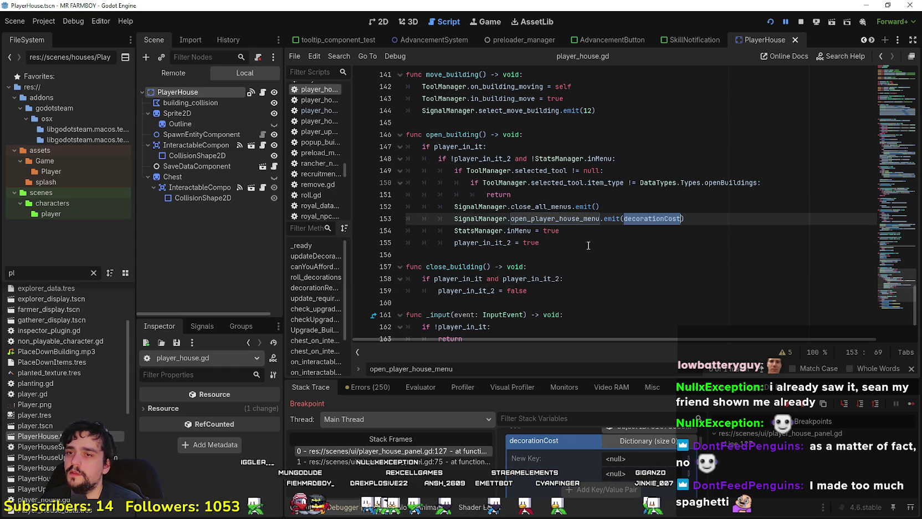
key("Down")
key("Down")
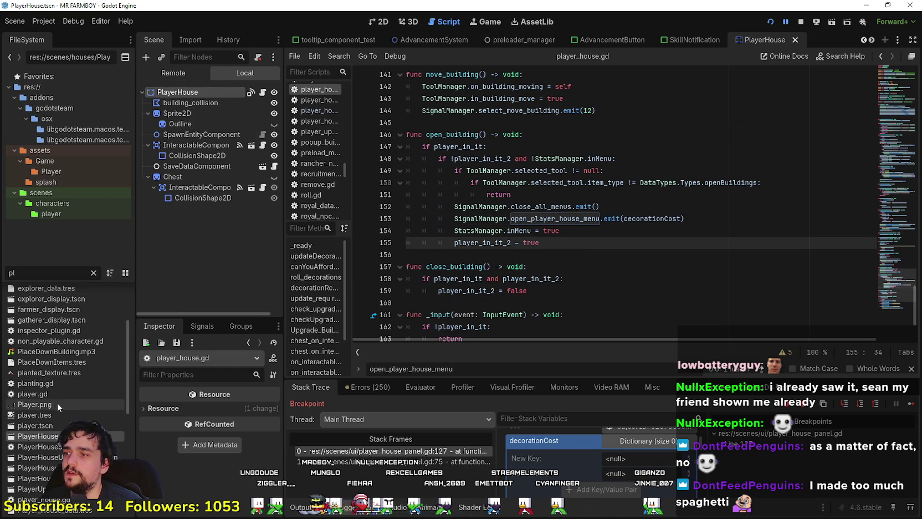
scroll(94, 509, "down", 5)
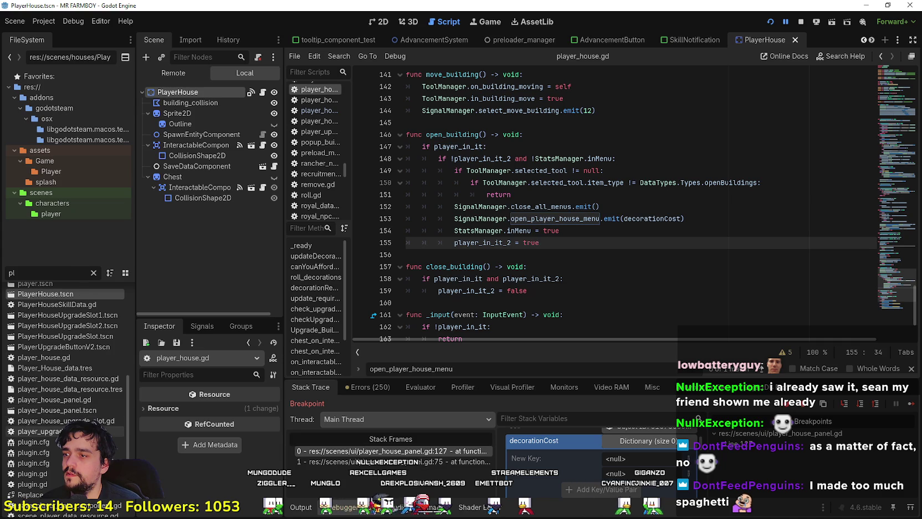
double_click(81, 411)
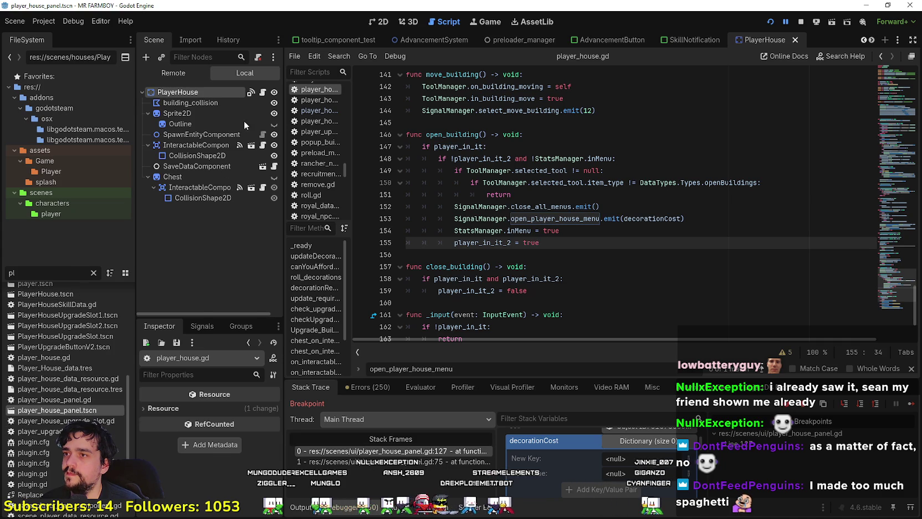
Step: Open PlayerHousePanel's player_house_panel.gd script and place the caret inside open_building_menu's parentheses
left_click(258, 92)
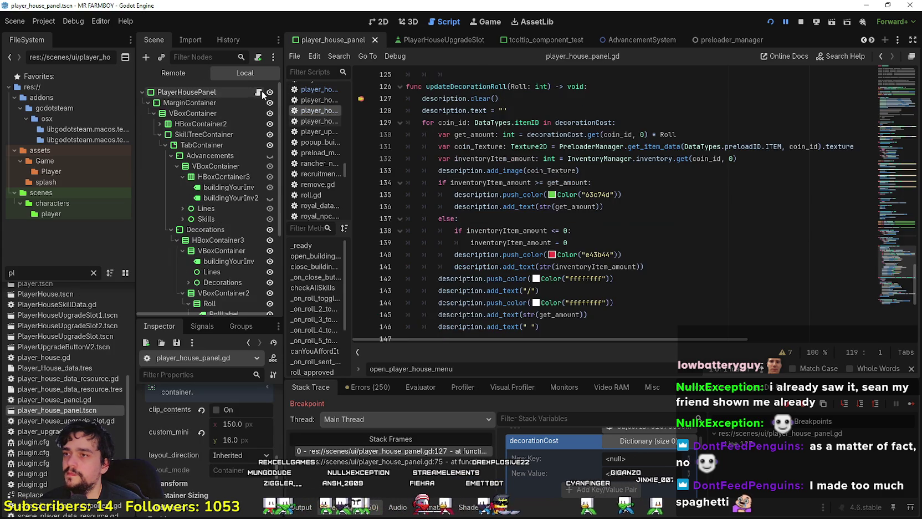
scroll(570, 207, "up", 2)
scroll(571, 207, "up", 2)
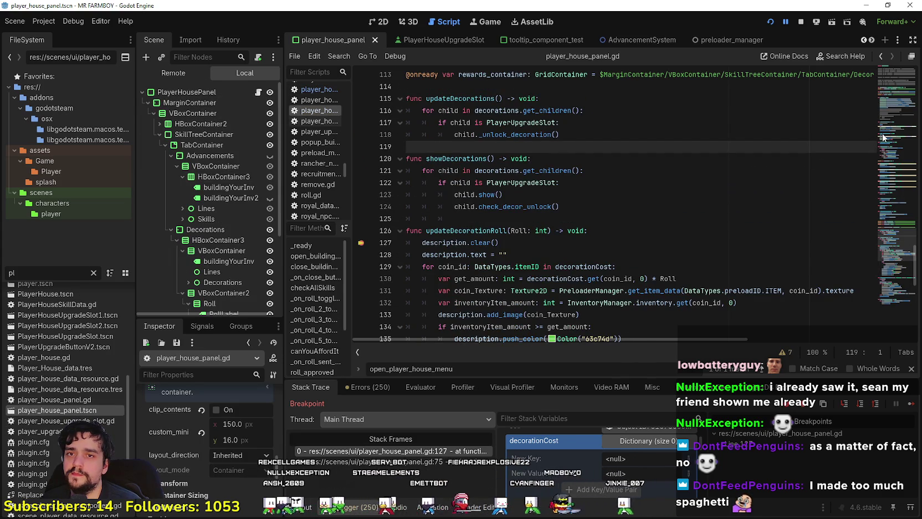
scroll(638, 239, "up", 5)
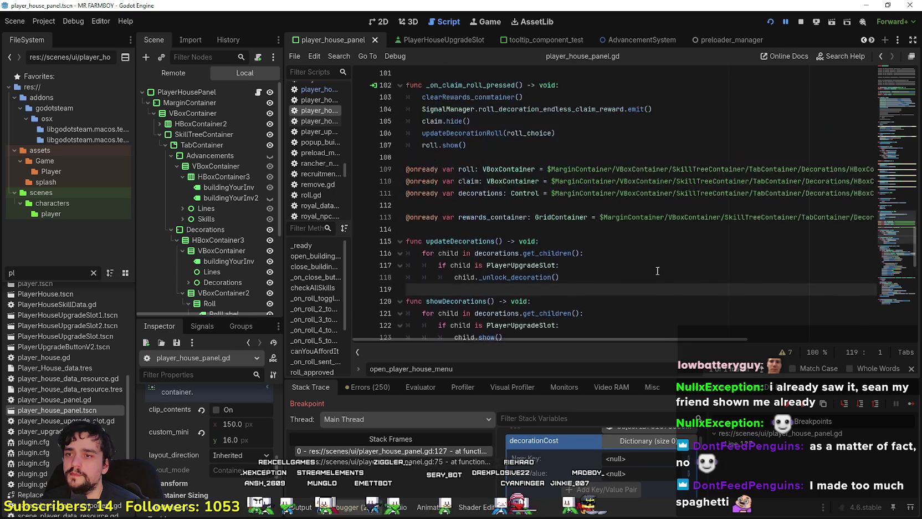
scroll(638, 238, "down", 12)
scroll(638, 238, "down", 4)
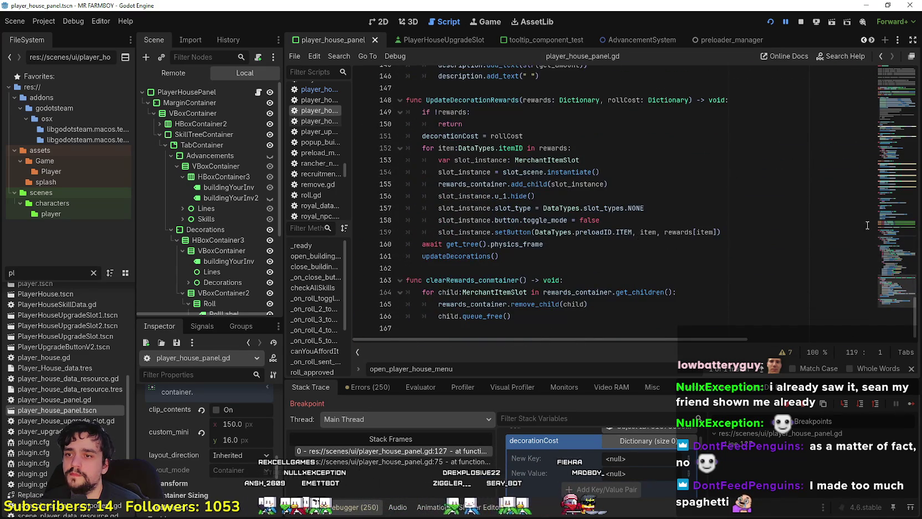
scroll(837, 221, "up", 15)
scroll(704, 210, "up", 9)
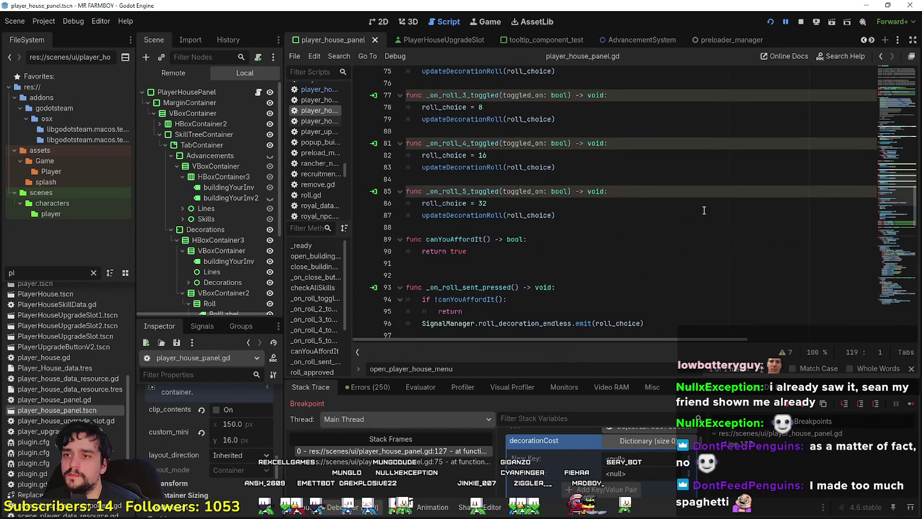
scroll(703, 210, "up", 12)
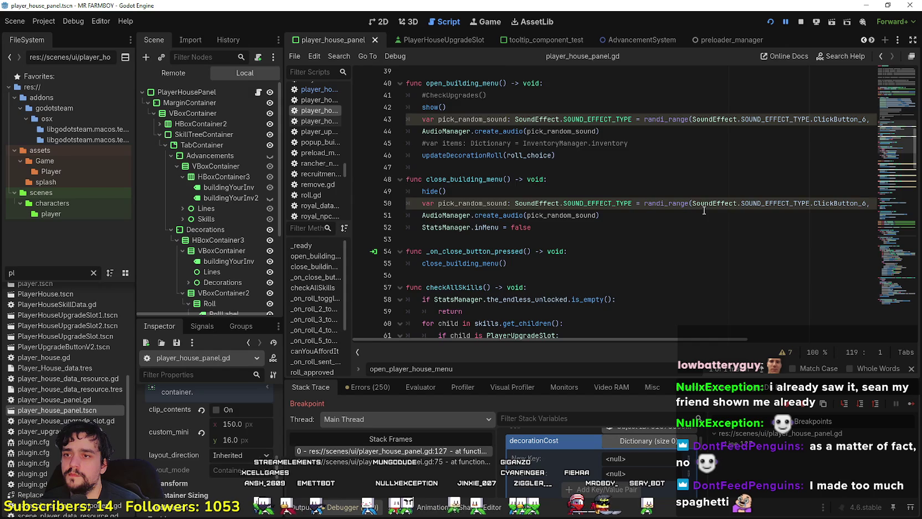
scroll(703, 211, "up", 2)
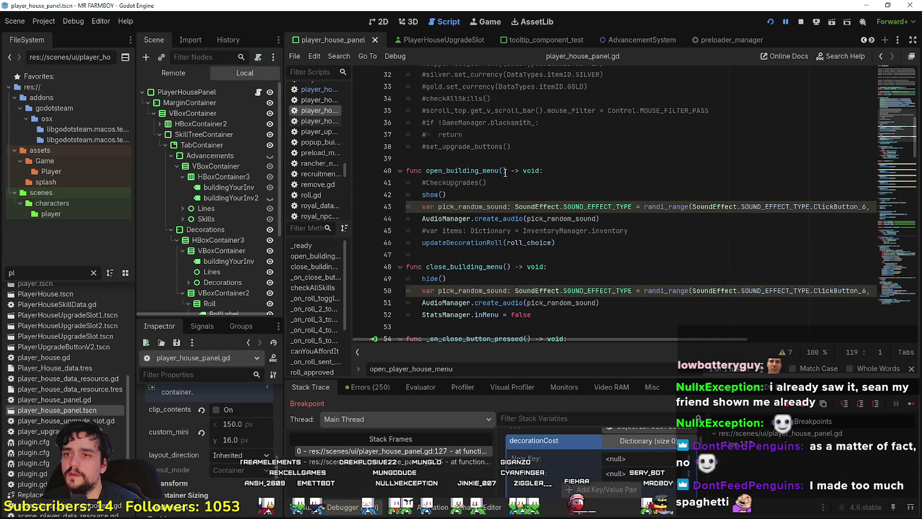
left_click(504, 174)
scroll(515, 221, "up", 7)
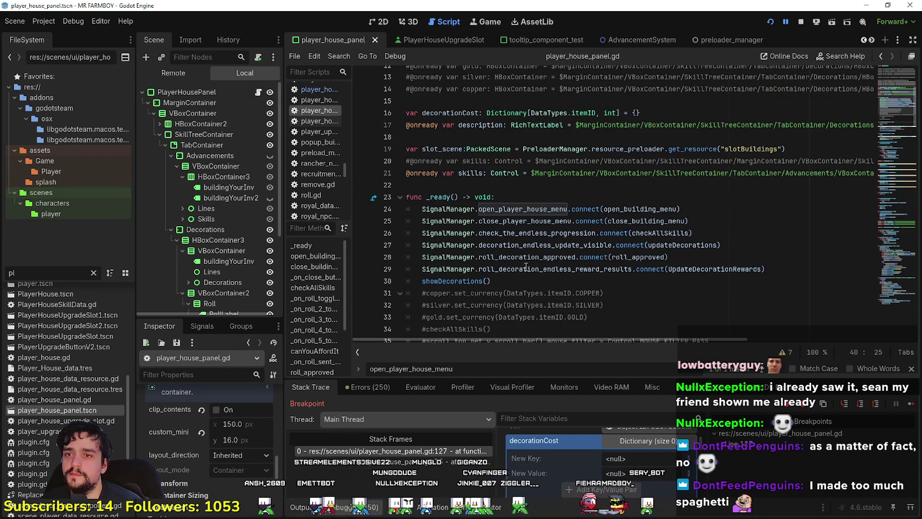
scroll(515, 210, "down", 8)
Step: Give open_building_menu a decorationCost_: Dictionary parameter
type("decorationCost) -> void:")
scroll(593, 188, "up", 3)
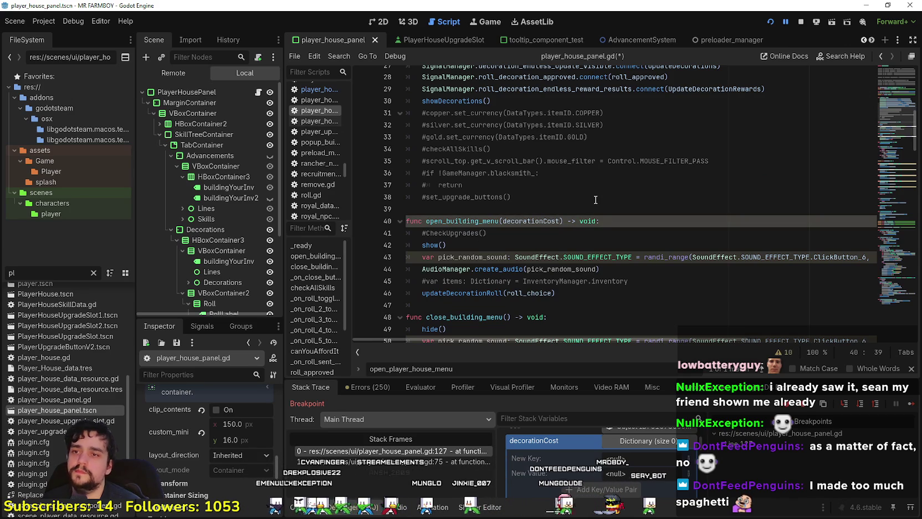
type("_:D")
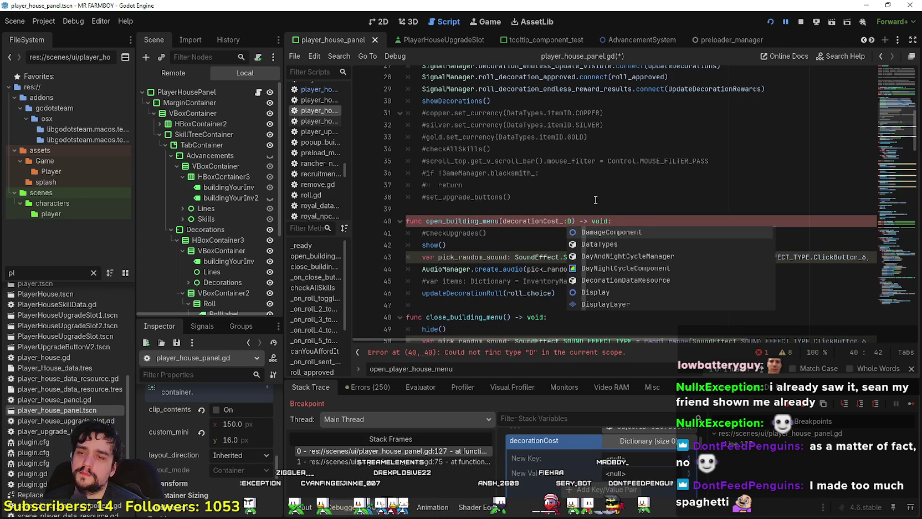
type("ic")
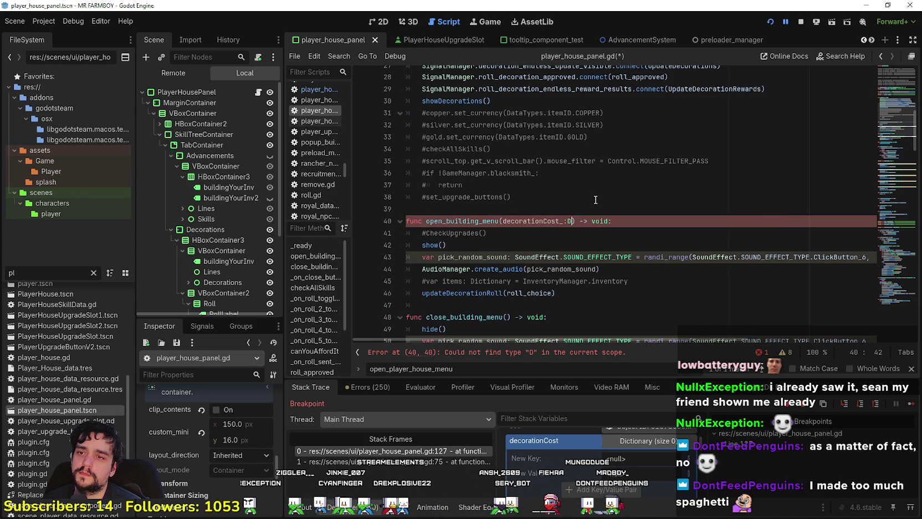
key("Return")
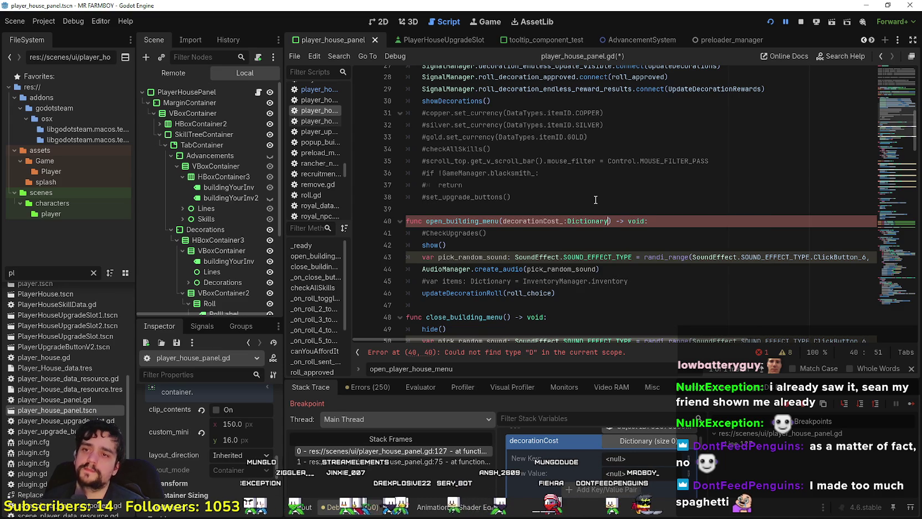
Step: Add 'decorationCost = decorationCost_' on line 46, save the script, and stop the game
double_click(548, 220)
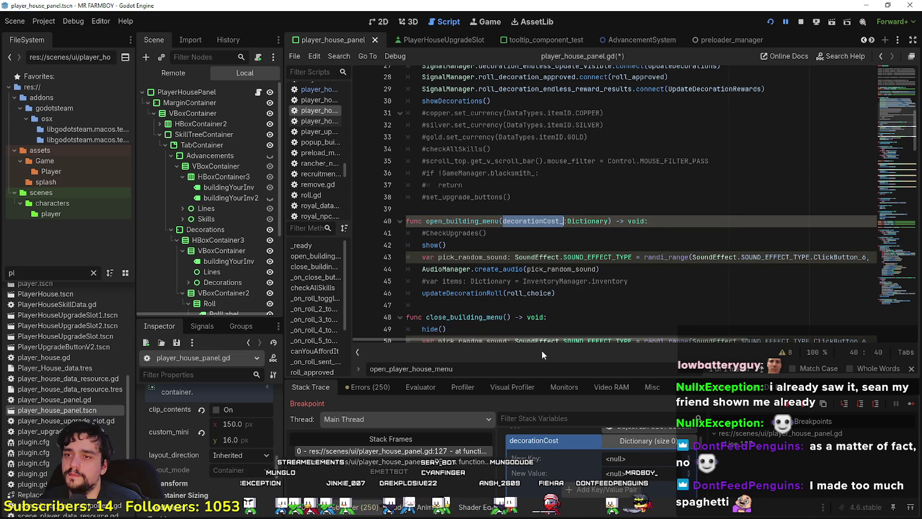
left_click(640, 282)
key("Return")
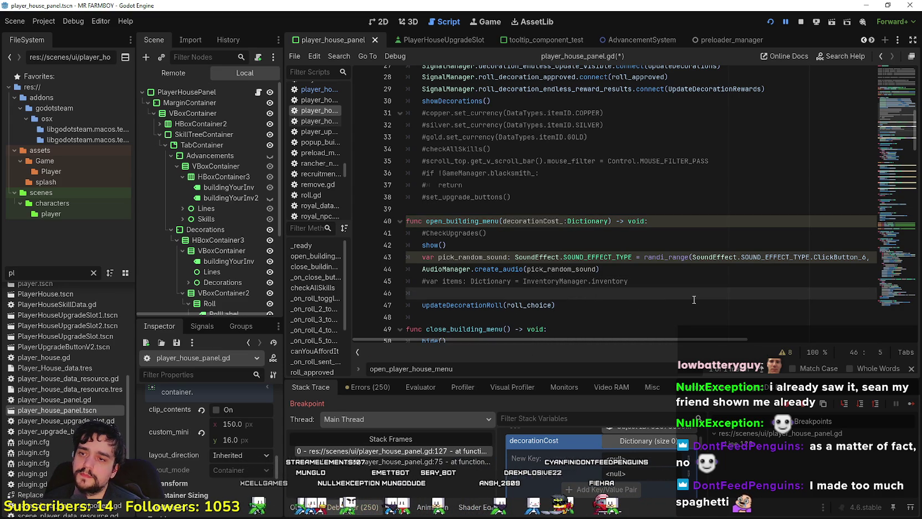
type("de")
key("Return")
type("decorationCost")
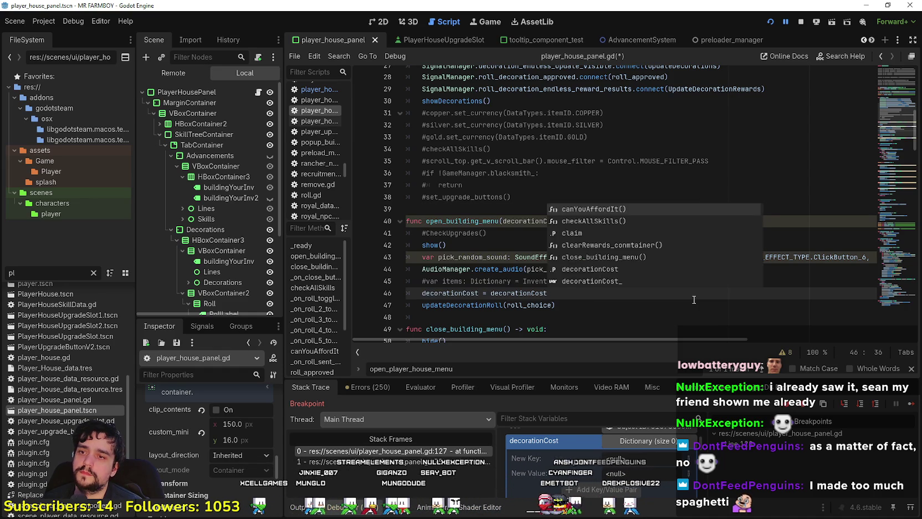
type("_")
key("ctrl+s")
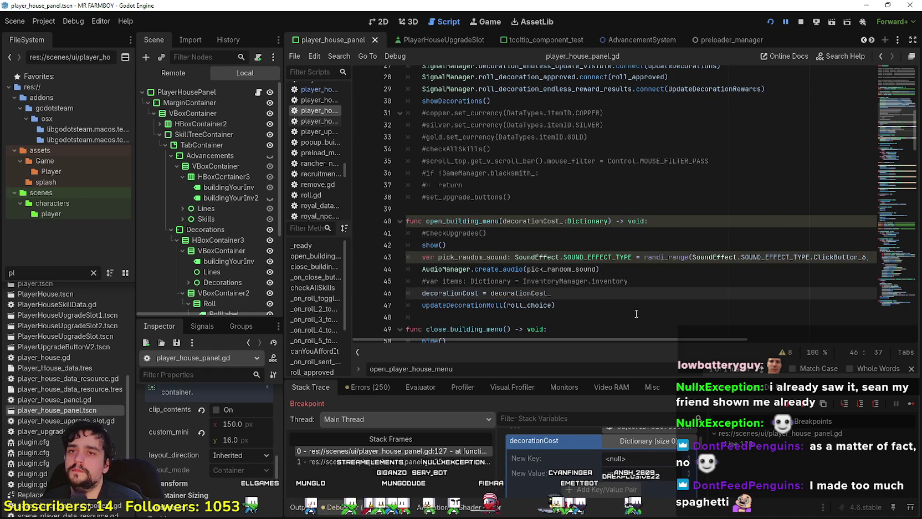
left_click(630, 318)
left_click(800, 22)
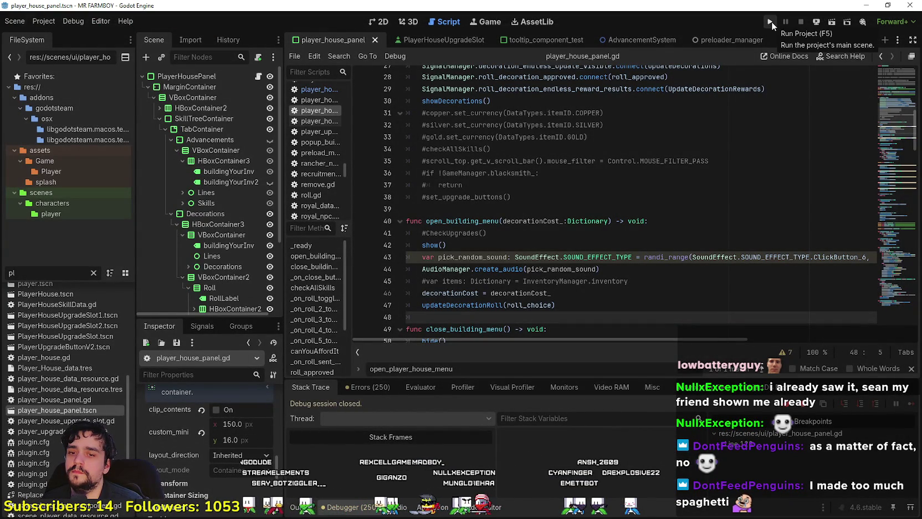
Step: Run the project to launch MR FARMBOY, then switch to the browser's Godot download archive
left_click(771, 22)
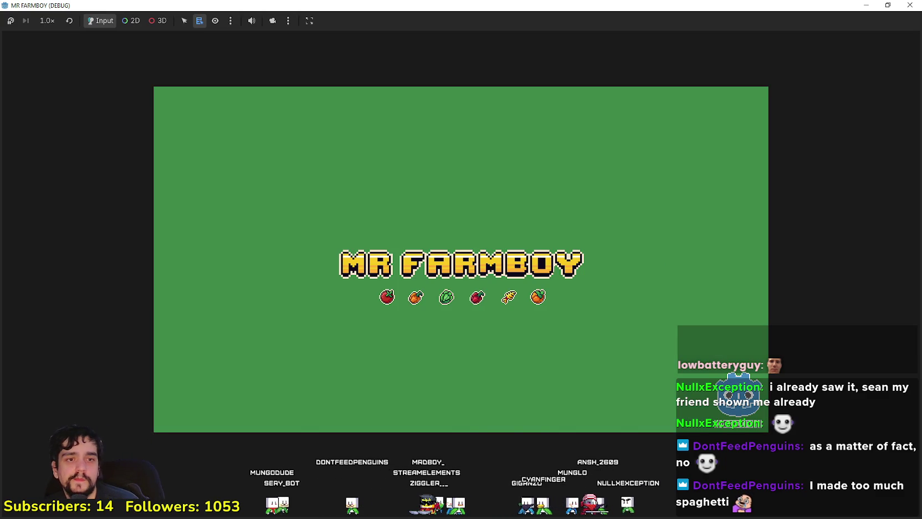
left_click(909, 5)
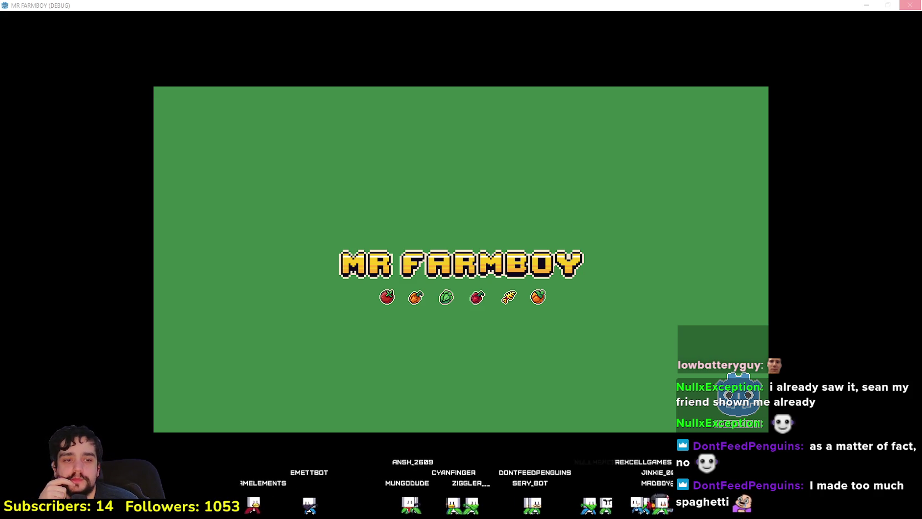
key("alt+Tab")
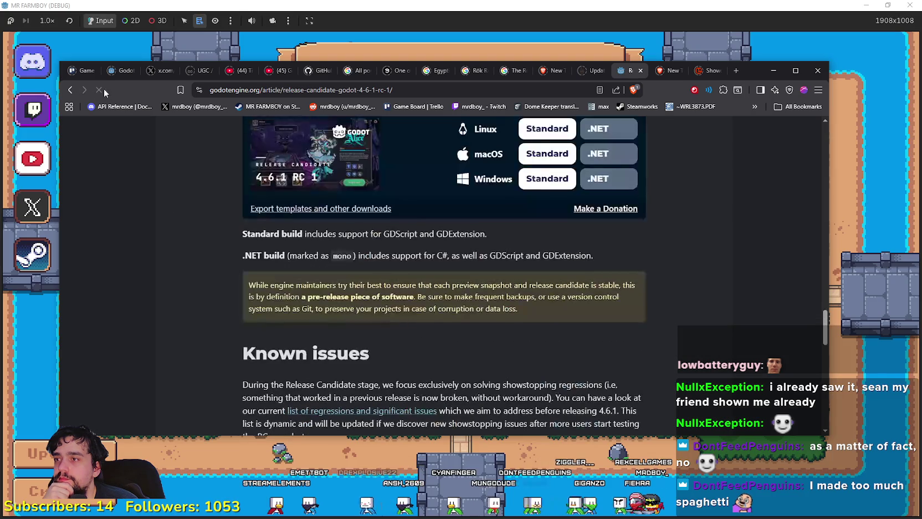
Step: Filter the YouTube No Man's Sky search results to videos uploaded today
left_click(70, 90)
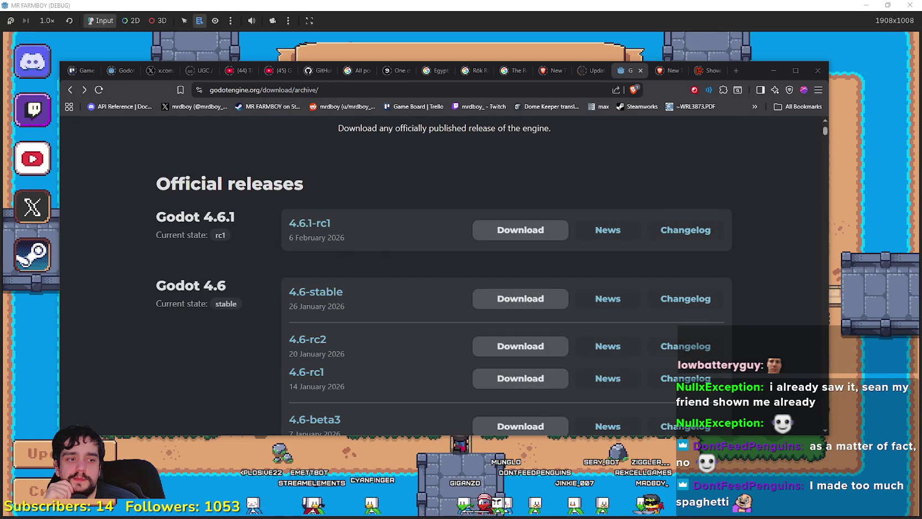
key("alt+Tab")
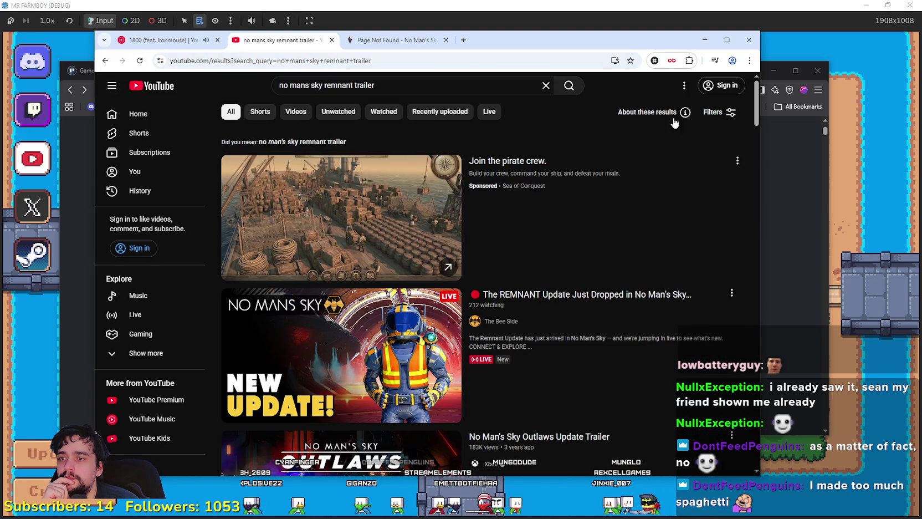
left_click(720, 113)
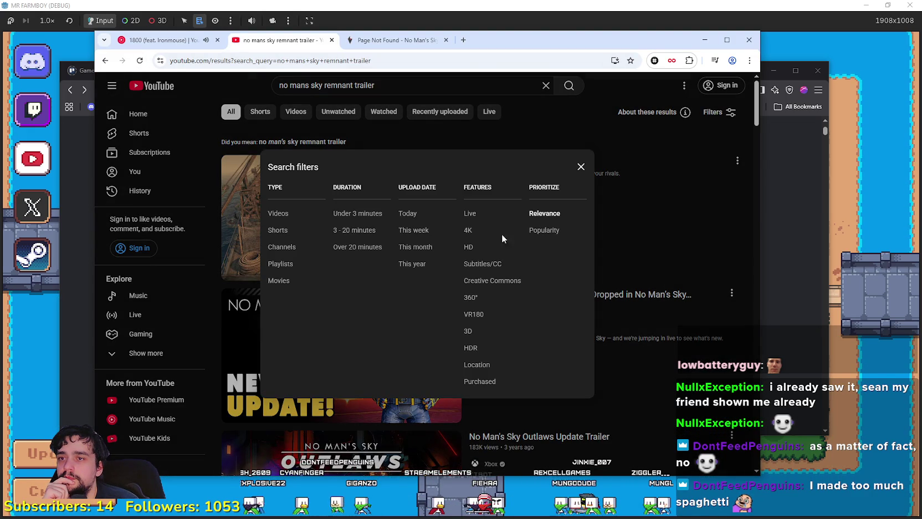
left_click(419, 217)
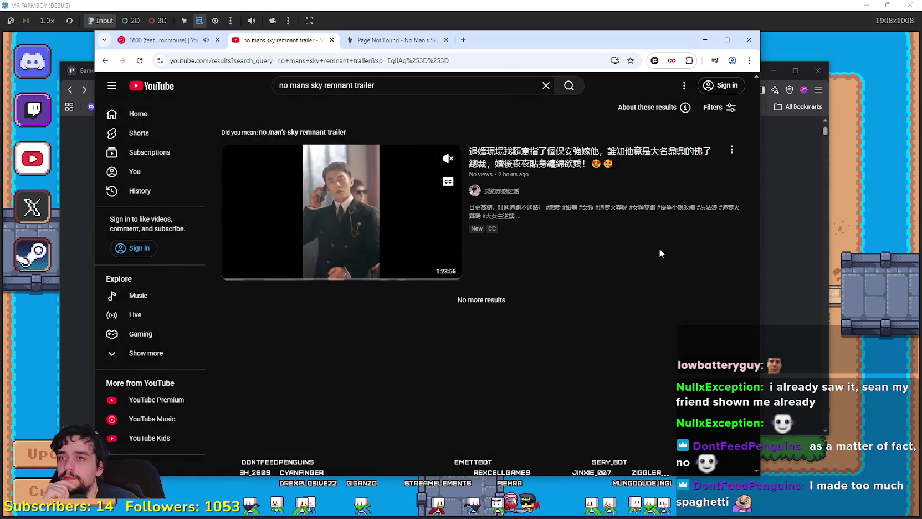
Step: Reload the No Man's Sky Remnant update page and check the latest patch notes
left_click(393, 40)
left_click(140, 61)
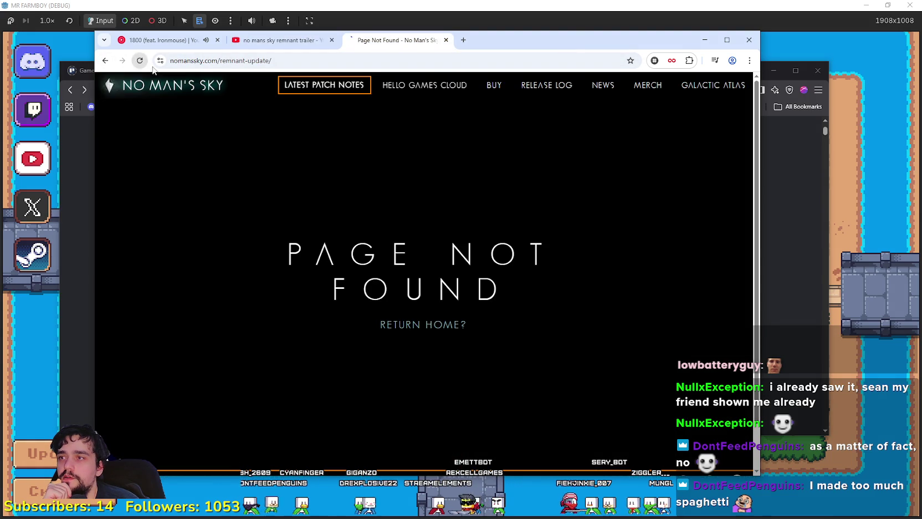
left_click(324, 85)
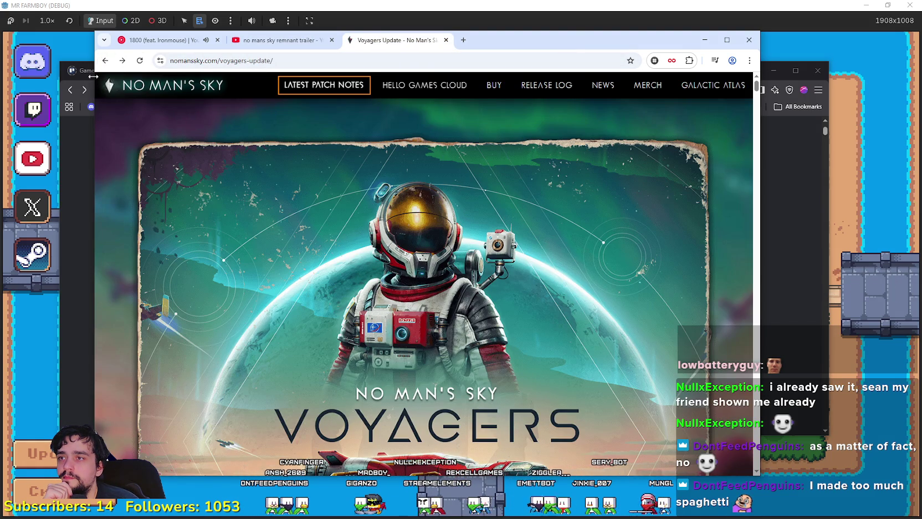
left_click(105, 61)
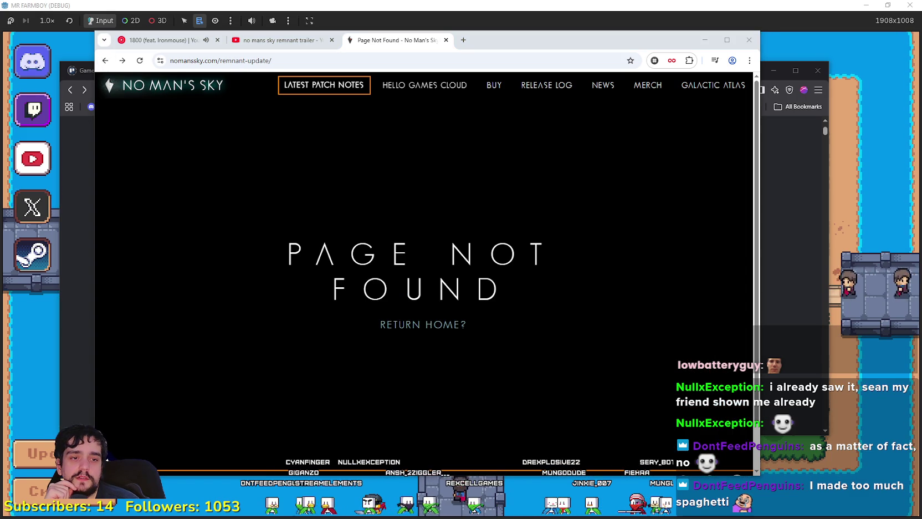
Step: Open the X post author's profile and scroll through their replies feed
key("alt+Tab")
scroll(446, 252, "up", 5)
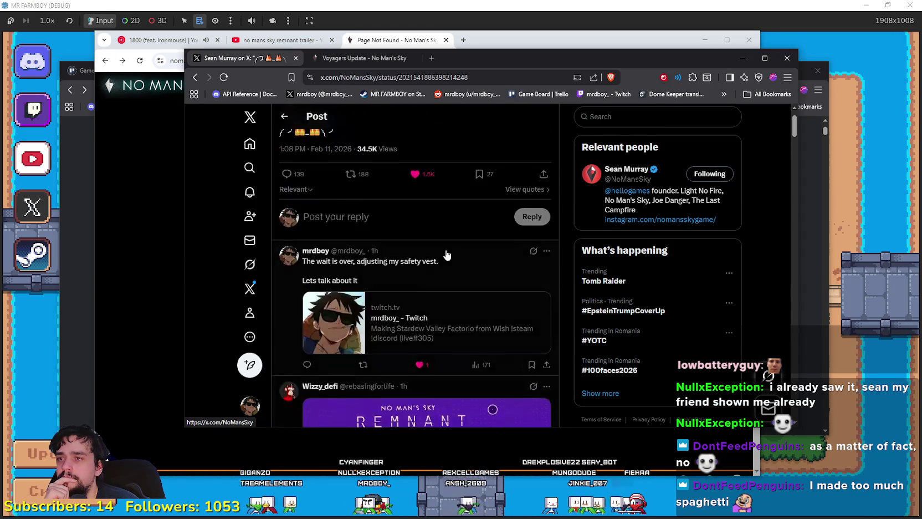
left_click(324, 139)
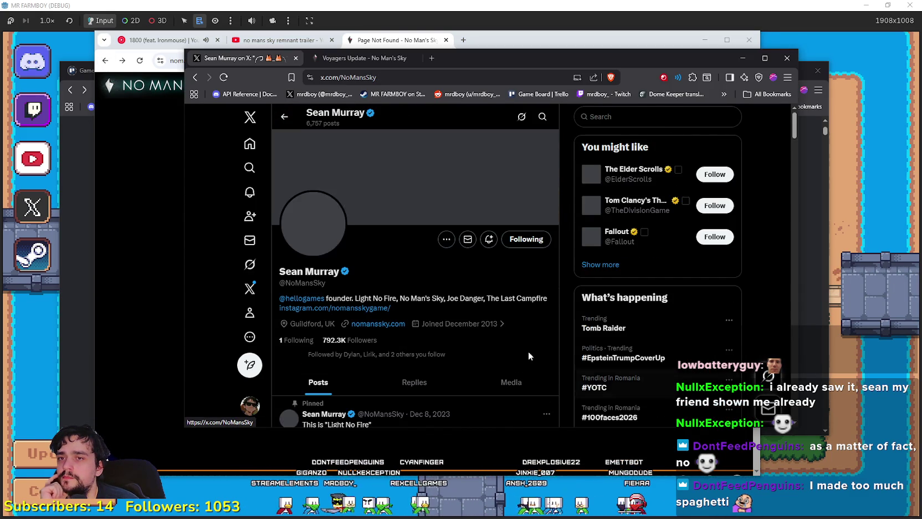
scroll(417, 299, "down", 3)
left_click(415, 190)
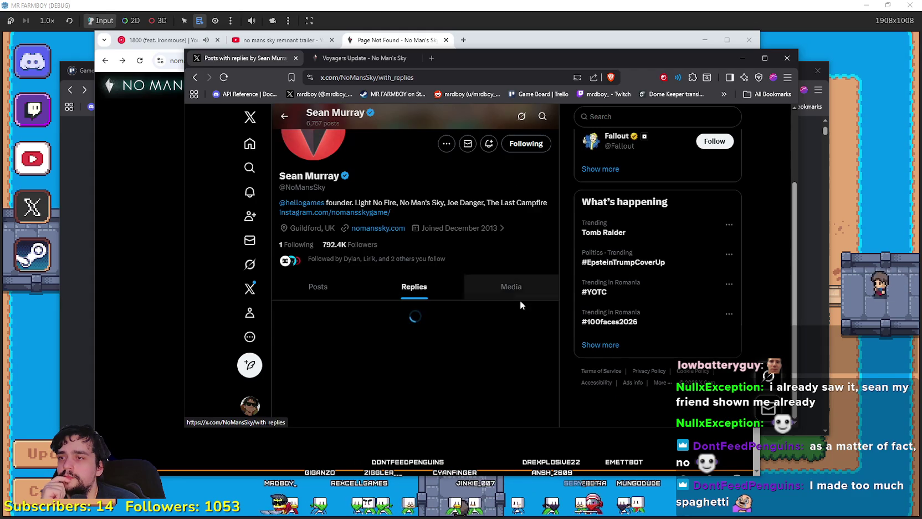
scroll(387, 355, "down", 5)
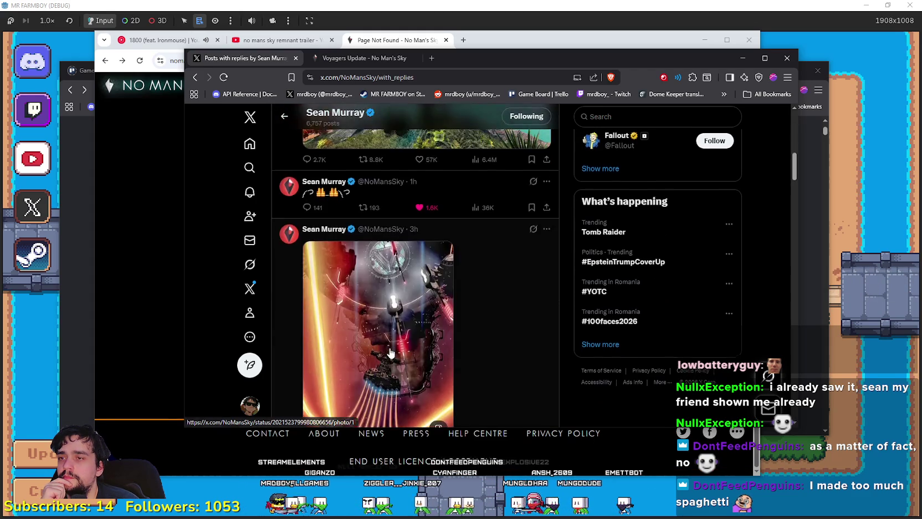
scroll(390, 352, "up", 2)
scroll(390, 352, "up", 5)
scroll(393, 350, "down", 8)
scroll(398, 348, "up", 2)
scroll(401, 348, "down", 1)
scroll(401, 348, "down", 10)
scroll(469, 305, "up", 3)
Step: Bring MR FARMBOY's game window to the front and open its save-game list
left_click(87, 167)
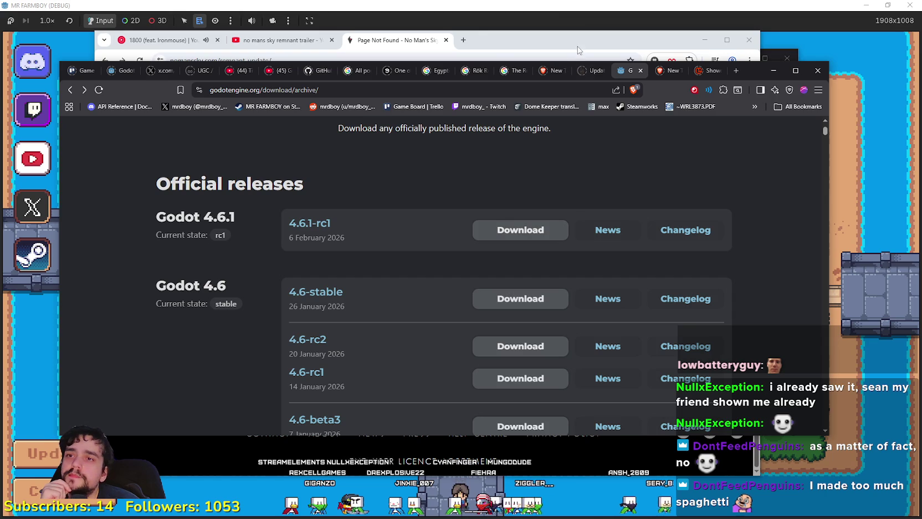
left_click(528, 5)
left_click(457, 234)
scroll(460, 249, "down", 2)
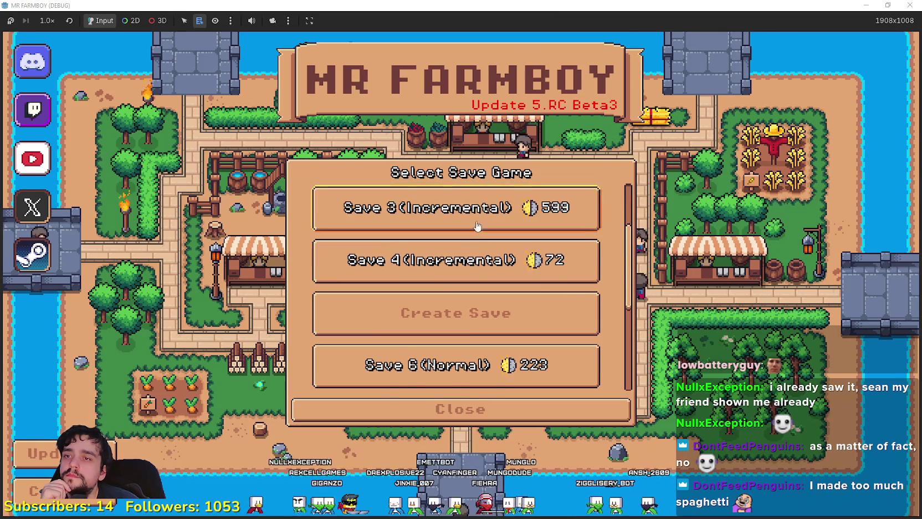
Step: Load the Save 3 (Incremental) game and resume it from the breakpoint
left_click(434, 242)
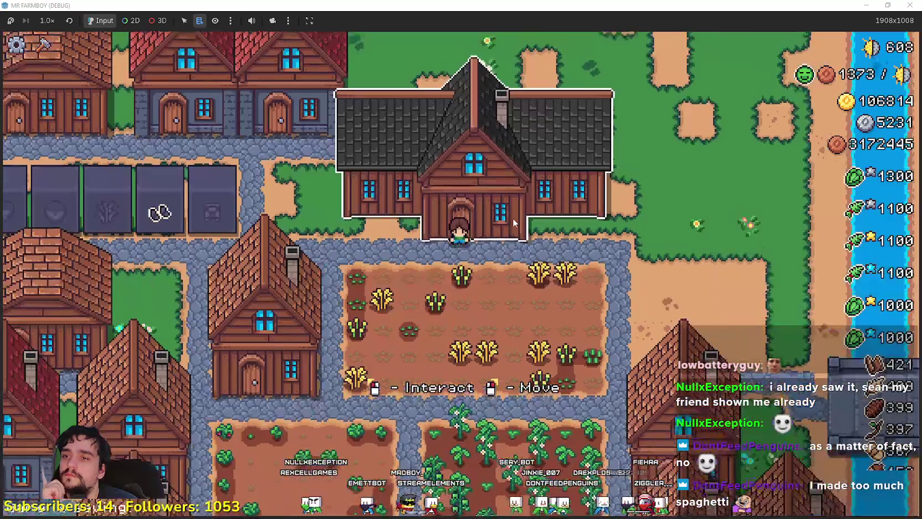
key("alt+Tab")
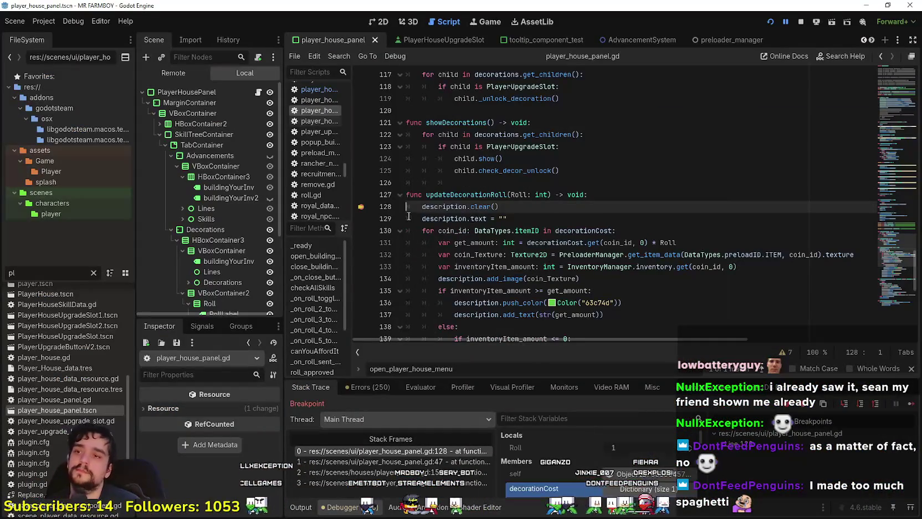
key("F12")
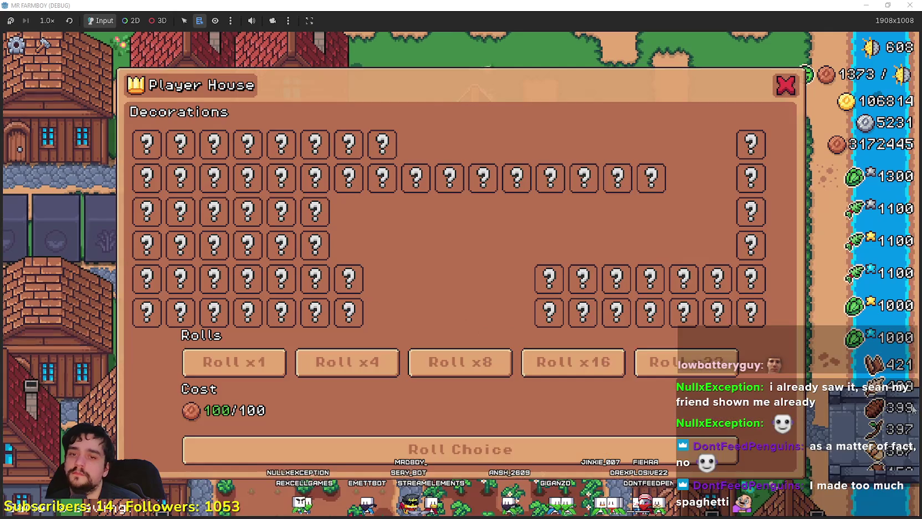
Step: Cycle through the x1 to x32 roll amounts, checking costs from 100 to 3200
left_click(380, 363)
left_click(460, 363)
left_click(571, 364)
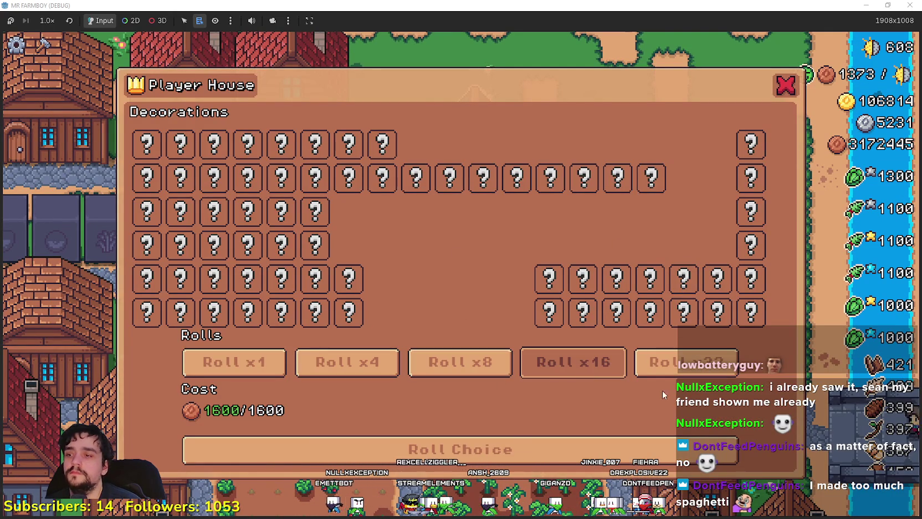
left_click(659, 363)
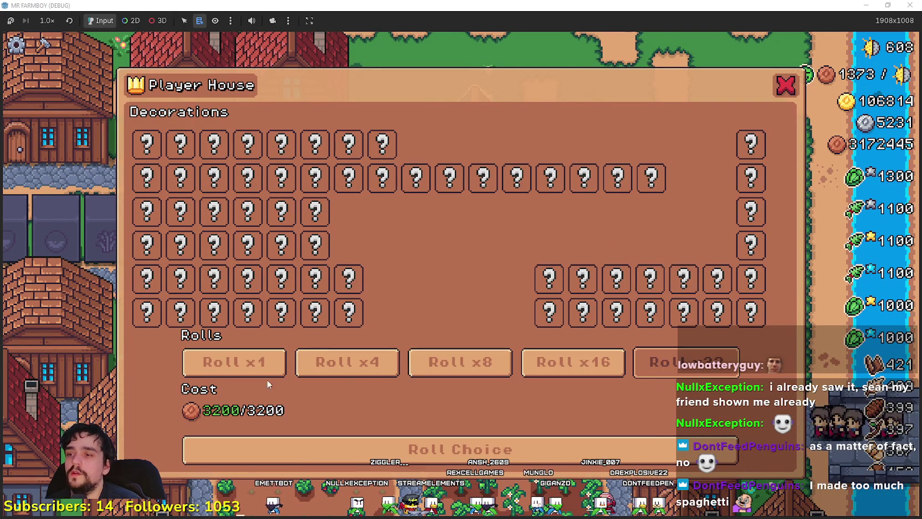
left_click(265, 365)
left_click(428, 363)
left_click(344, 362)
left_click(233, 363)
left_click(428, 363)
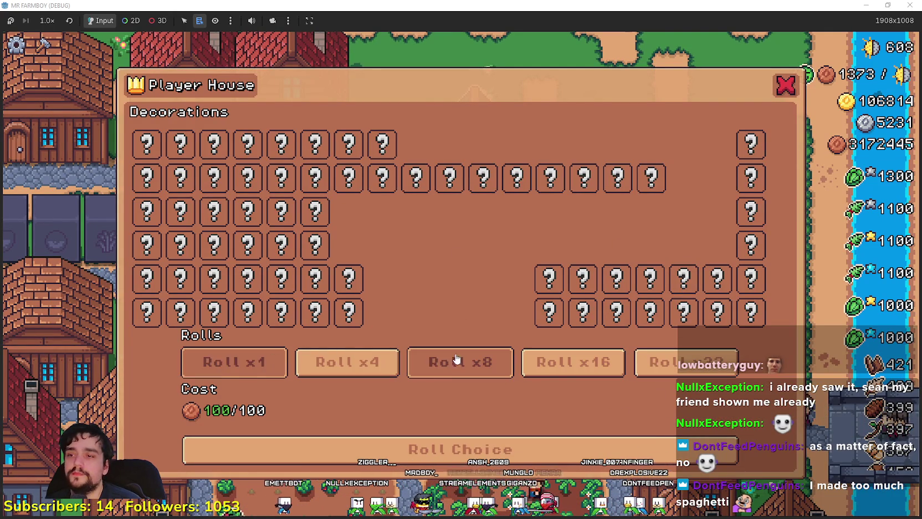
Step: Compare x16 and x32 costs, settle on x8 for 800, and attempt the roll
left_click(657, 363)
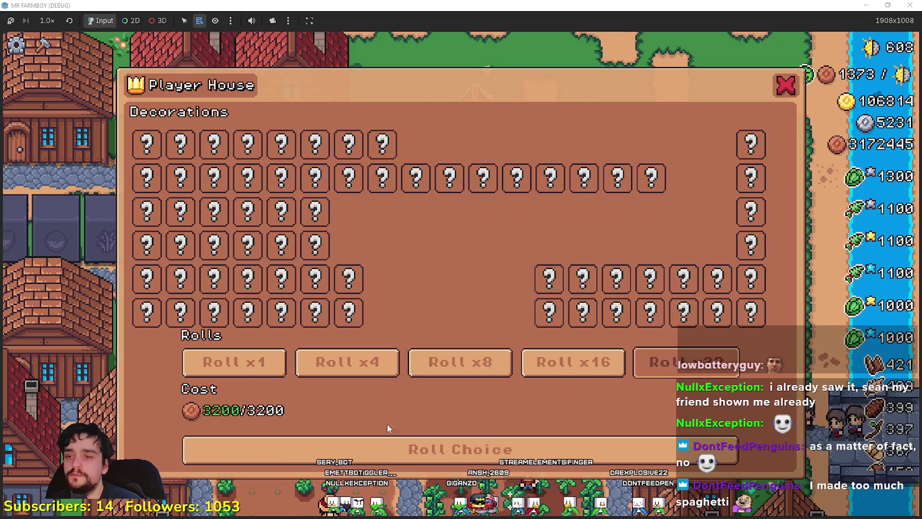
left_click(343, 360)
left_click(482, 370)
left_click(588, 370)
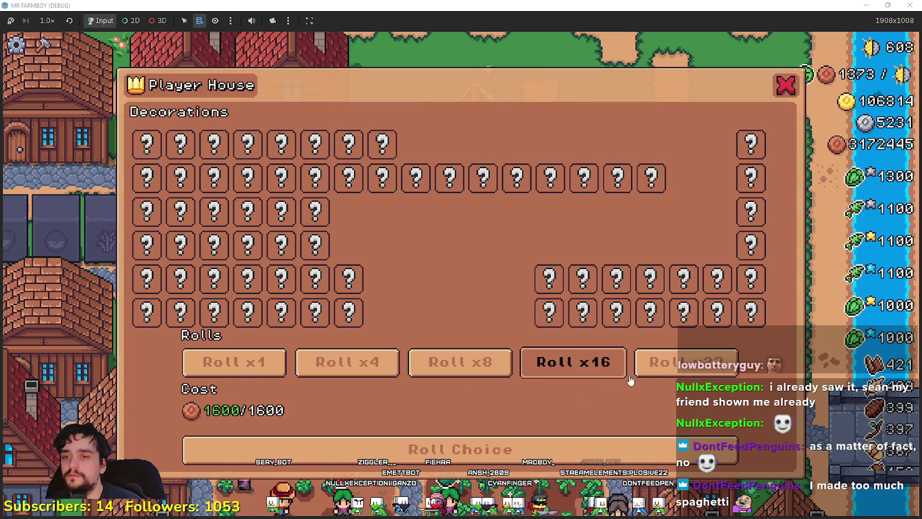
left_click(673, 373)
left_click(593, 363)
left_click(482, 363)
left_click(479, 459)
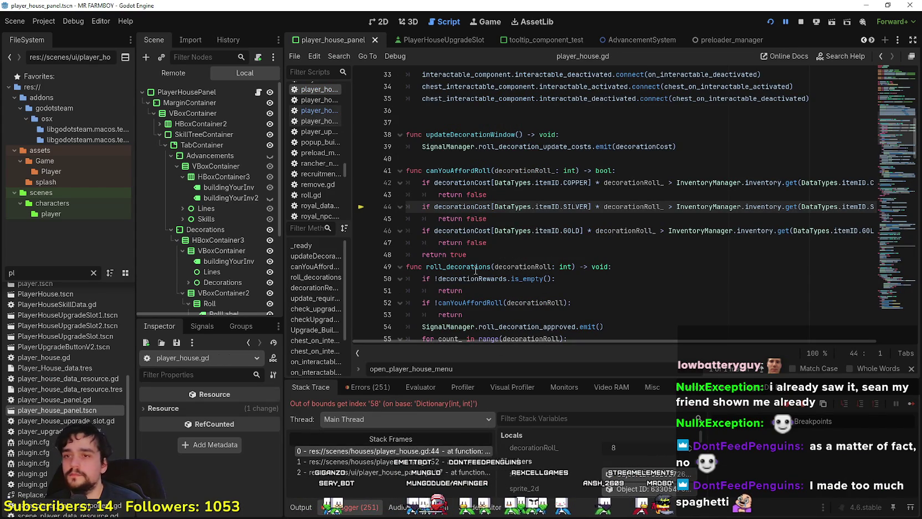
Step: Inspect the inventory lookup and silver check on lines 42–44 of player_house.gd
left_click(798, 182)
left_click_drag(810, 183, 881, 183)
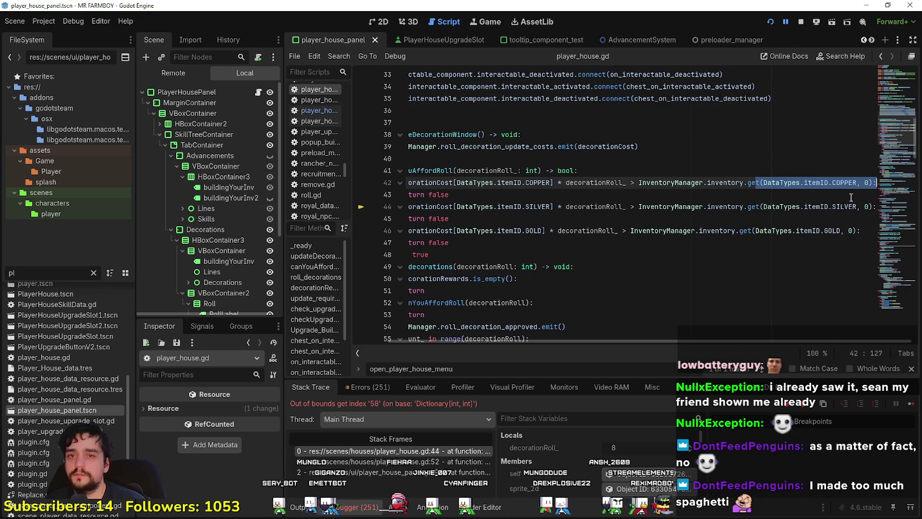
left_click(828, 206)
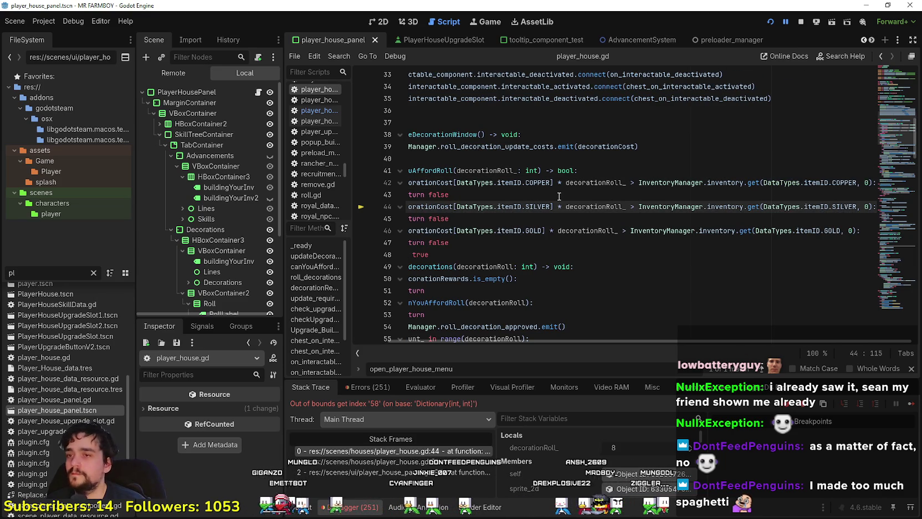
left_click_drag(558, 195, 408, 194)
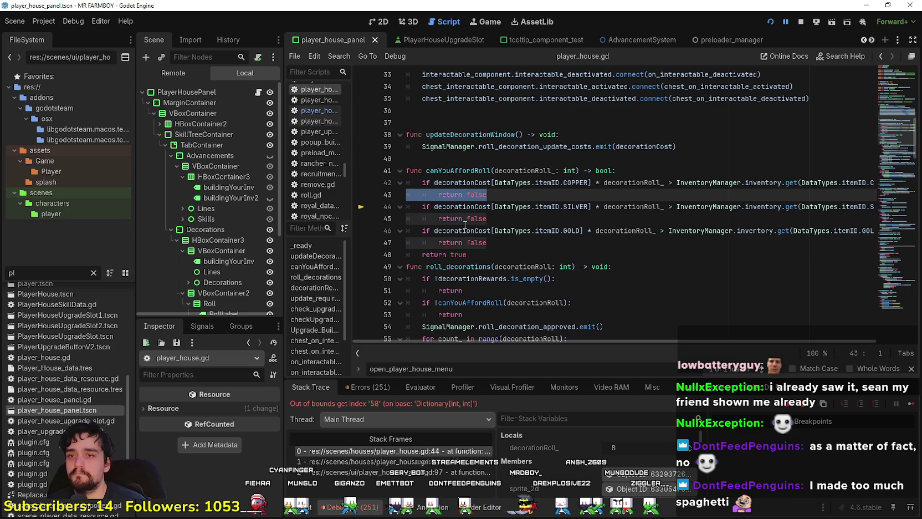
Step: Prefix line 44's silver check with decorationCost.has(DataTypes.itemID.SILVER) and
left_click(433, 205)
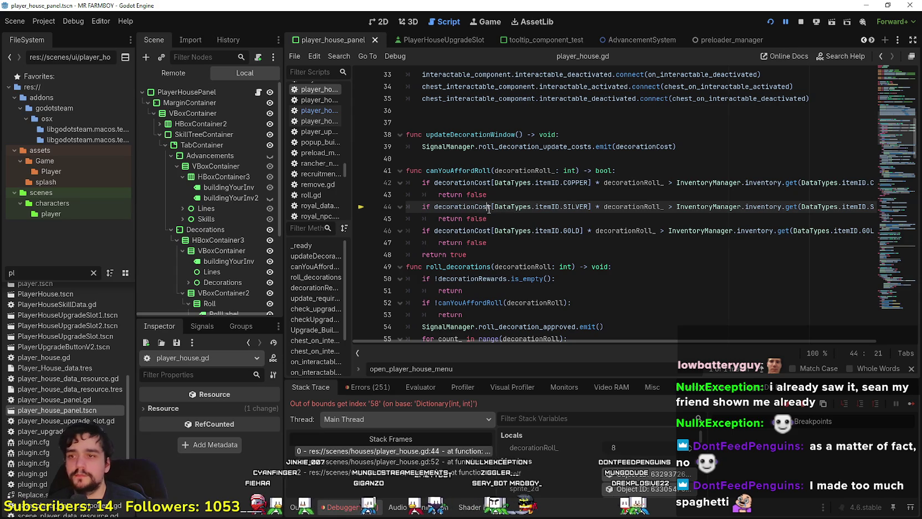
double_click(458, 207)
key("ctrl+c")
left_click(434, 207)
key("ctrl+v")
type(".has()")
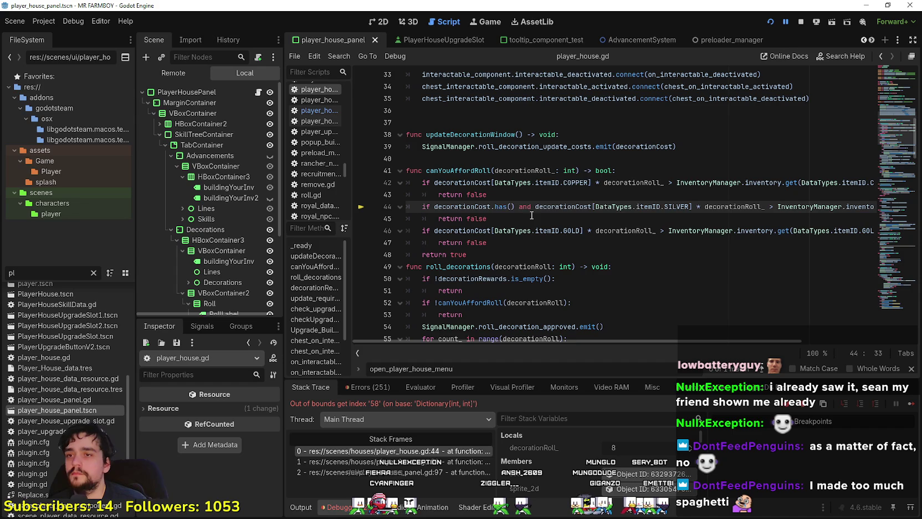
left_click(682, 200)
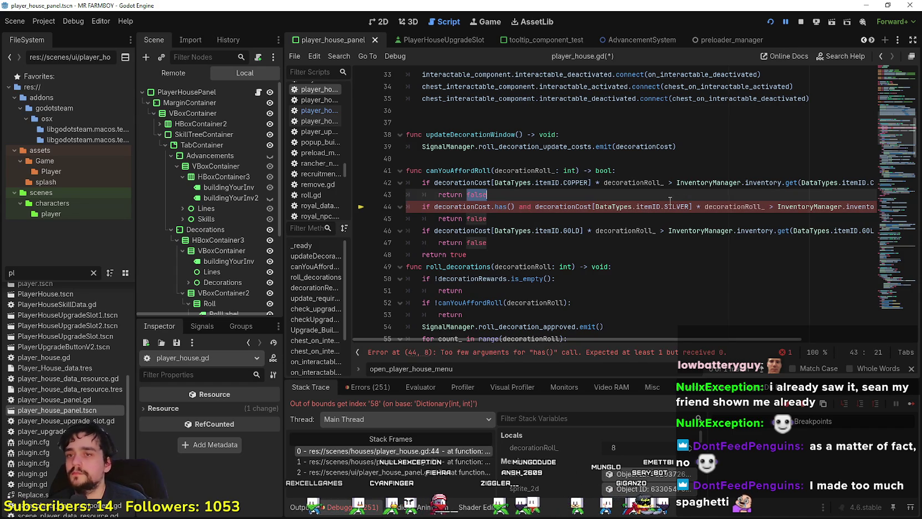
double_click(671, 202)
left_click(611, 205)
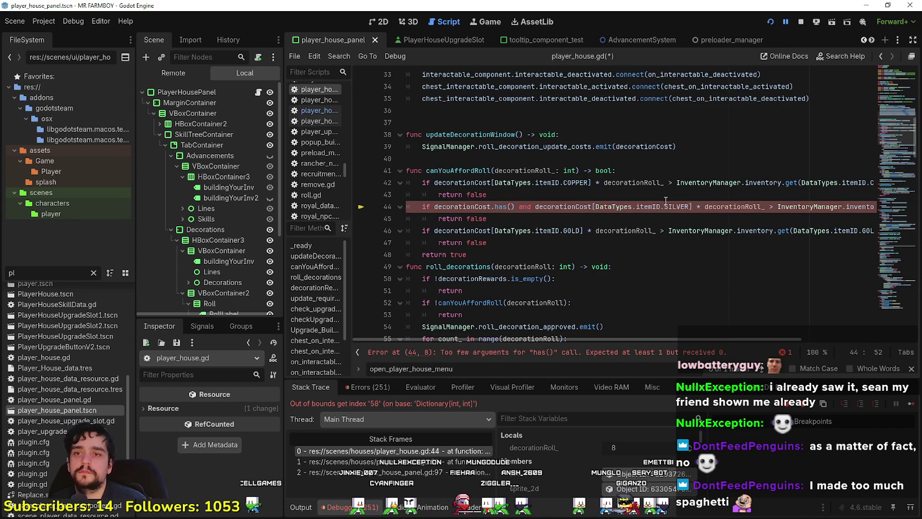
type("DataTypes.itemID.SILVER")
left_click_drag(624, 206, 433, 206)
key("ctrl+c")
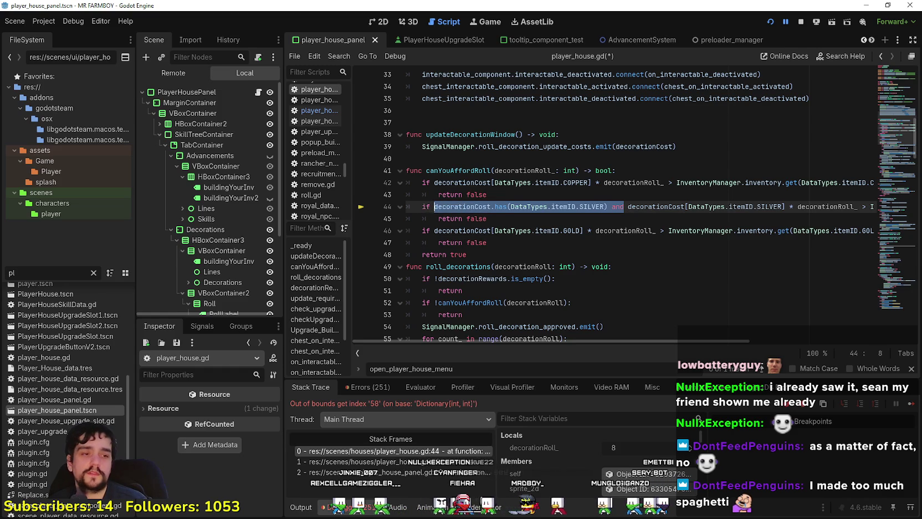
Step: Switch the browser to the YouTube Music tab, then hide it again
key("alt+Tab")
left_click(174, 40)
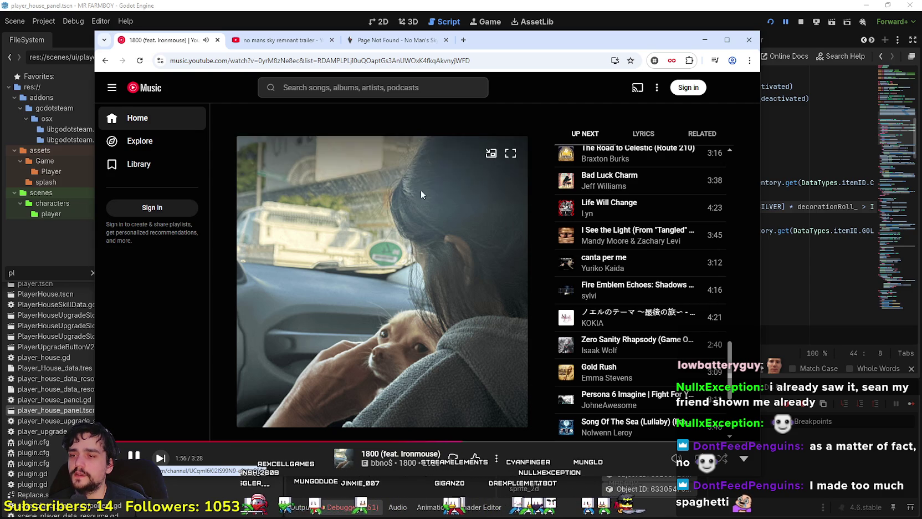
left_click(702, 40)
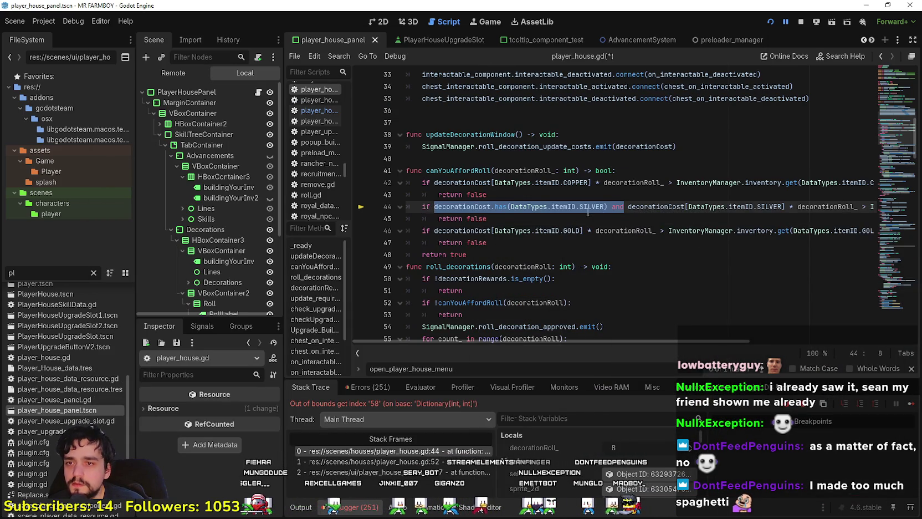
Step: Add the same has() guard to line 46 using GOLD, and save the script
left_click_drag(612, 207, 434, 207)
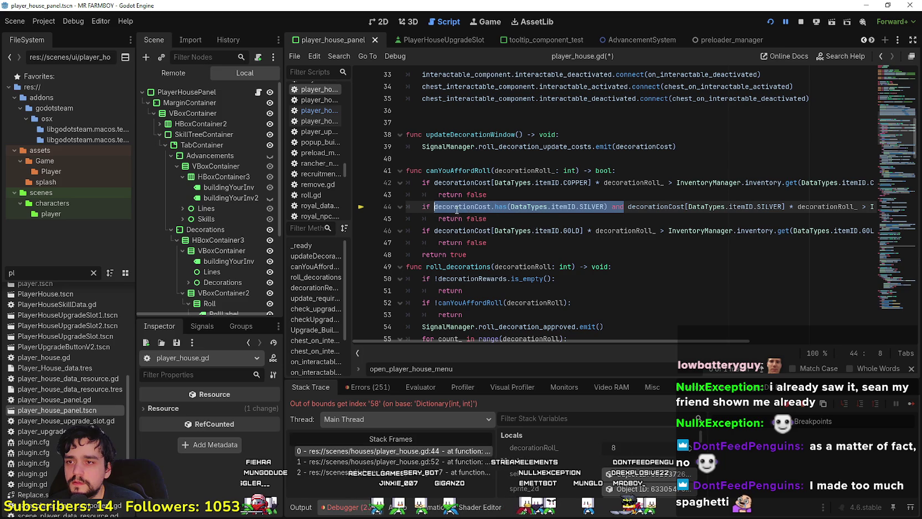
left_click(433, 231)
key("ctrl+v")
double_click(580, 231)
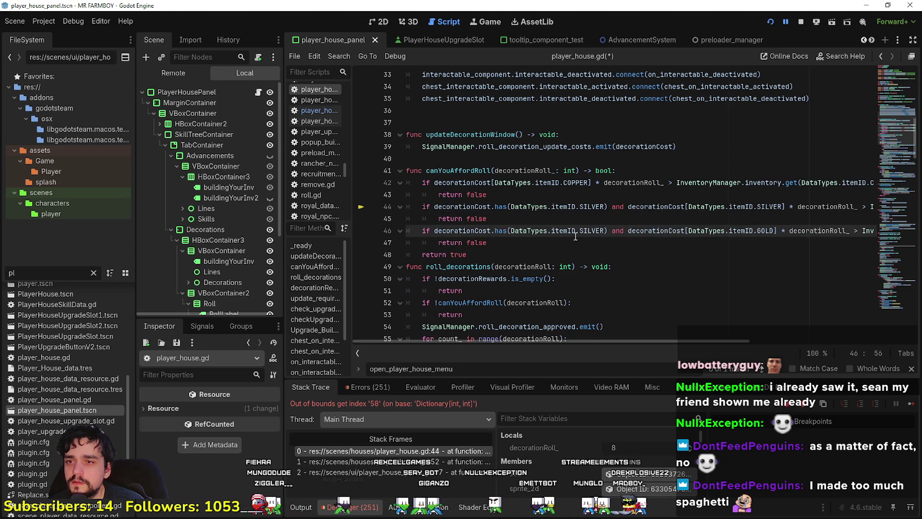
type("GOLD")
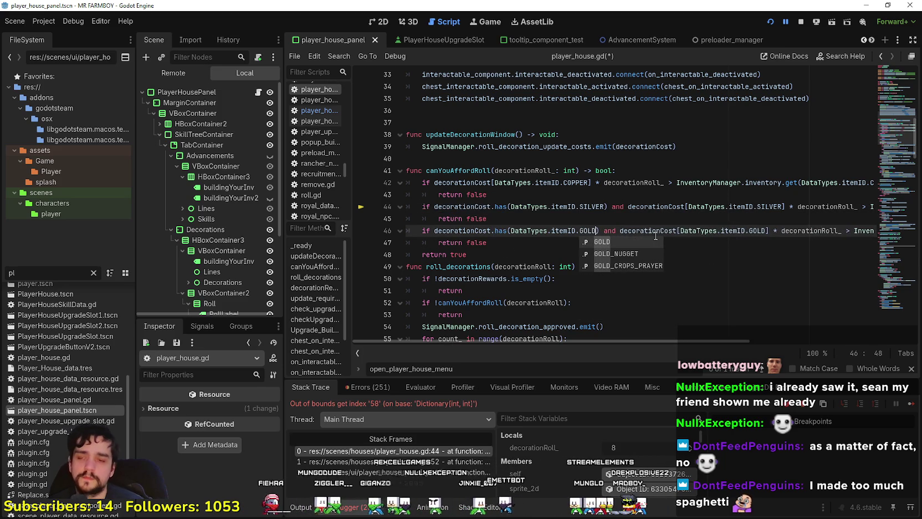
left_click(559, 171)
key("ctrl+s")
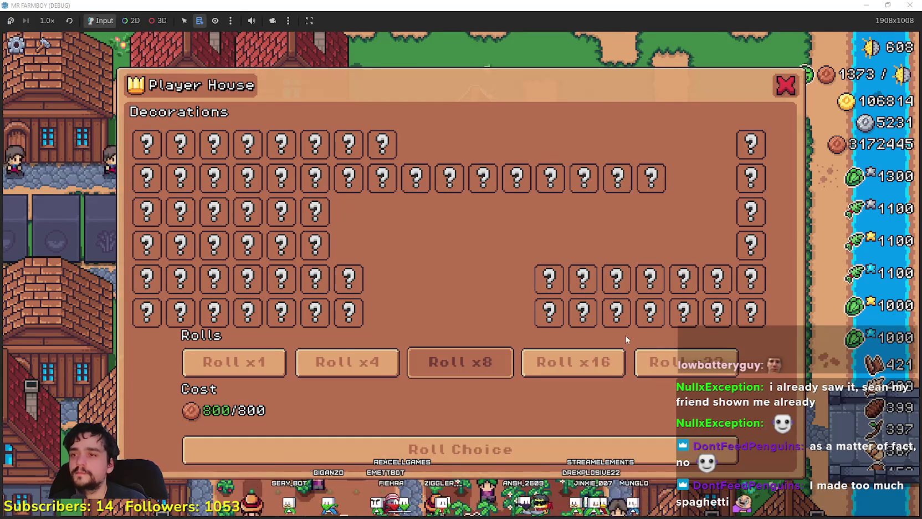
Step: Roll and claim decorations, roll x16, then roll x8 until the debugger breaks at line 66
key("Escape")
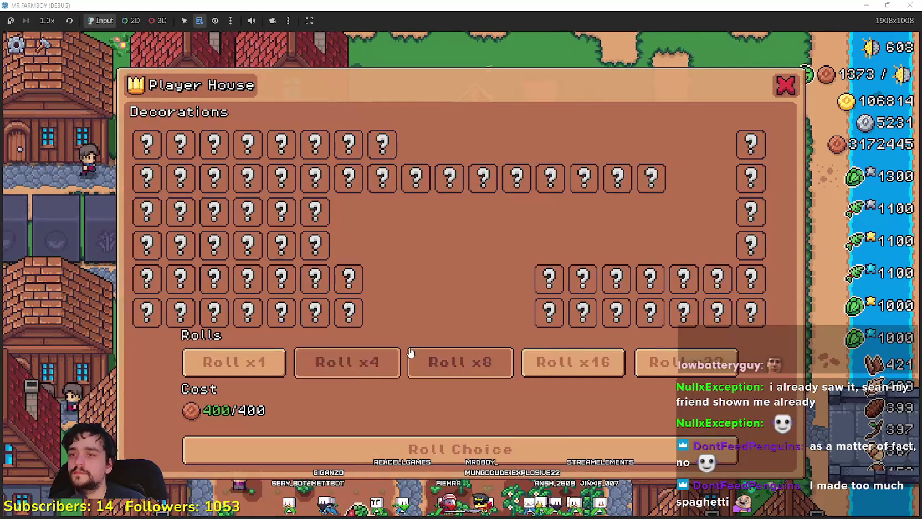
left_click(423, 441)
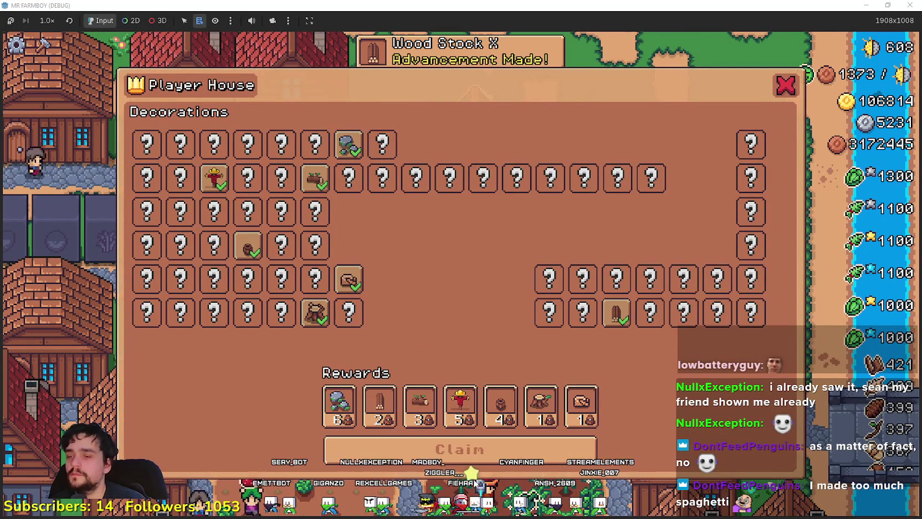
left_click(480, 449)
left_click(480, 449)
left_click(480, 444)
left_click(459, 363)
left_click(480, 443)
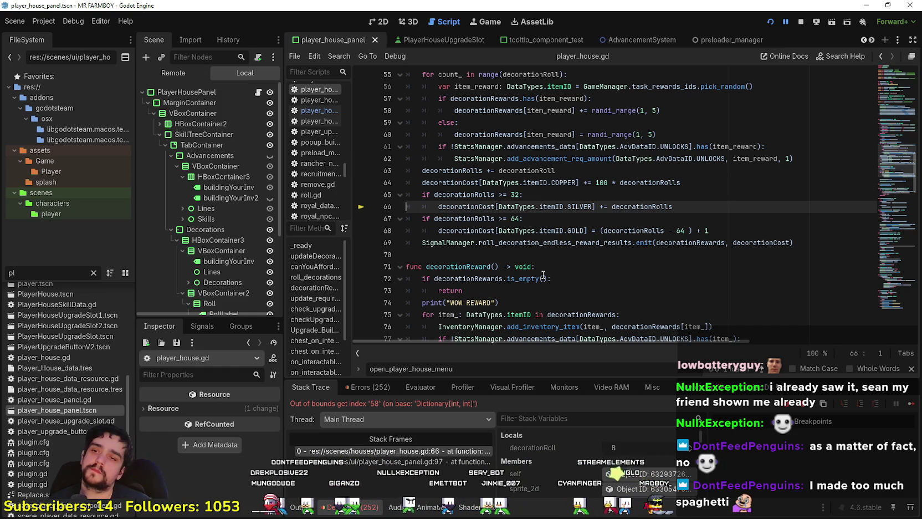
Step: Insert a new if decorationCost.has() line above the silver cost increment
left_click(541, 198)
key("Return")
type("if")
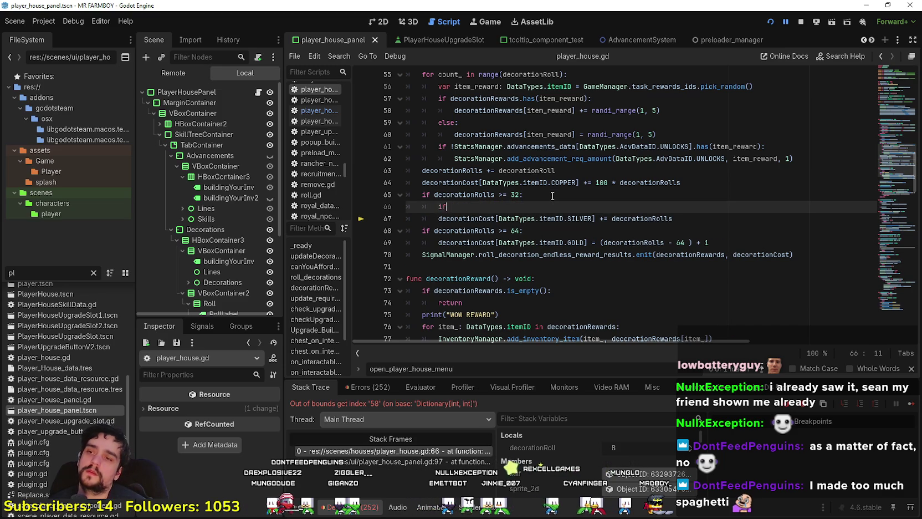
left_click_drag(438, 218, 566, 220)
double_click(488, 218)
left_click(485, 206)
type("decorationCost")
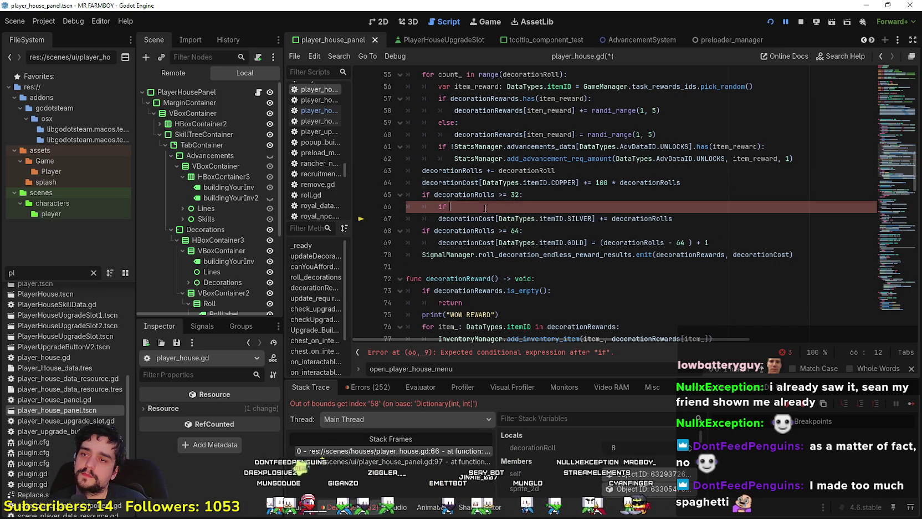
type(".has(")
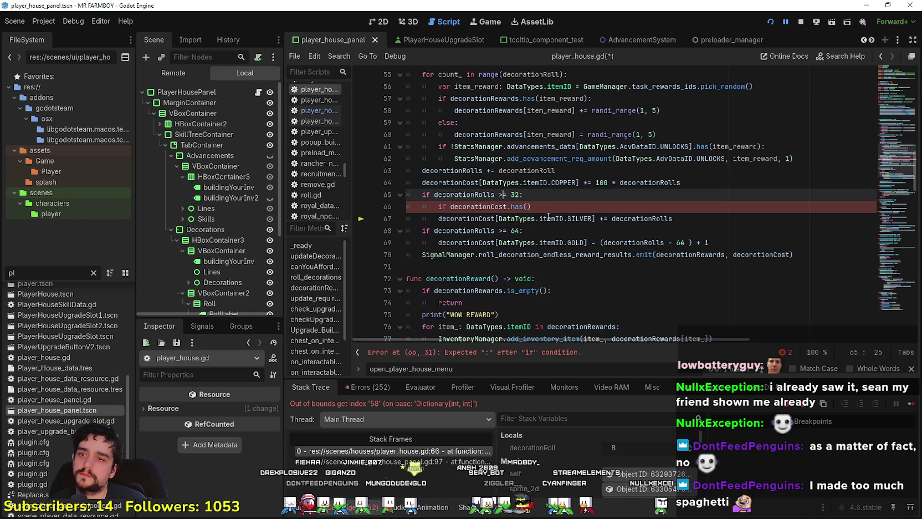
left_click(568, 219)
left_click(524, 207)
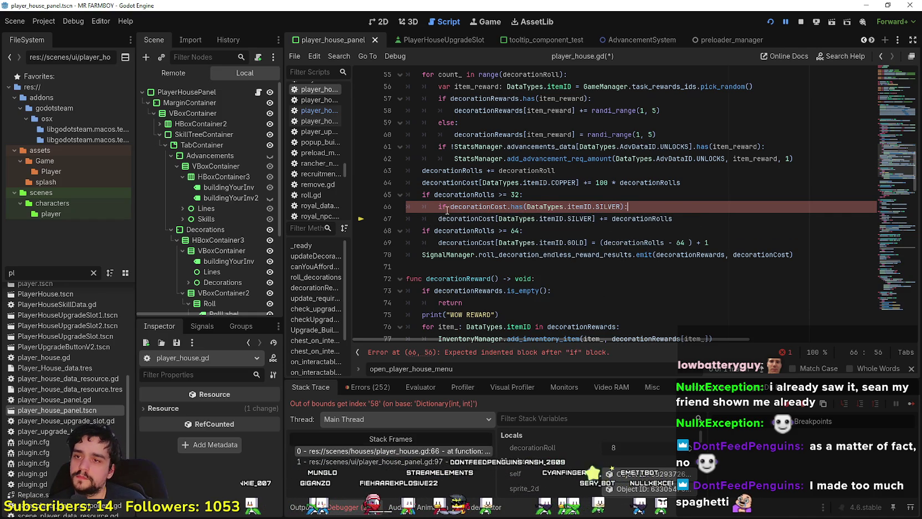
type("!")
Step: Move the silver cost increment inside the new if block and save the script
left_click(633, 205)
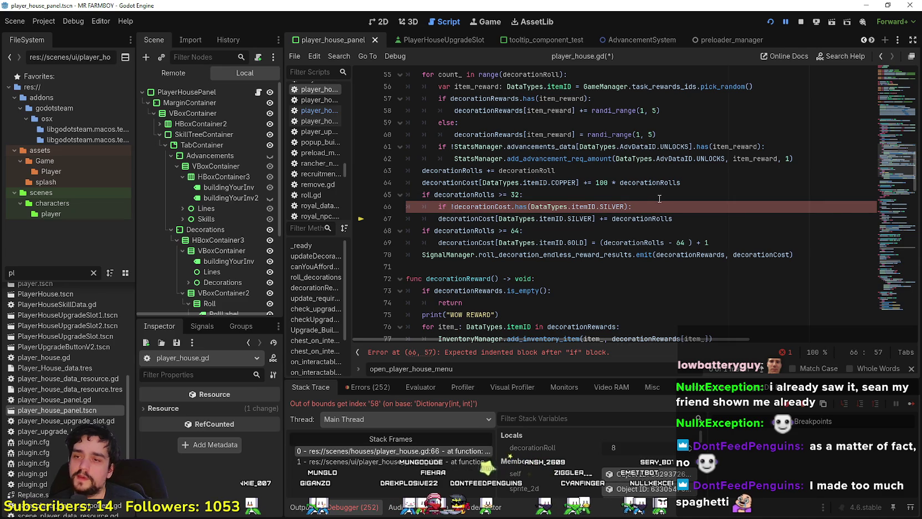
key("Return")
double_click(456, 242)
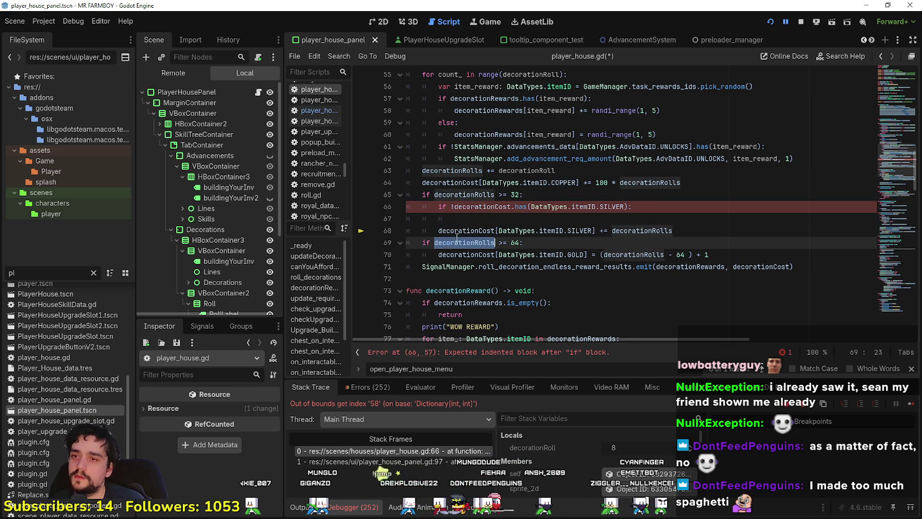
left_click_drag(443, 230, 622, 234)
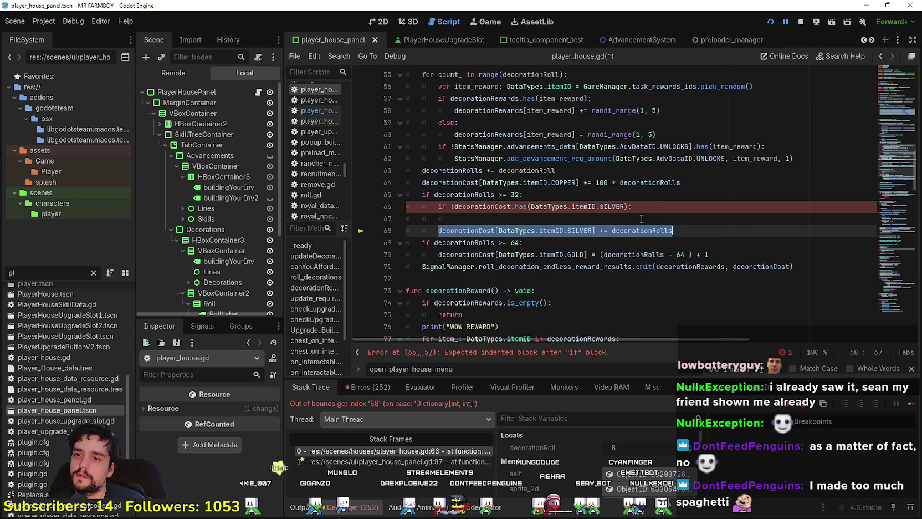
key("ctrl+c")
left_click(642, 218)
key("ctrl+v")
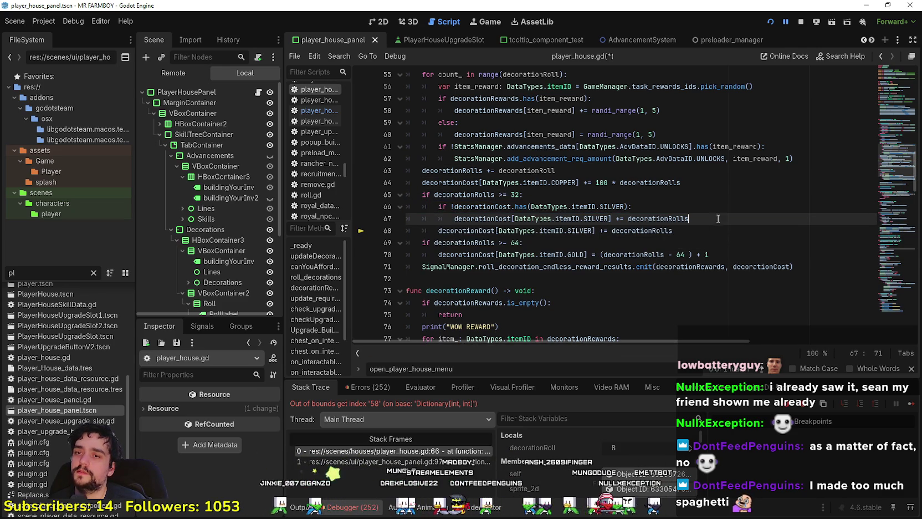
left_click(710, 230)
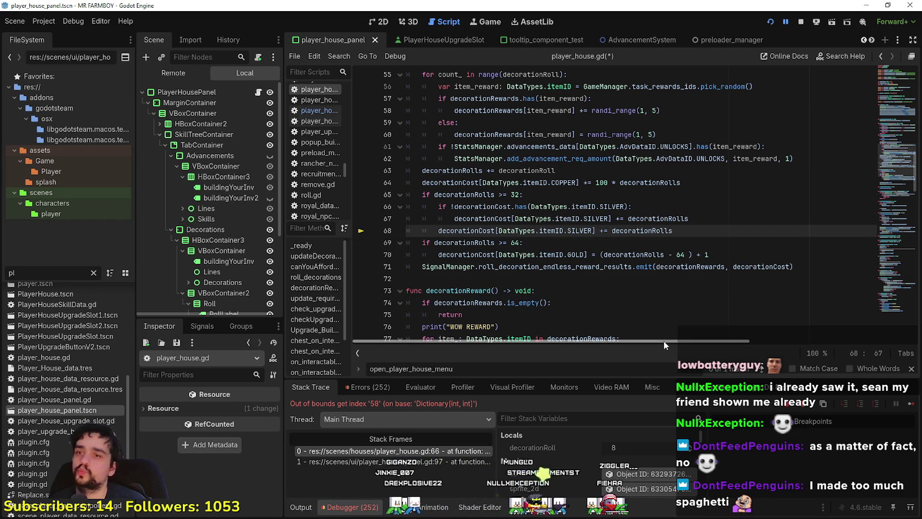
key("ctrl+s")
Step: Delete the stray empty line after the silver cost, save, and resume the game
left_click_drag(638, 209, 416, 212)
left_click(674, 242)
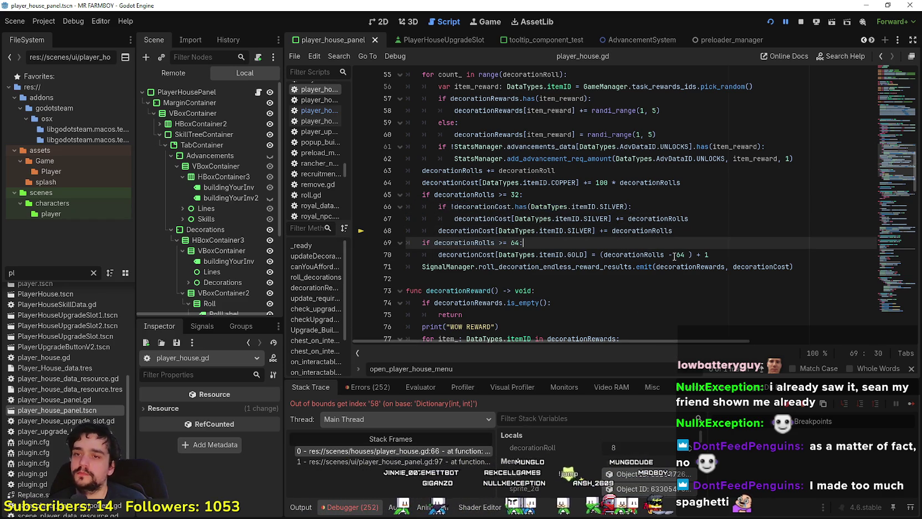
key("Return")
key("BackSpace")
key("BackSpace")
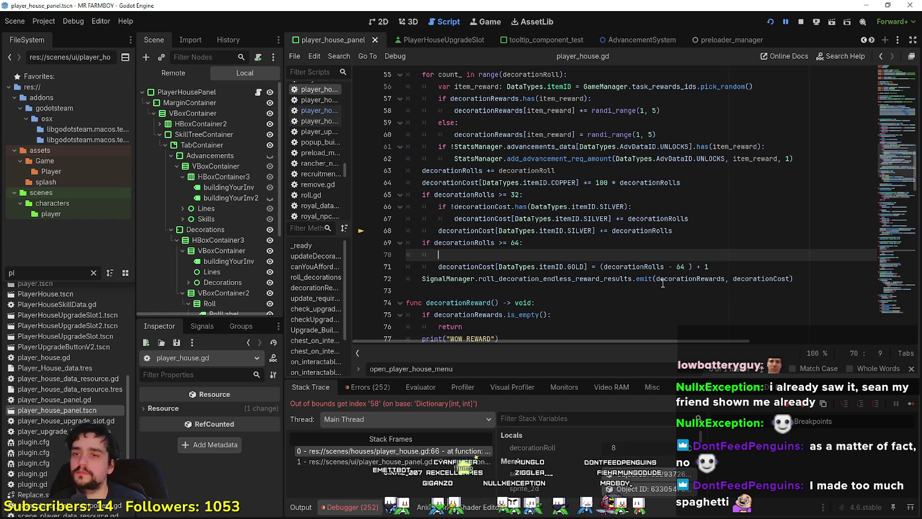
key("BackSpace")
key("ctrl+s")
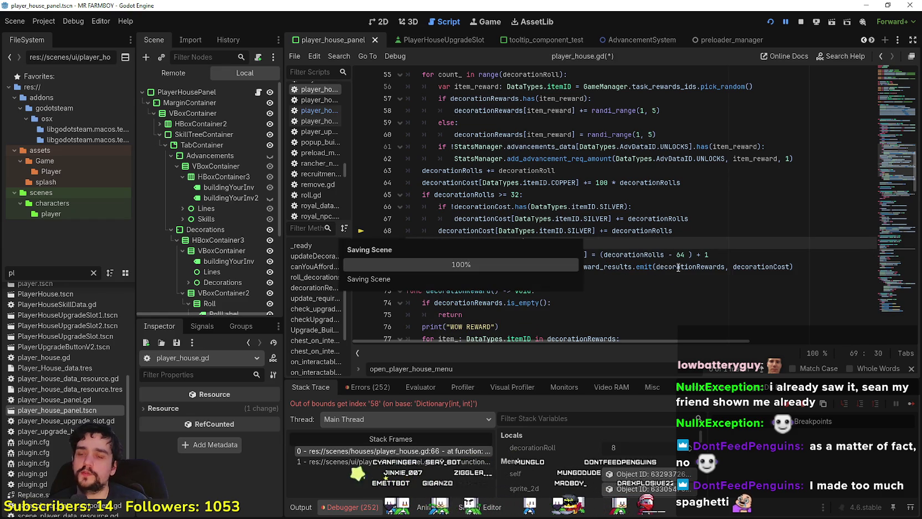
left_click(912, 406)
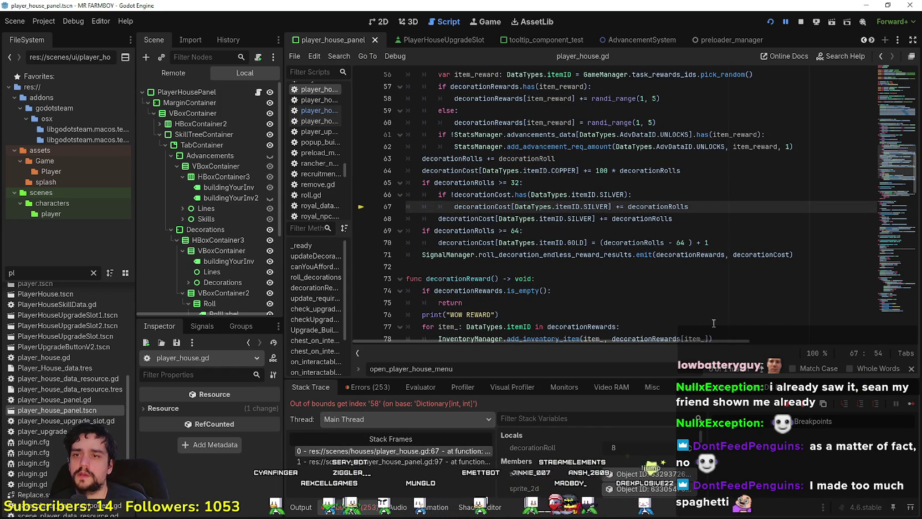
key("ctrl+s")
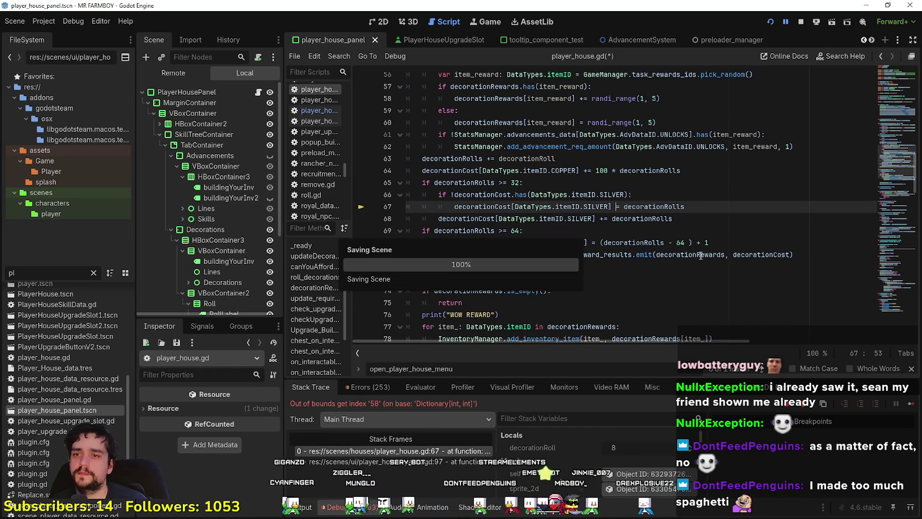
Step: Roll and claim x4 decorations, then confirm x8 costs 59600 copper plus 352 silver
key("F12")
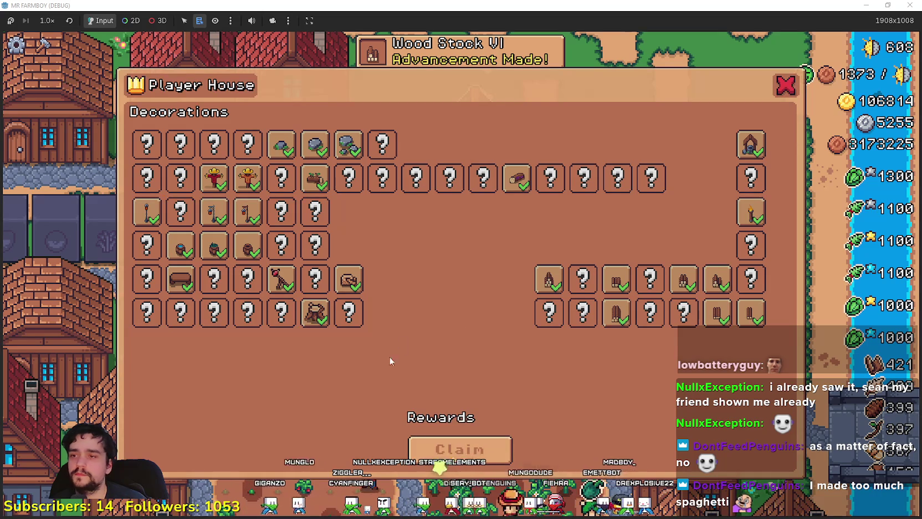
left_click(584, 381)
left_click(372, 387)
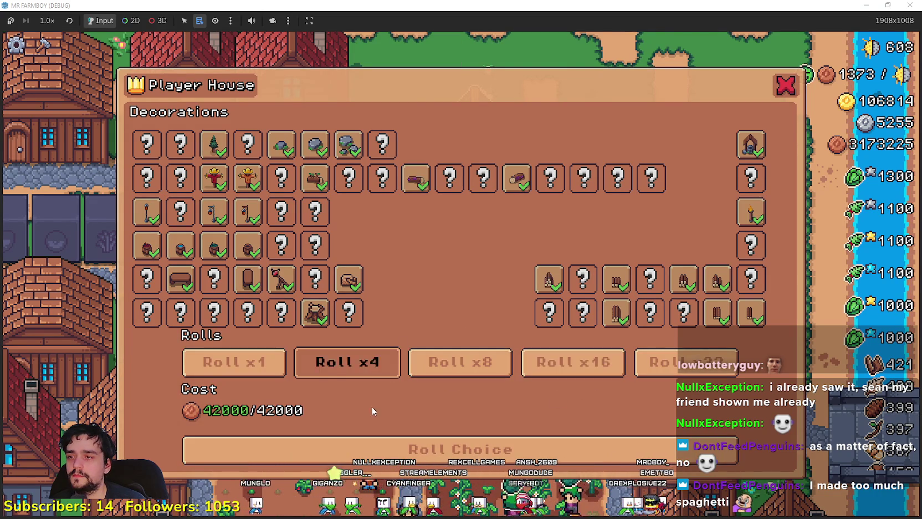
left_click(460, 449)
left_click(458, 449)
left_click(461, 370)
left_click(461, 370)
left_click(347, 363)
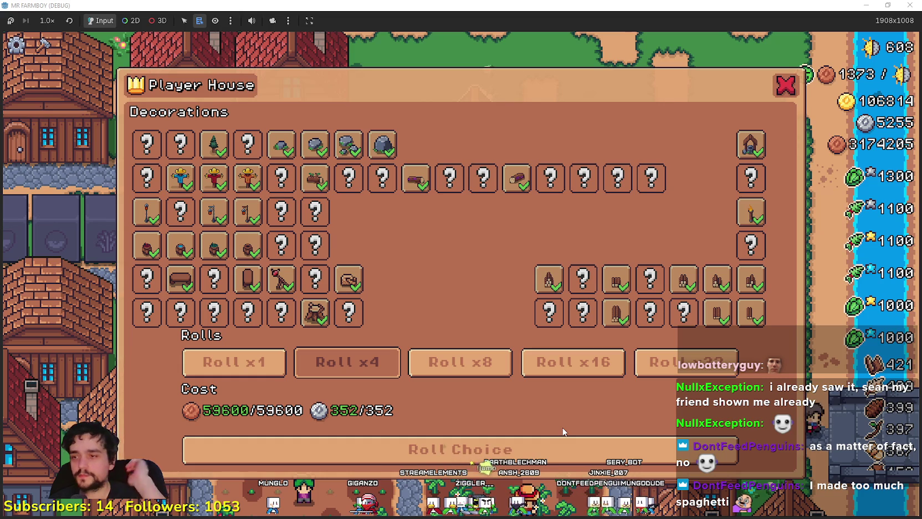
key("alt+Tab")
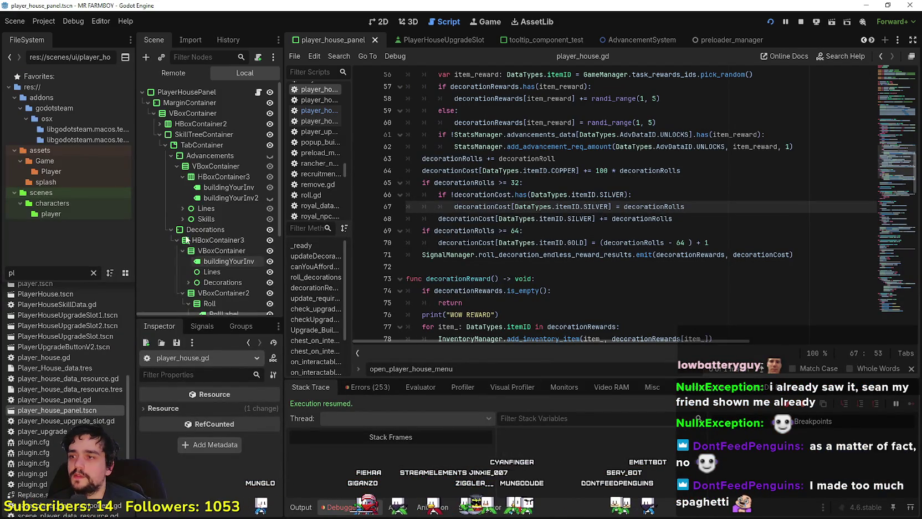
Step: Set the description label's horizontal_alignment to Center in the Inspector
scroll(231, 285, "down", 5)
left_click(230, 240)
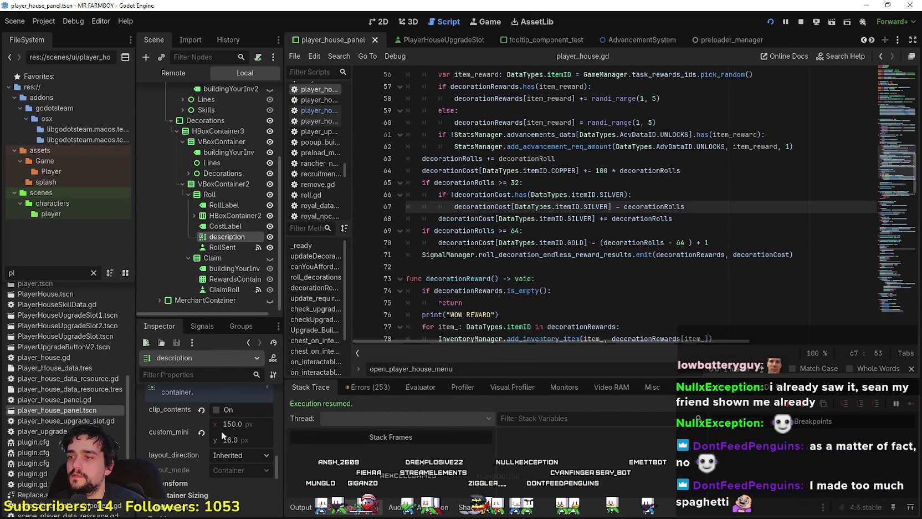
scroll(221, 429, "up", 2)
left_click(381, 26)
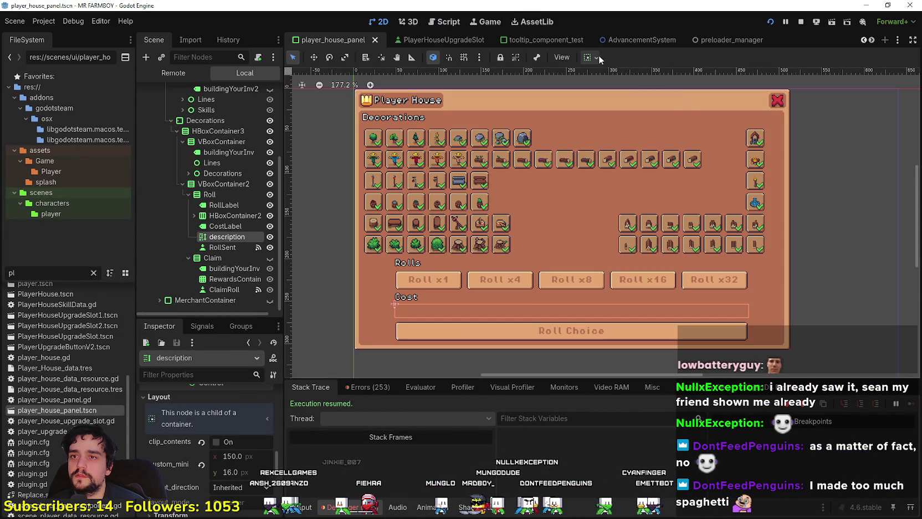
scroll(245, 426, "down", 10)
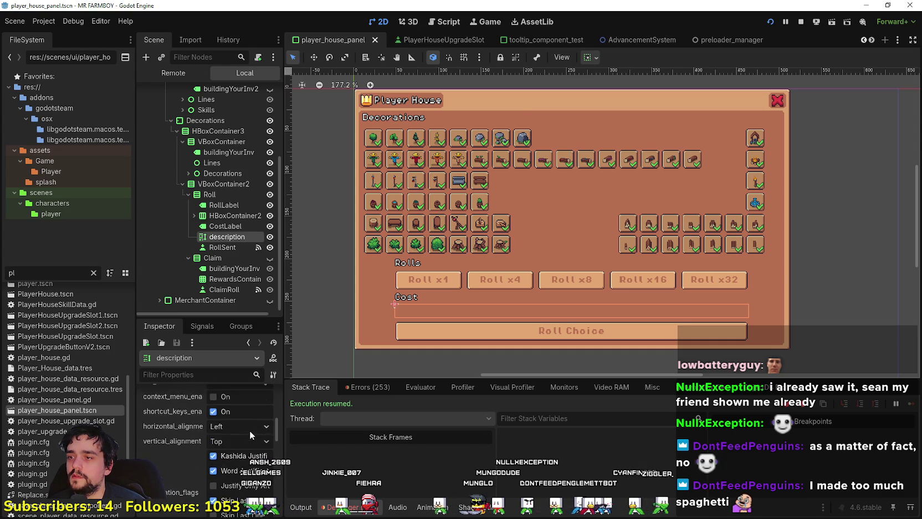
scroll(233, 450, "down", 2)
scroll(233, 444, "up", 3)
scroll(233, 444, "down", 2)
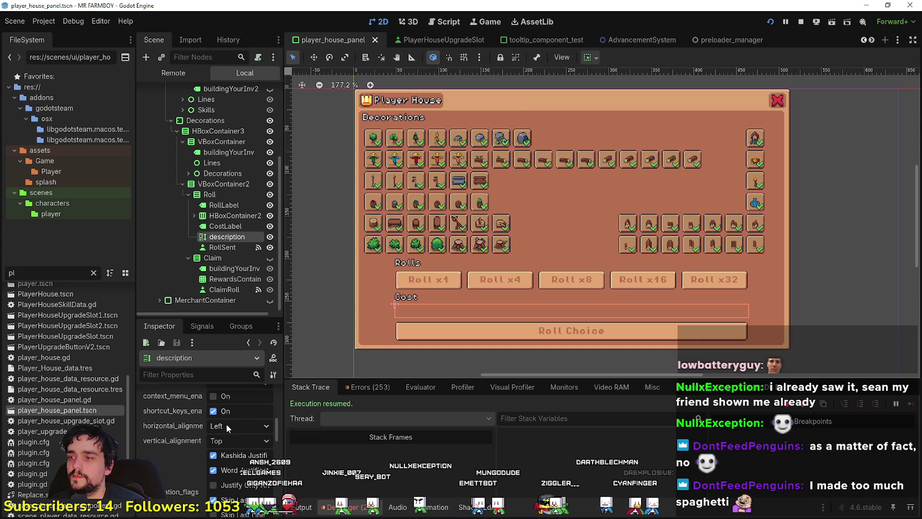
left_click(233, 426)
left_click(235, 453)
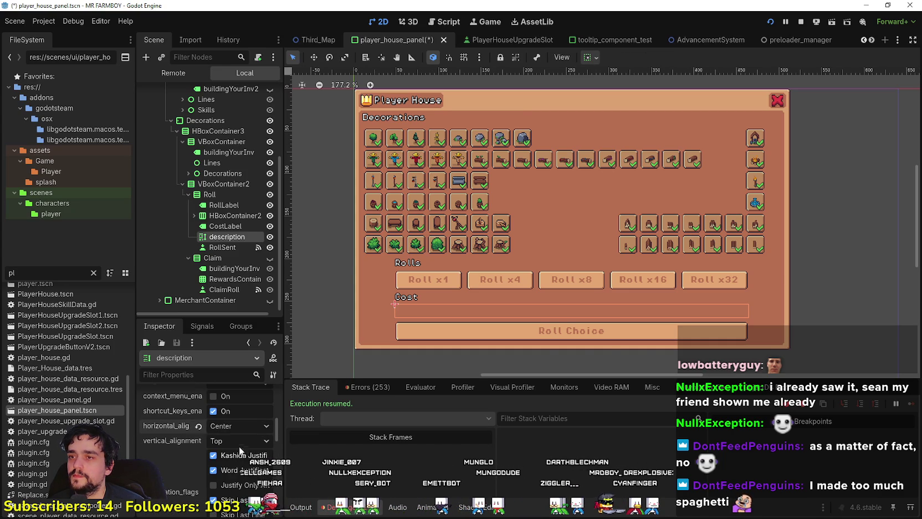
Step: In the game, roll and claim x8, then x4 decorations
key("alt+Tab")
key("alt+Tab")
key("alt+Tab")
left_click(477, 363)
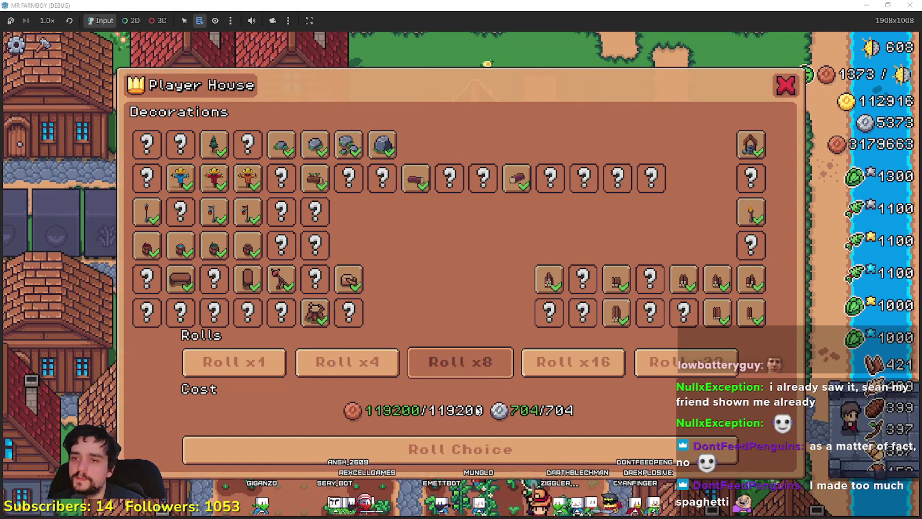
left_click(461, 446)
left_click(461, 446)
left_click(374, 369)
left_click(471, 448)
left_click(473, 451)
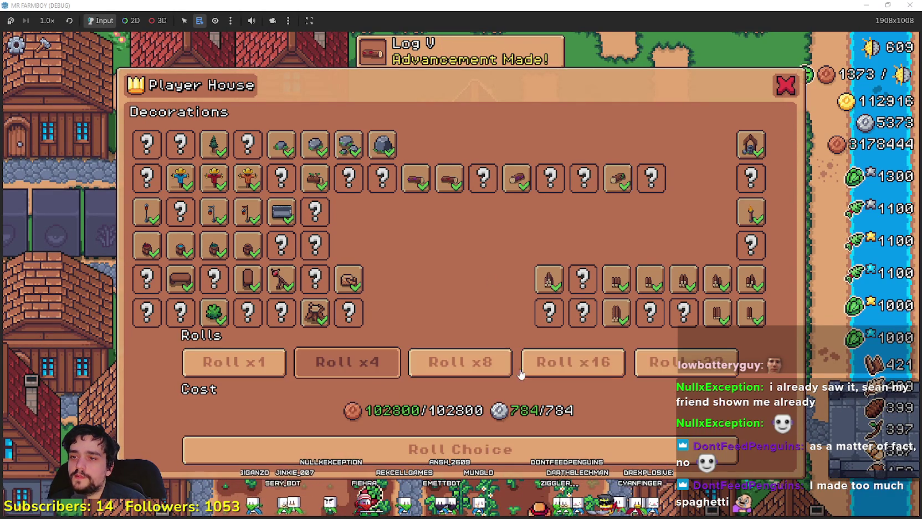
Step: Roll x16 twice, checking its cost of 667200 copper, 5696 silver and 400 gold
left_click(572, 362)
left_click(541, 453)
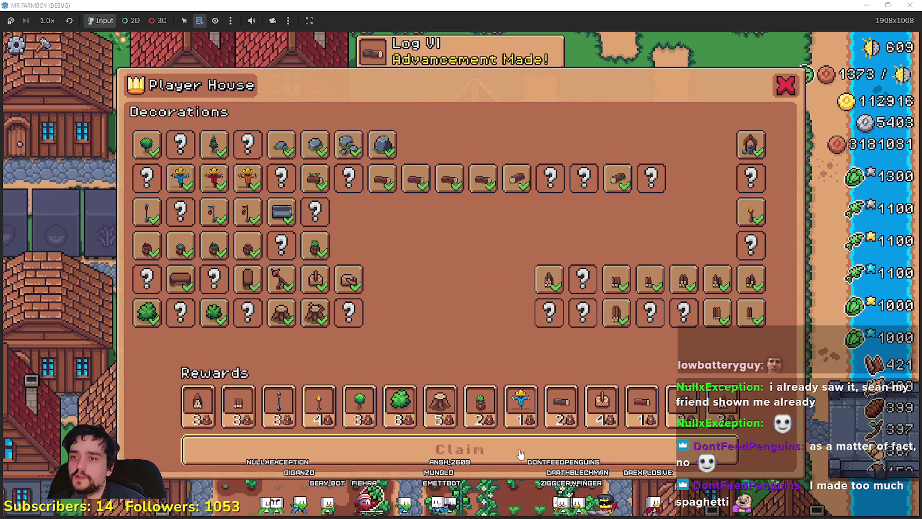
left_click(519, 454)
left_click(460, 363)
left_click(568, 366)
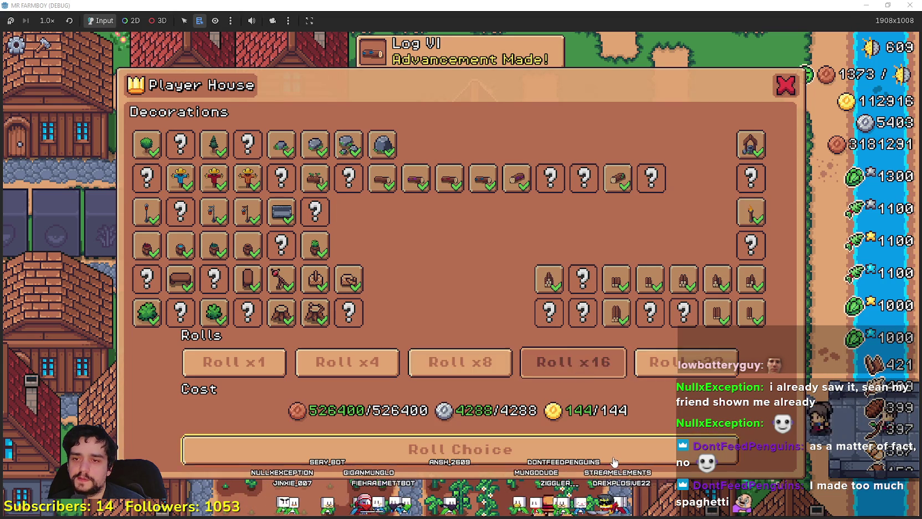
left_click(613, 460)
left_click(609, 453)
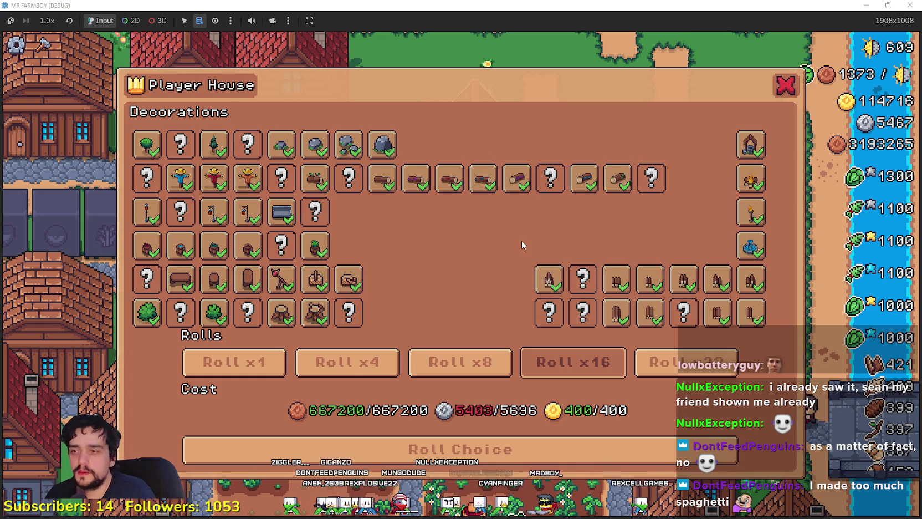
key("F8")
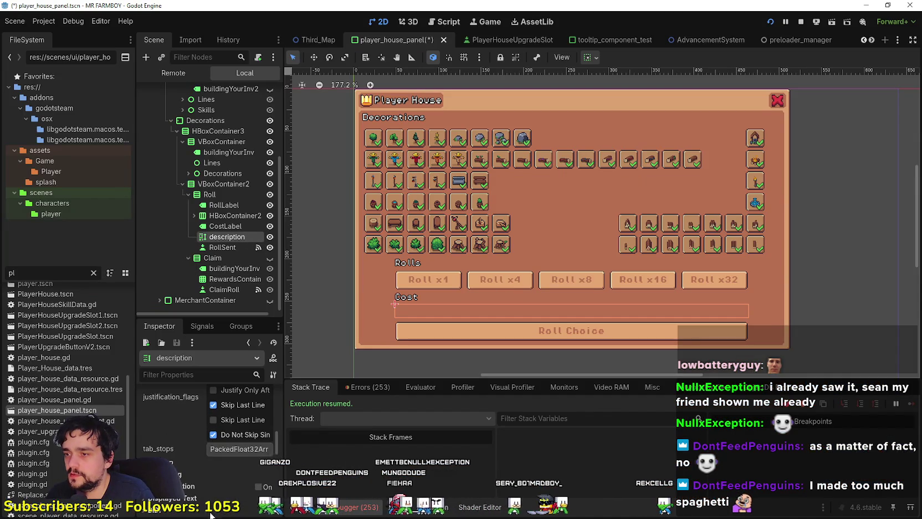
Step: Try a 12 px, then 16 px minimum height on the cost label, checking the game and saving
scroll(233, 476, "down", 5)
left_click(255, 473)
type("1")
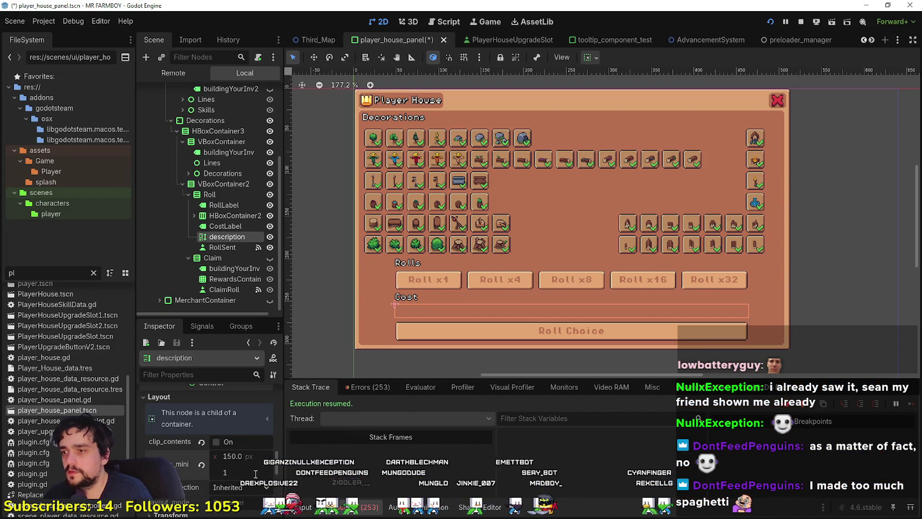
key("Return")
key("alt+Tab")
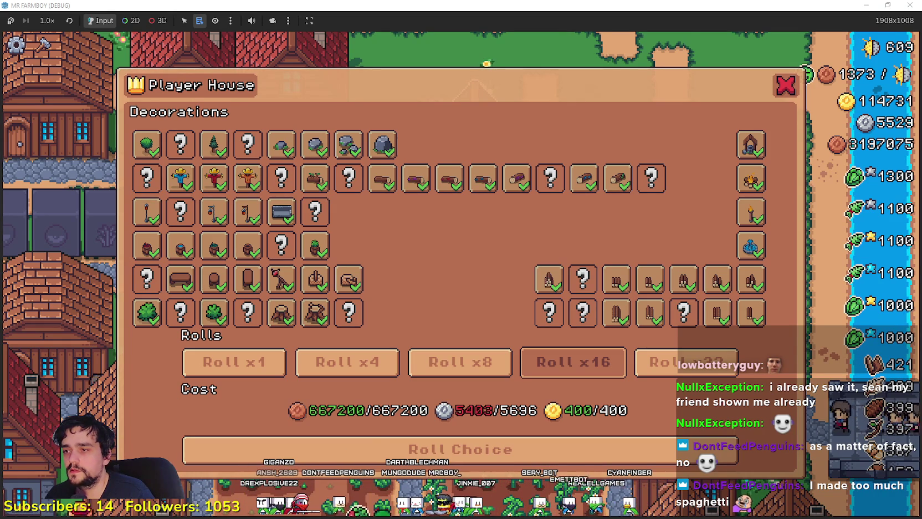
key("alt+Tab")
key("ctrl+s")
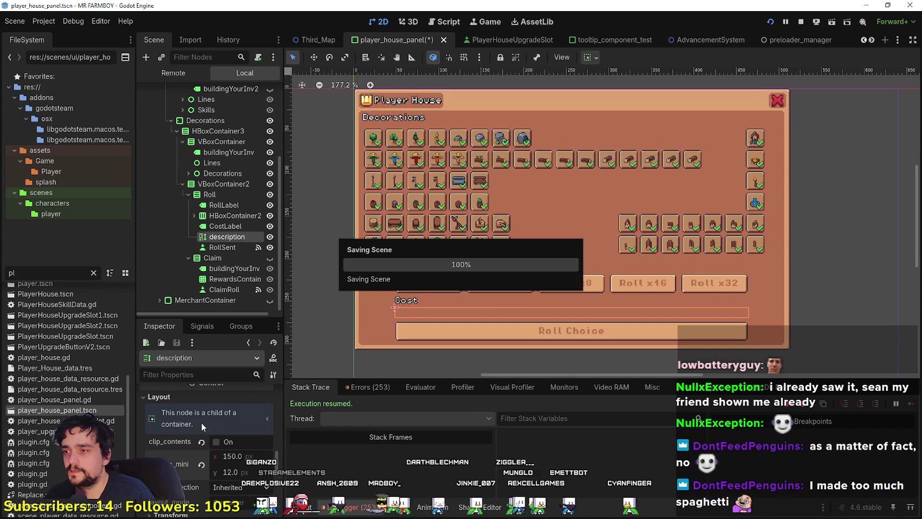
type("6")
key("Return")
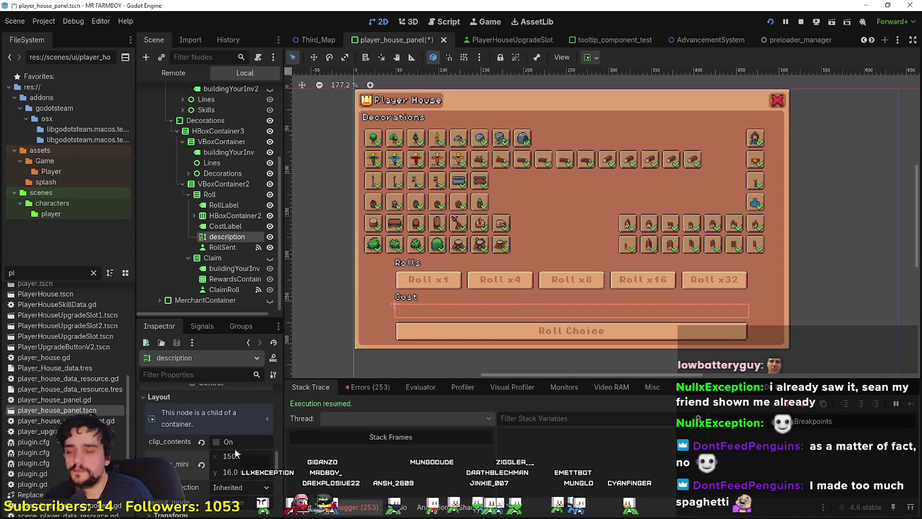
key("ctrl+s")
Step: Raise the cost label's minimum height to 18, then 20 px, and save the panel scene
scroll(406, 270, "up", 3)
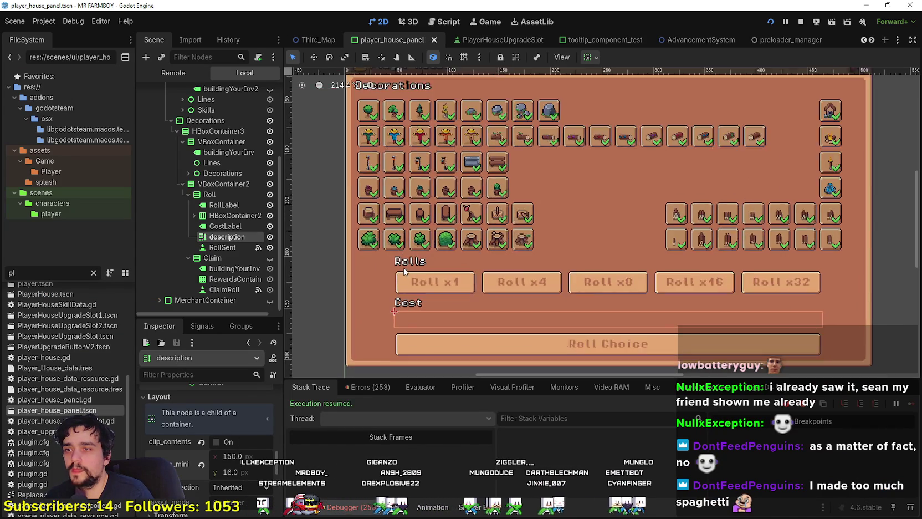
scroll(406, 270, "down", 5)
key("F5")
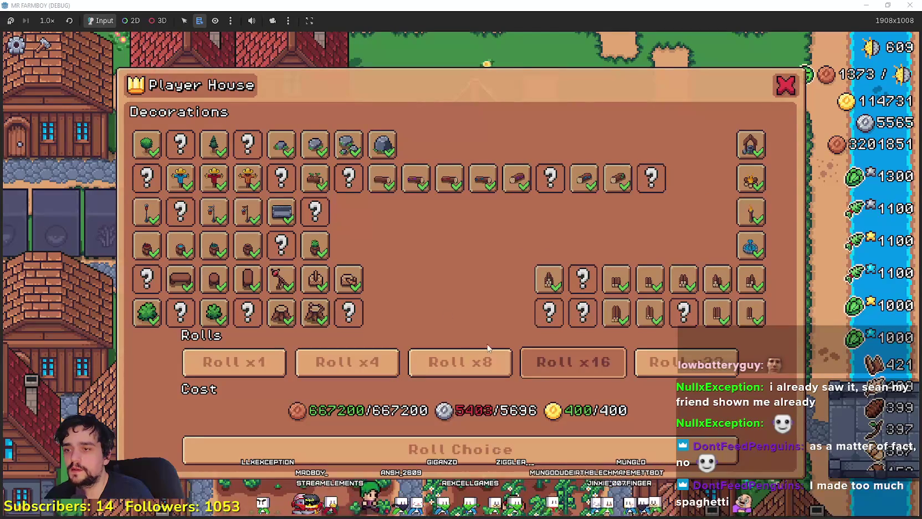
key("alt+Tab")
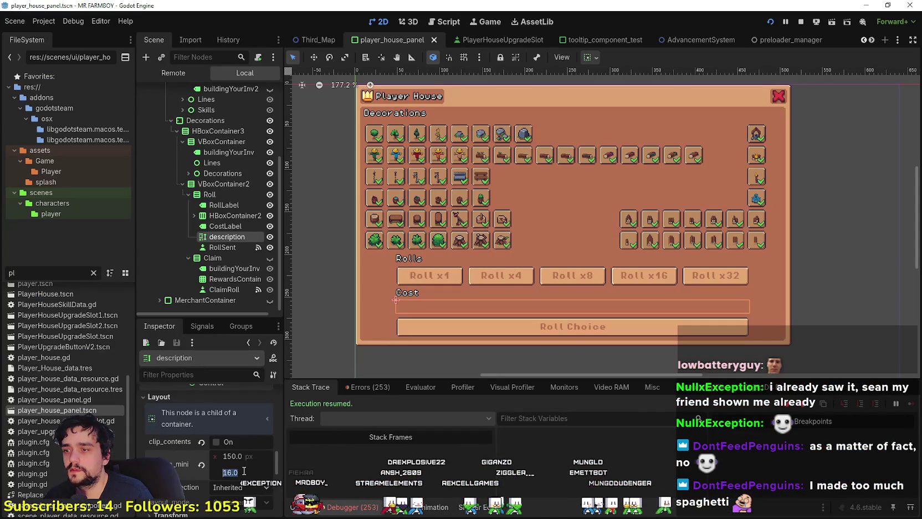
type("18")
key("Return")
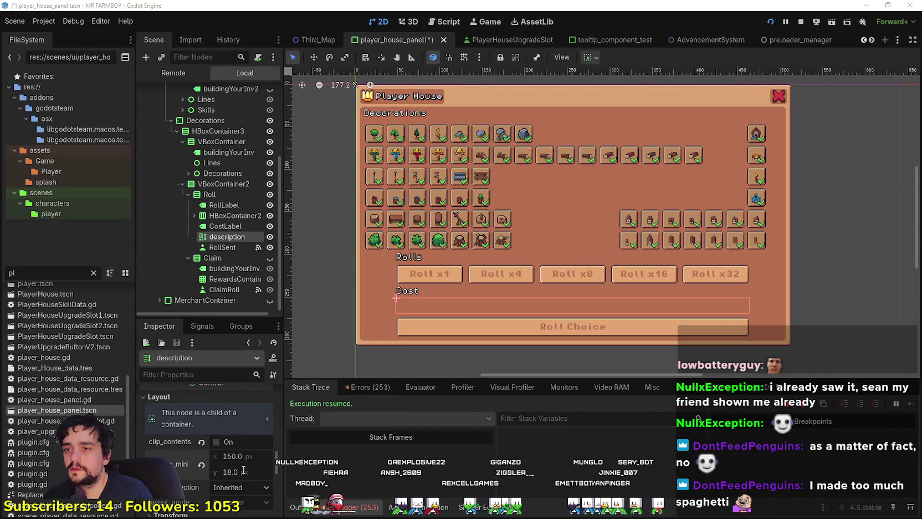
key("alt+Tab")
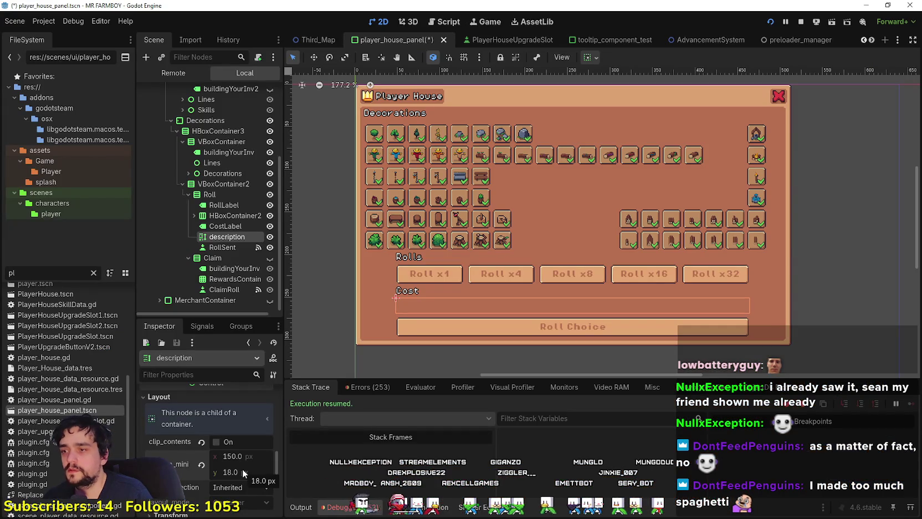
type("0")
key("Return")
scroll(418, 296, "up", 3)
scroll(418, 295, "down", 4)
key("ctrl+s")
Step: Nudge all 68 decoration buttons up two steps, save the panel, and run the game
mouse_move(496, 240)
left_mouse_down()
mouse_move(328, 243)
mouse_move(325, 254)
left_mouse_up()
scroll(413, 203, "up", 1)
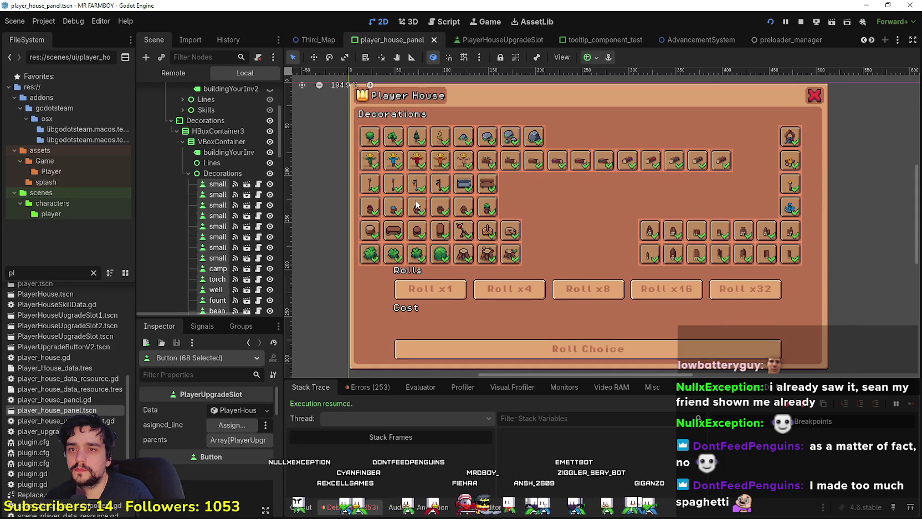
key("Up")
key("Up")
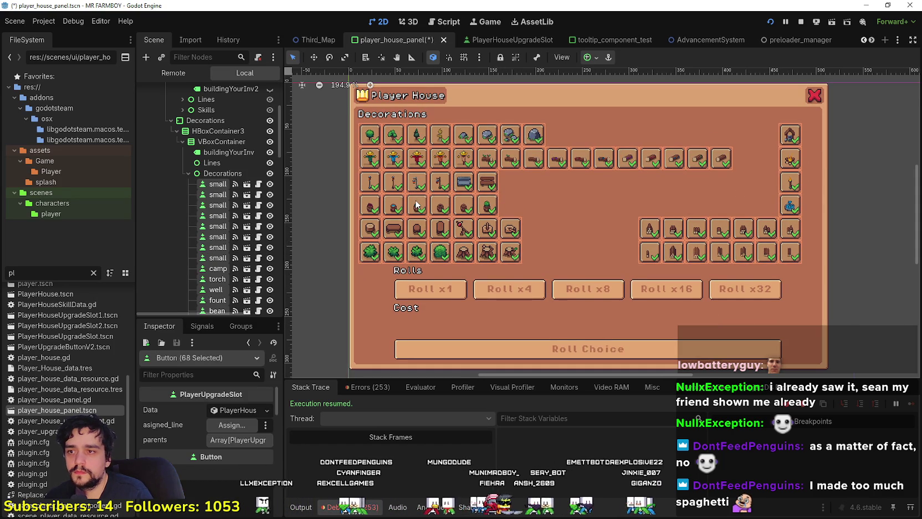
key("Up")
scroll(422, 201, "up", 2)
key("ctrl+s")
key("F5")
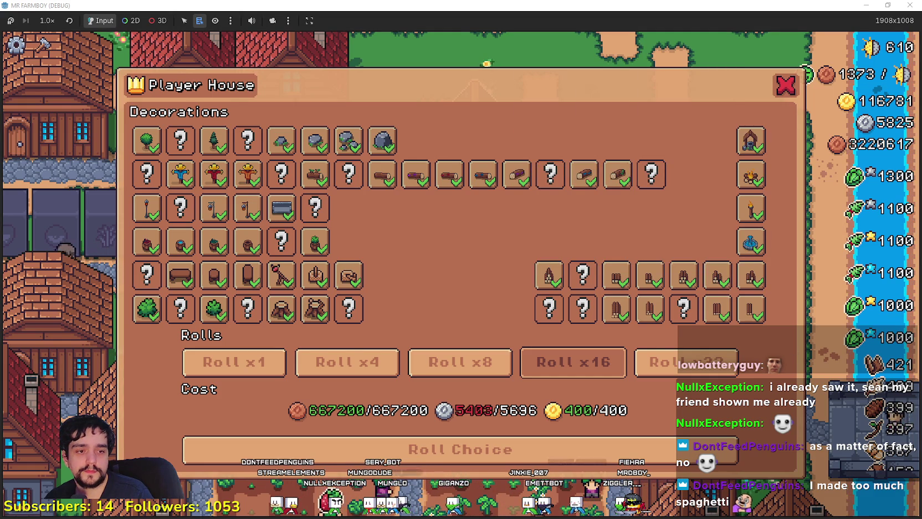
key("alt+Tab")
Step: Browse the No Man's Sky Voyagers Update page, homepage and latest patch notes
scroll(262, 250, "up", 10)
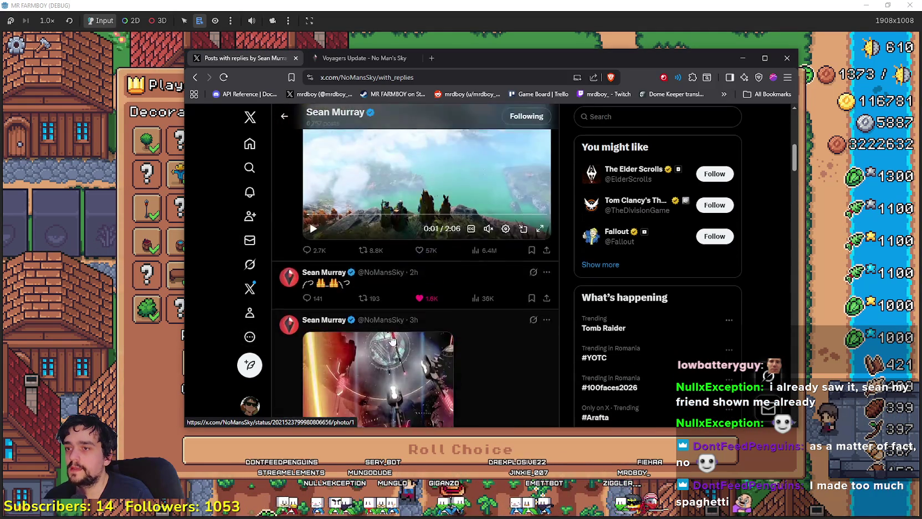
left_click(224, 77)
left_click(355, 58)
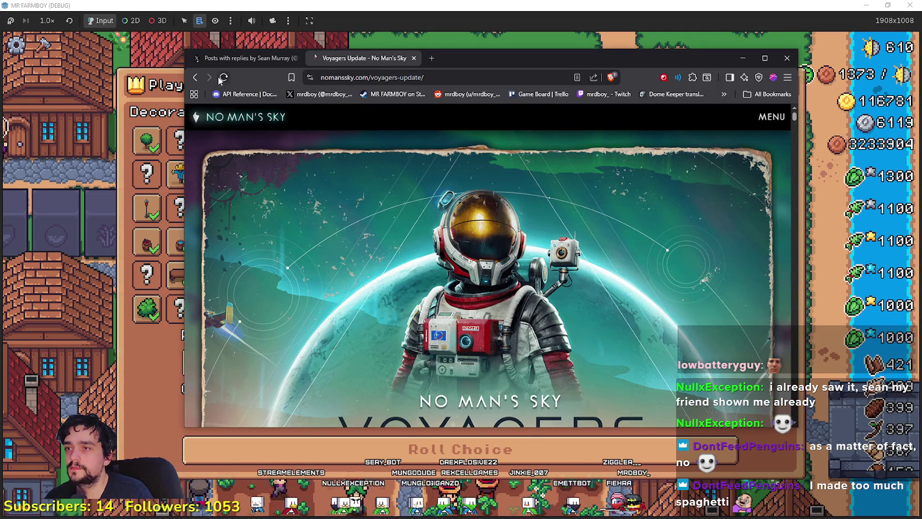
left_click(241, 115)
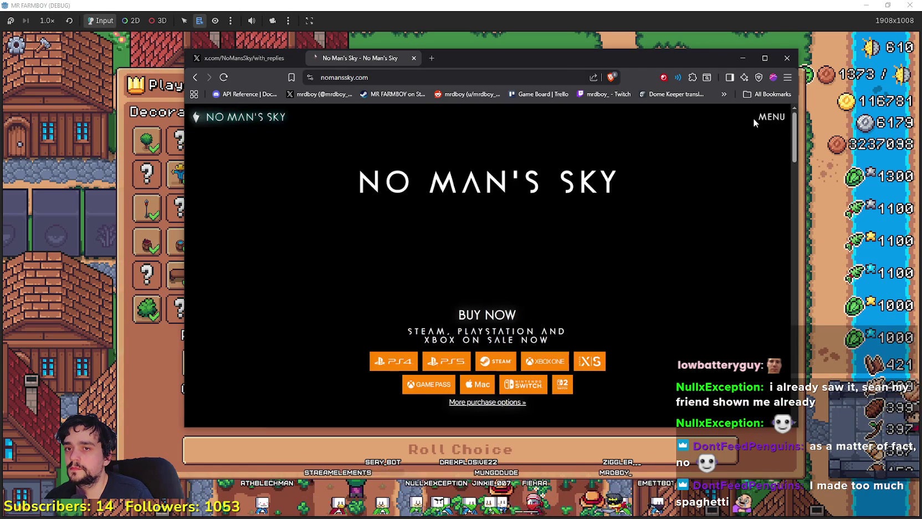
left_click(755, 119)
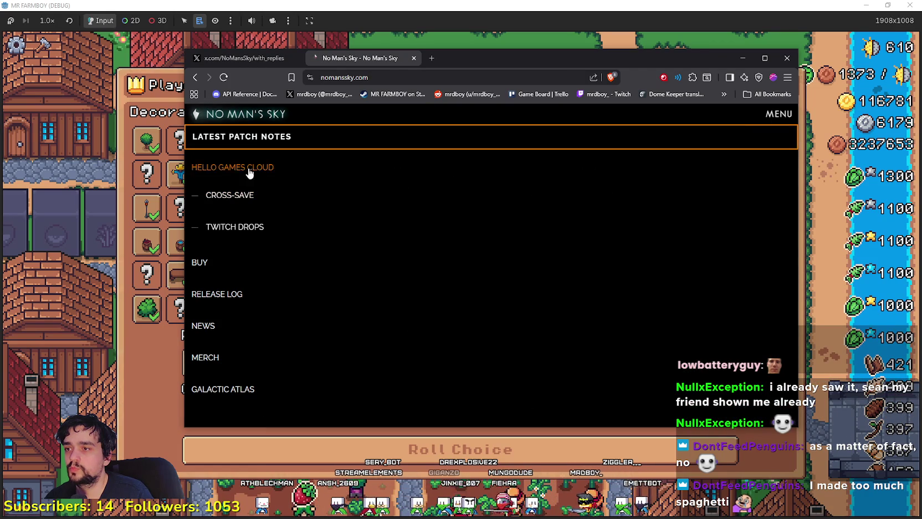
left_click(244, 138)
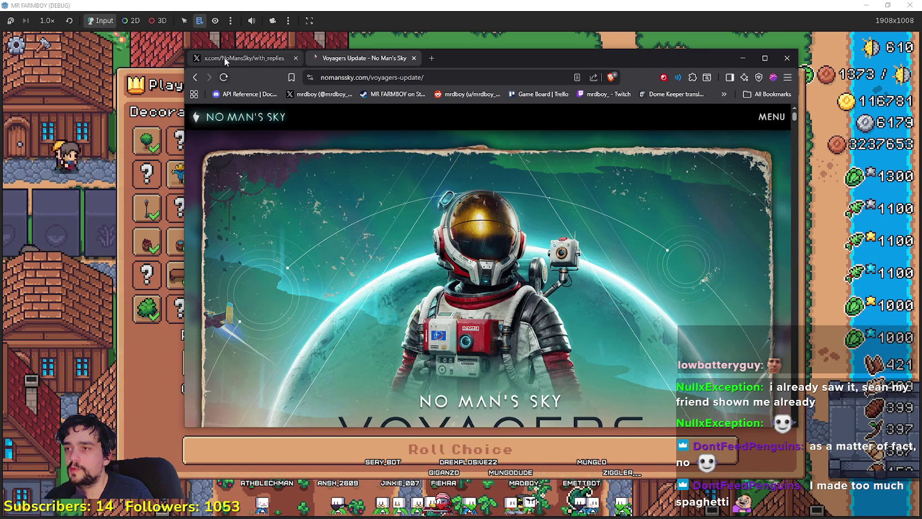
Step: Go back to the No Man's Sky X feed and scroll through its posts
left_click(244, 58)
scroll(414, 392, "down", 10)
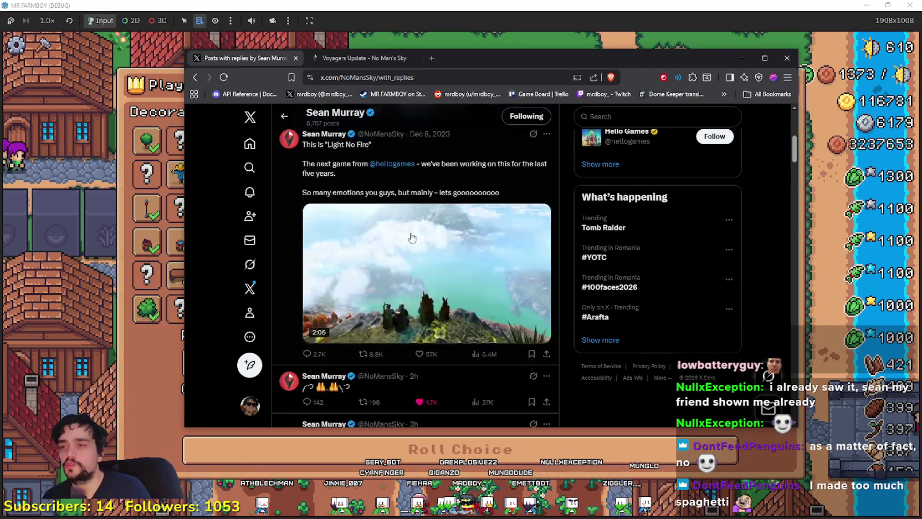
scroll(415, 391, "down", 3)
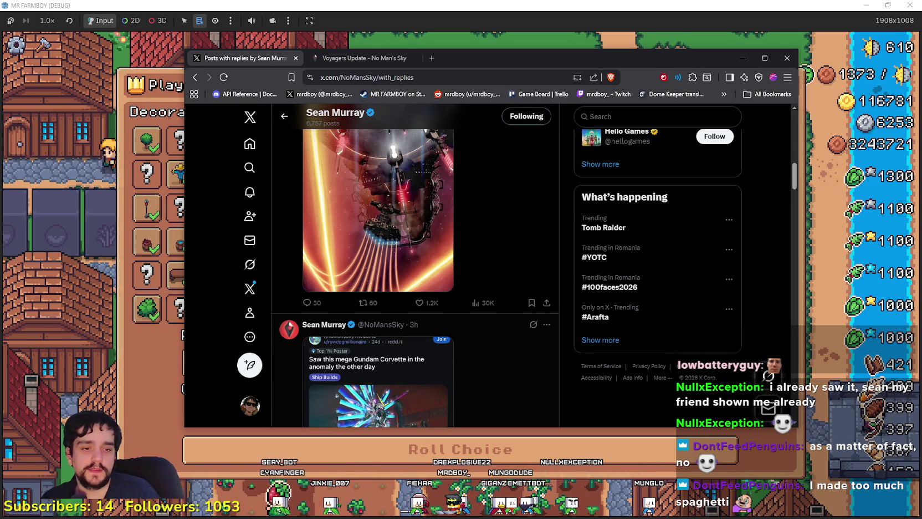
left_click(23, 357)
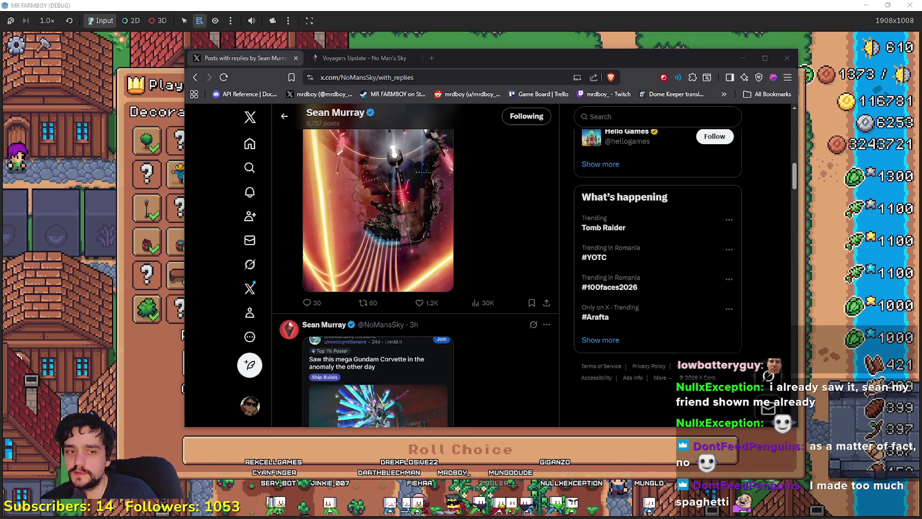
key("alt+Tab")
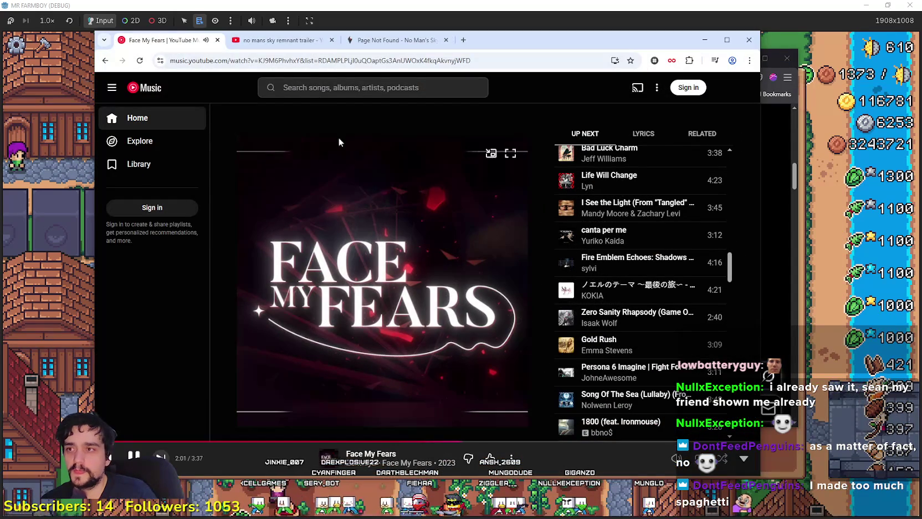
Step: Browse the unfiltered No Man's Sky trailer results and skip the live stream preview ahead
left_click(279, 40)
key("alt+Left")
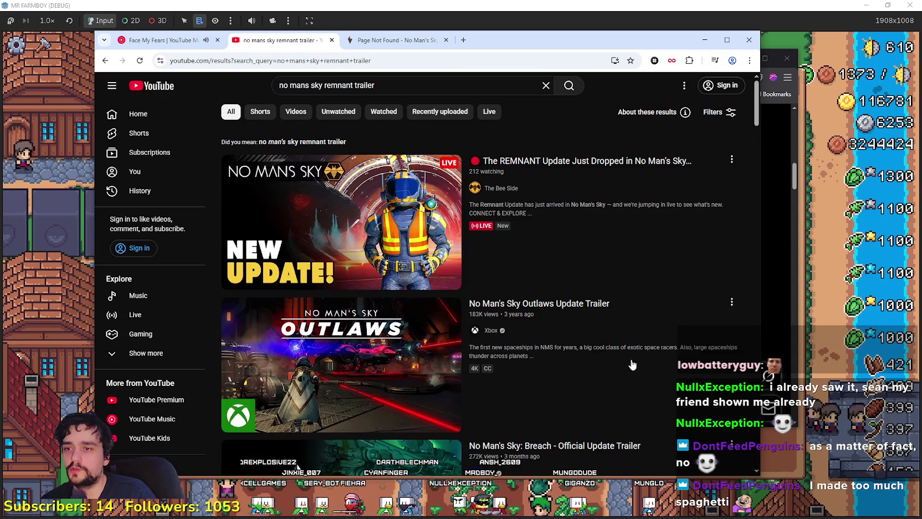
scroll(636, 353, "down", 3)
scroll(637, 354, "up", 3)
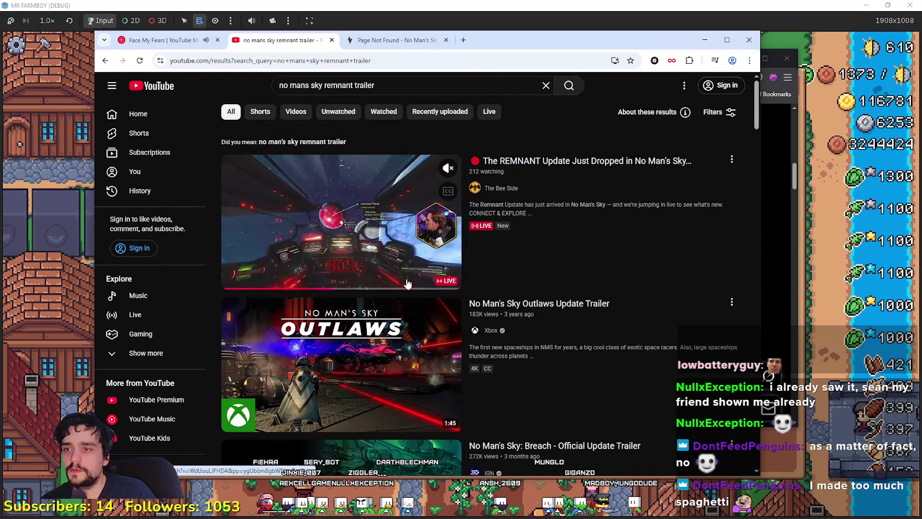
left_click(429, 283)
left_click(442, 284)
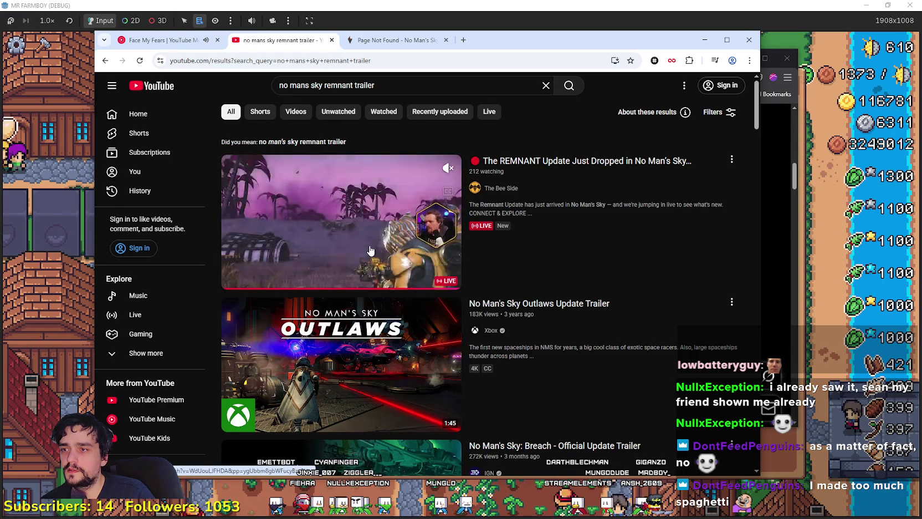
Step: Apply and remove the Today upload filter, view the Page Not Found tab, then hide the browser
left_click(724, 113)
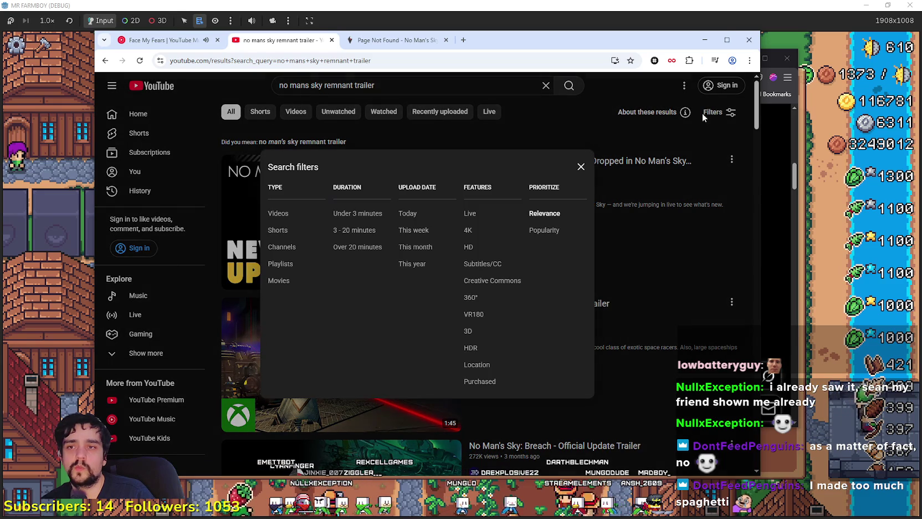
left_click(408, 213)
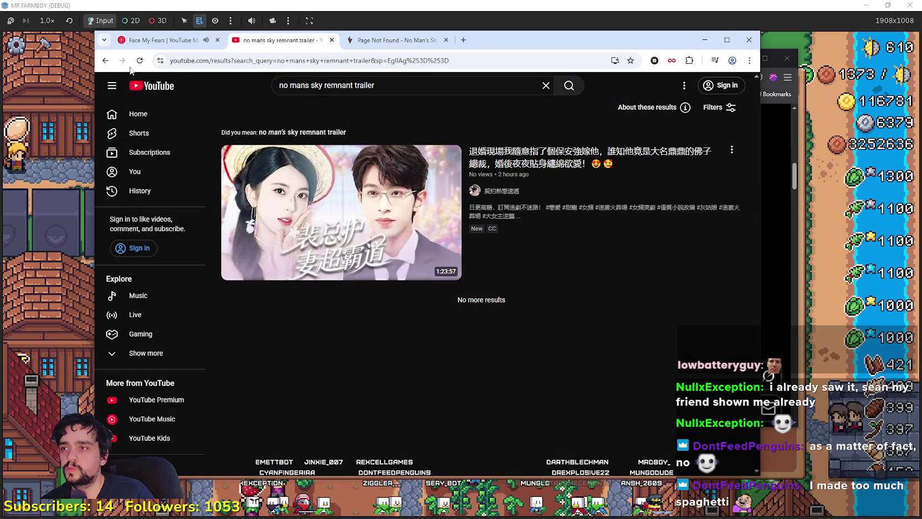
key("alt+Left")
key("ctrl+Tab")
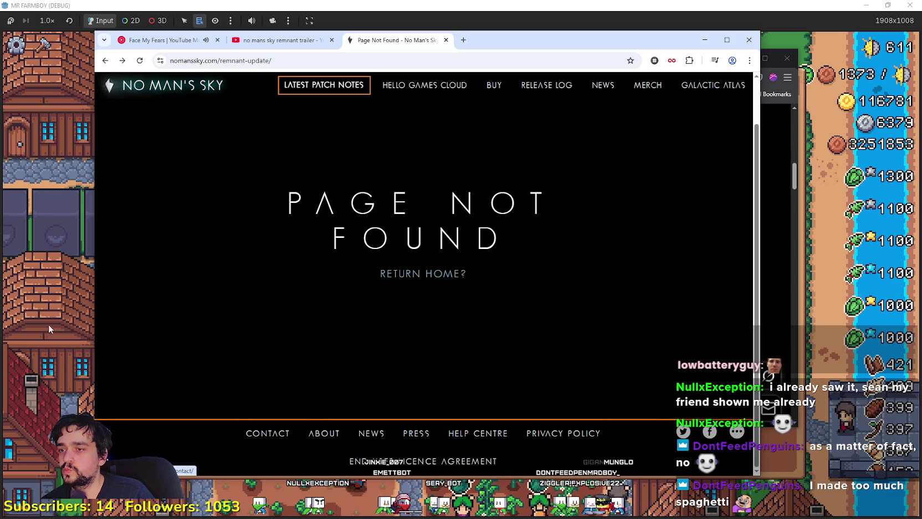
key("alt+Tab")
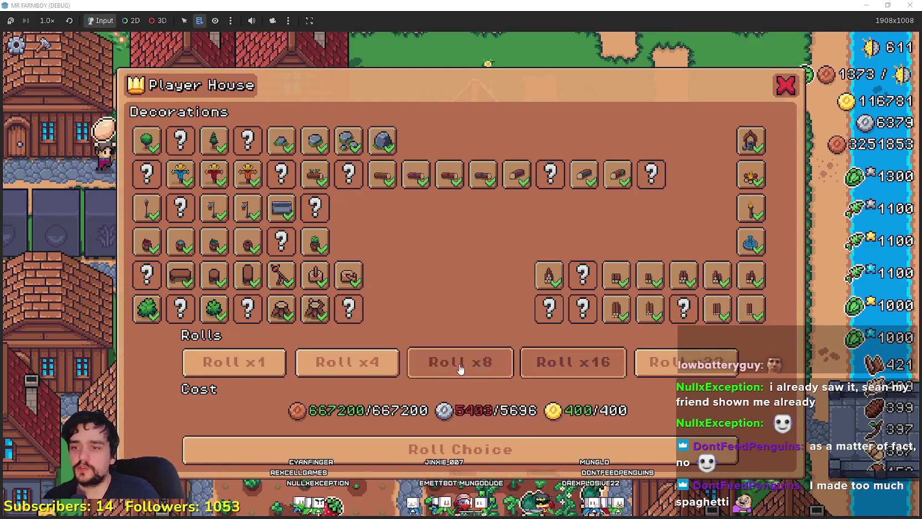
Step: Compare in-game costs for Roll x4 and Roll x1 (41700 copper, 356 silver, 25 gold)
left_click(347, 361)
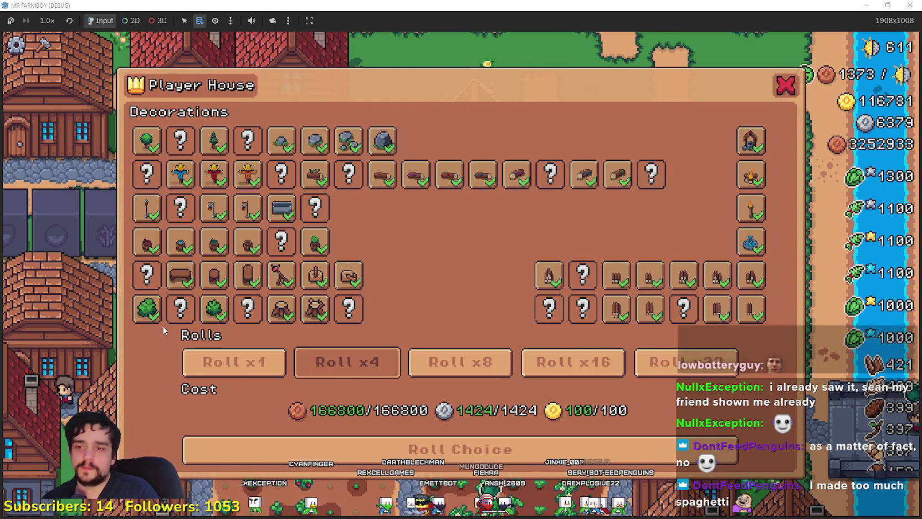
left_click(233, 362)
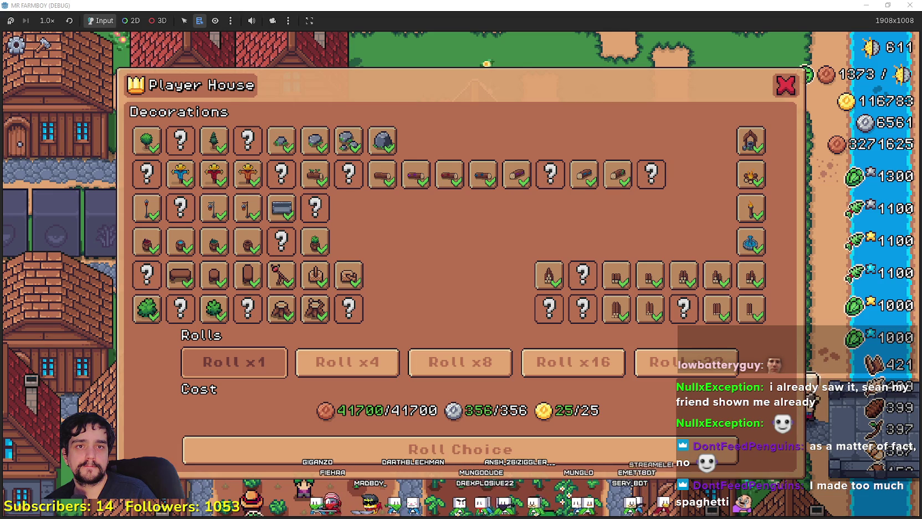
key("alt+Tab")
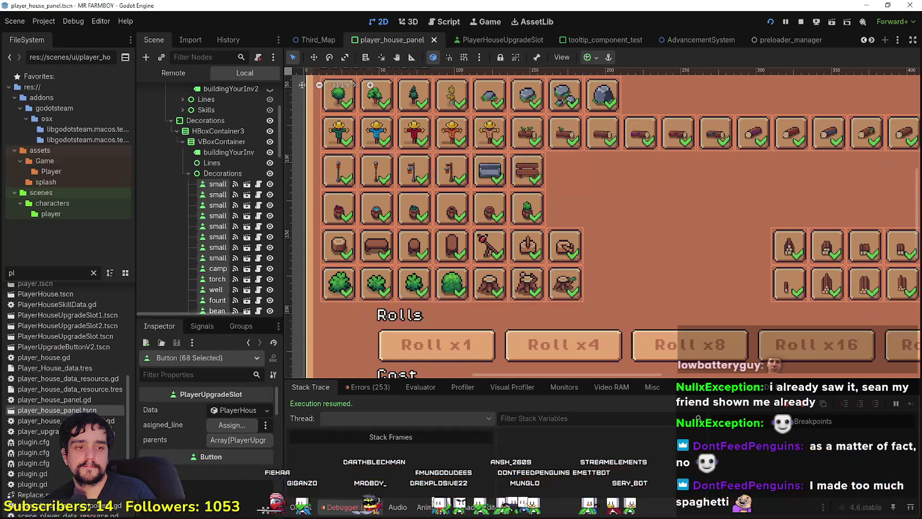
Step: Filter the script list by 'player' and open player_house.gd
key("alt+Tab")
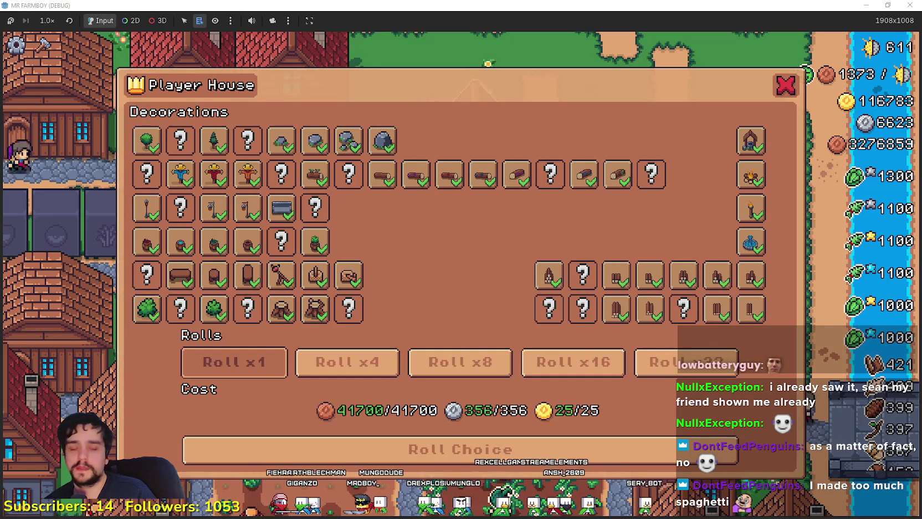
key("alt+Tab")
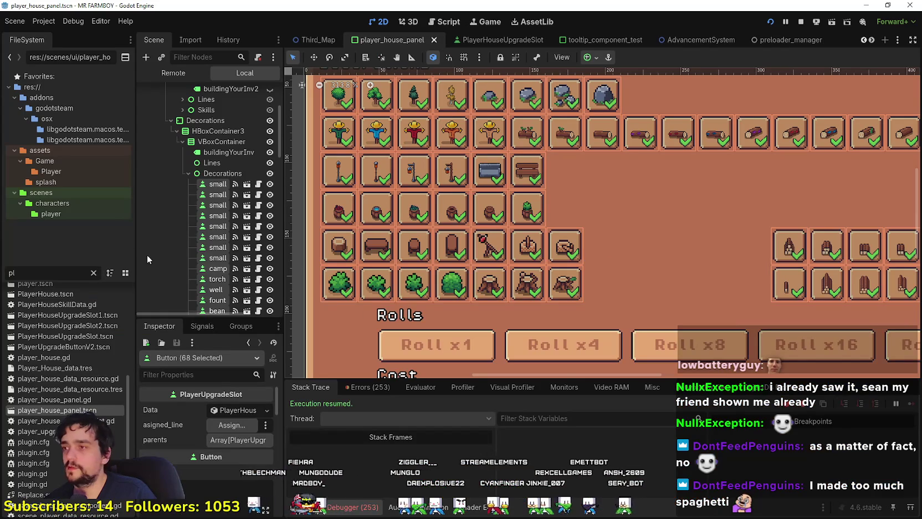
scroll(223, 211, "down", 1)
scroll(223, 210, "down", 2)
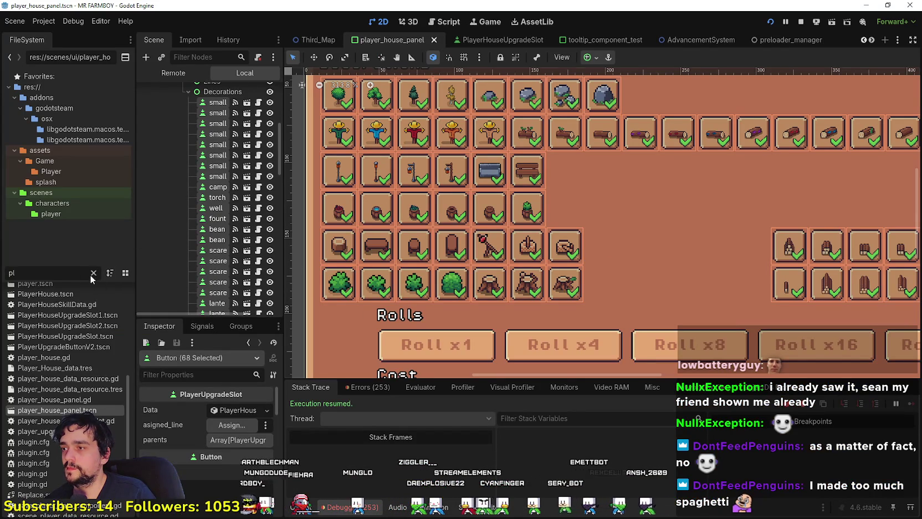
left_click(94, 273)
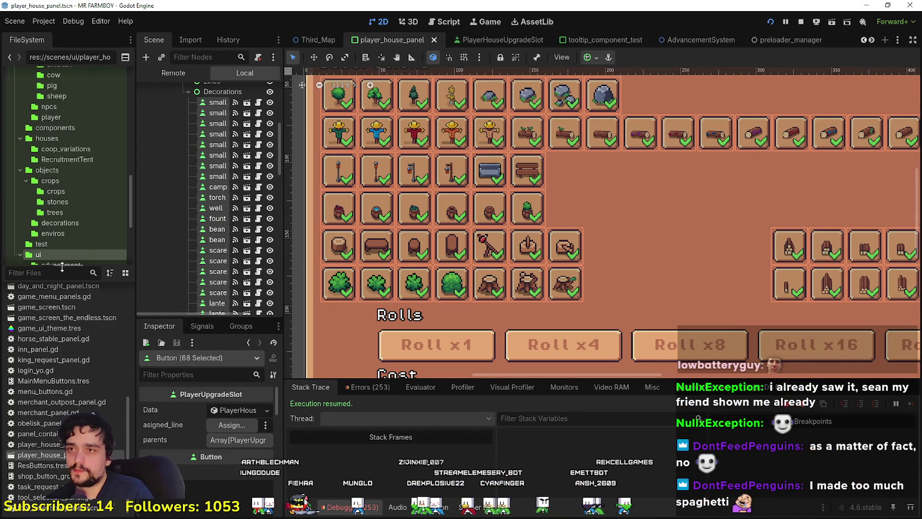
type("player")
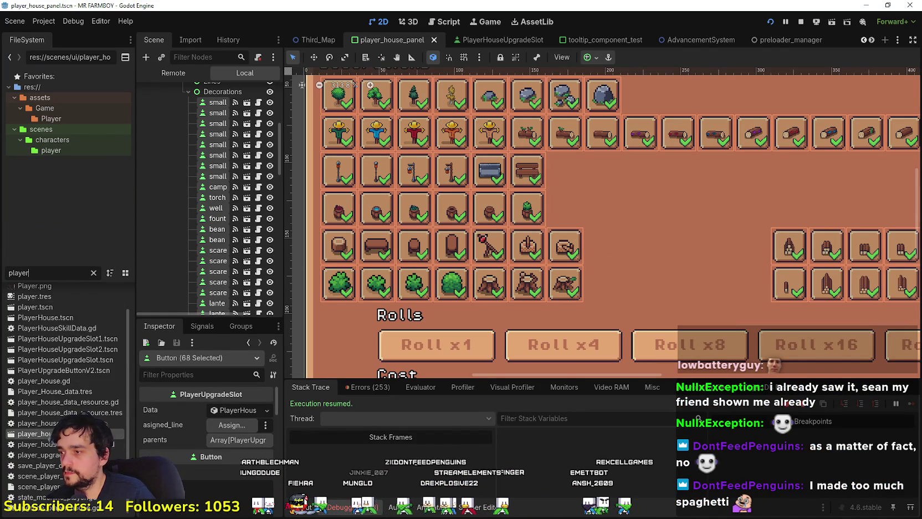
left_click(94, 381)
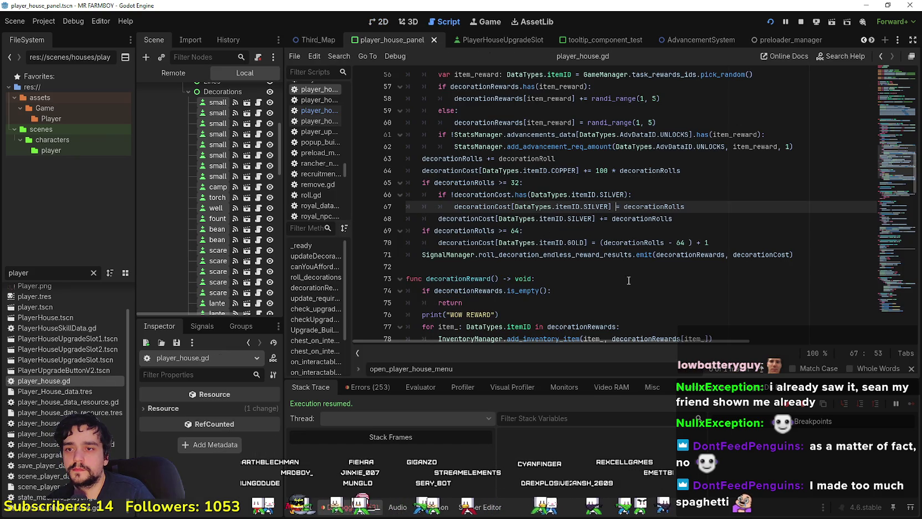
Step: Inspect the canYouAffordRoll call on line 52 and its definition's final return true
left_click(618, 267)
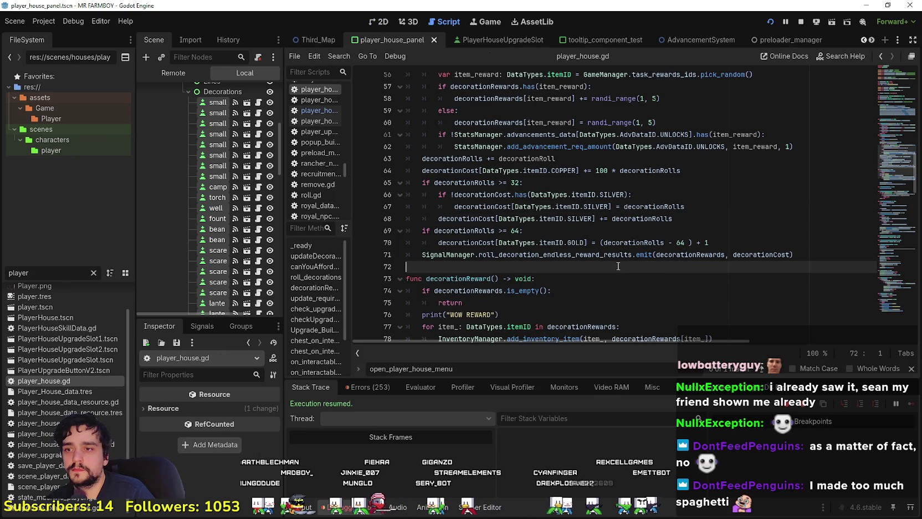
scroll(611, 265, "up", 4)
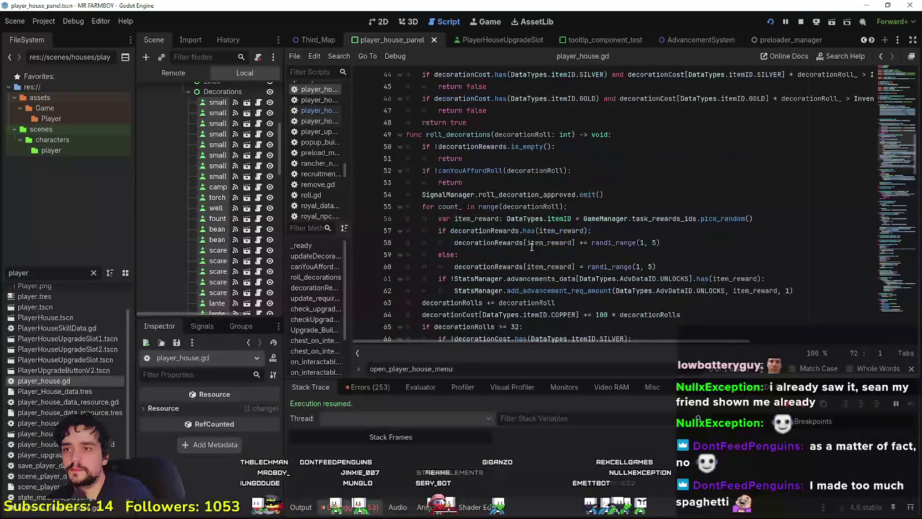
left_click(471, 170)
left_click(458, 170)
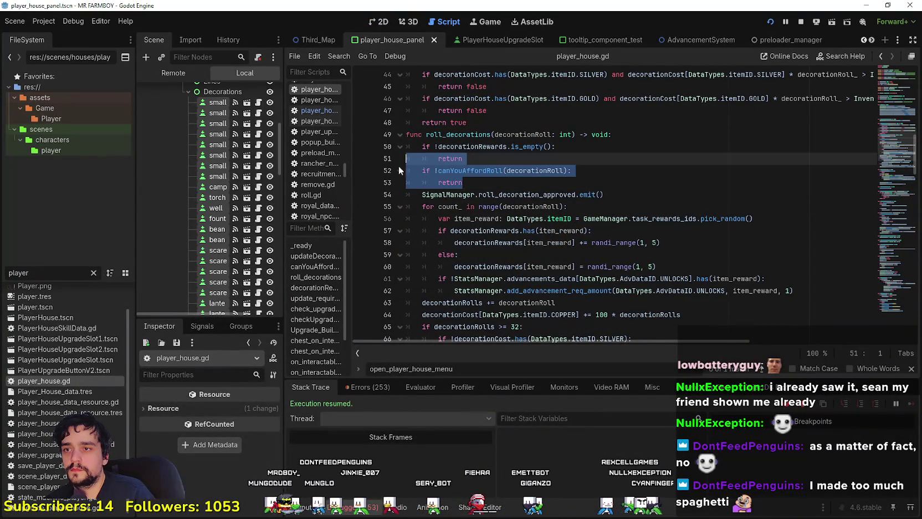
right_click(460, 168)
left_click(506, 329)
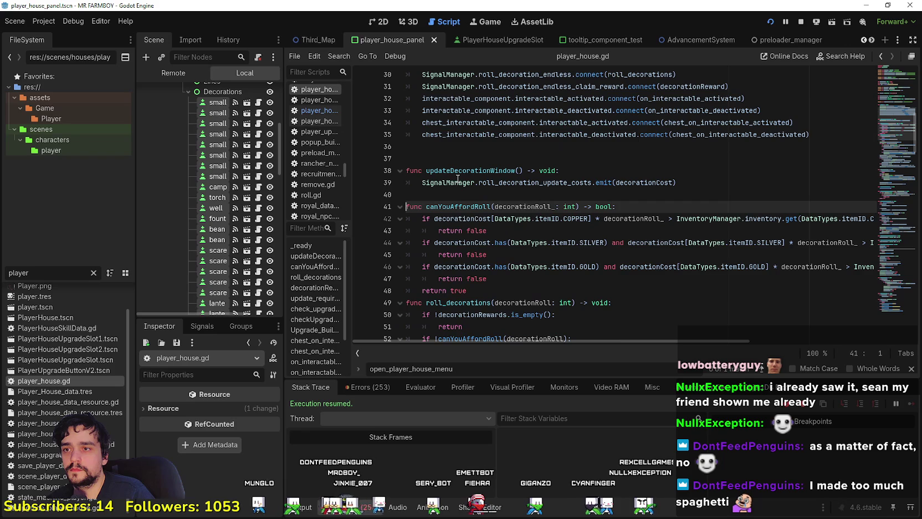
scroll(514, 262, "down", 7)
scroll(514, 262, "up", 7)
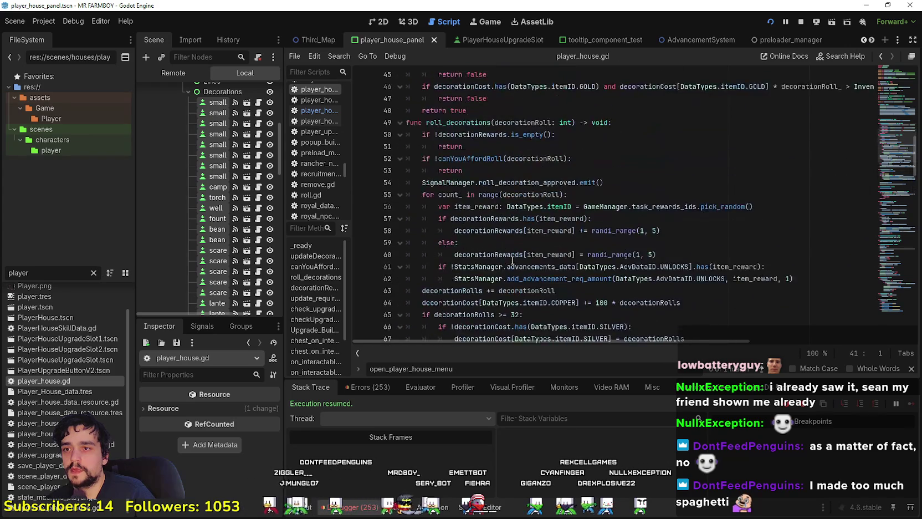
scroll(511, 257, "down", 3)
scroll(511, 252, "up", 2)
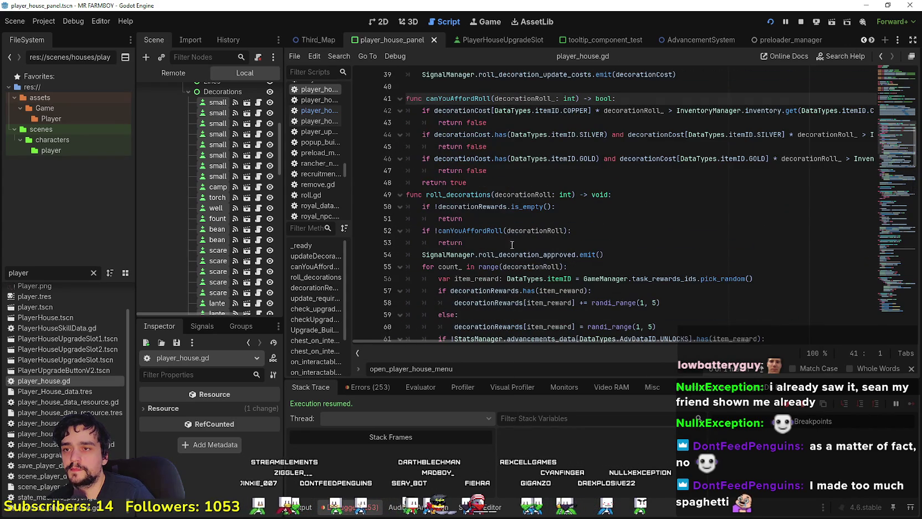
left_click(484, 179)
scroll(493, 219, "down", 2)
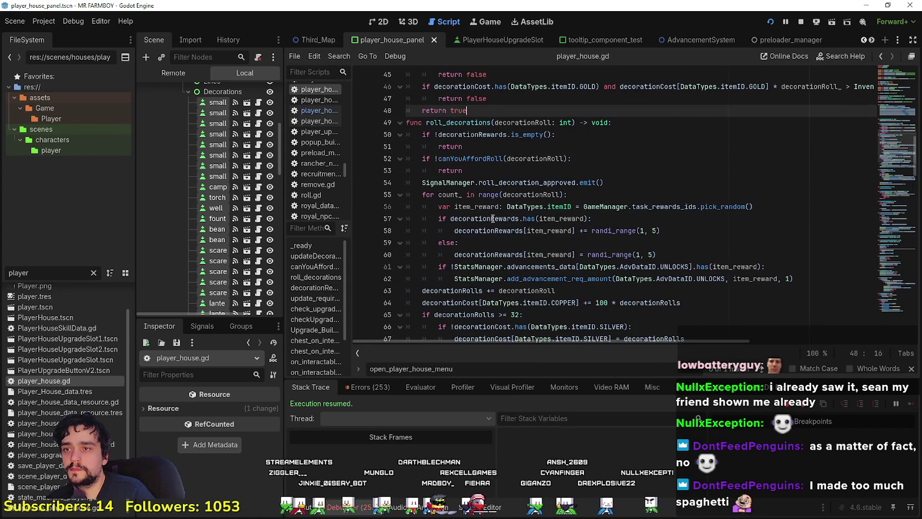
scroll(487, 205, "down", 2)
scroll(485, 227, "down", 2)
Step: Insert an indented blank line 54 between the affordability return and the approved-roll signal
left_click(482, 254)
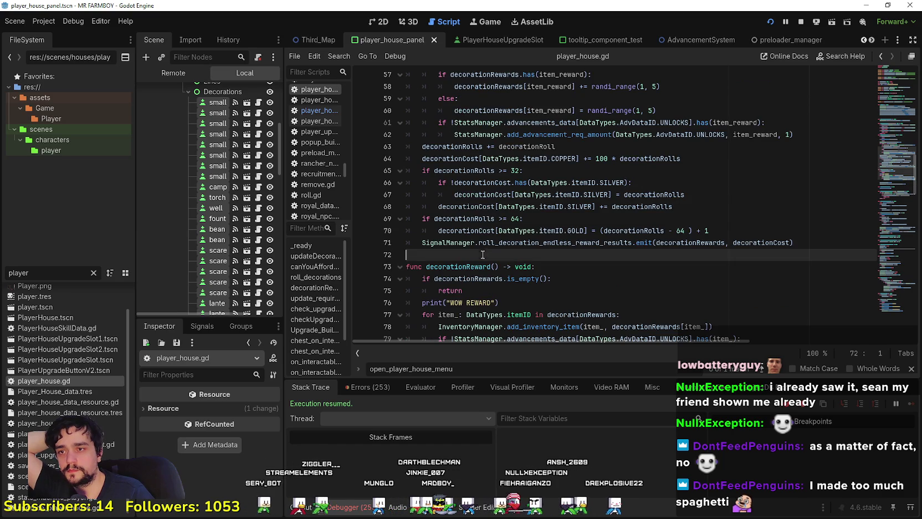
scroll(482, 254, "up", 5)
left_click(475, 207)
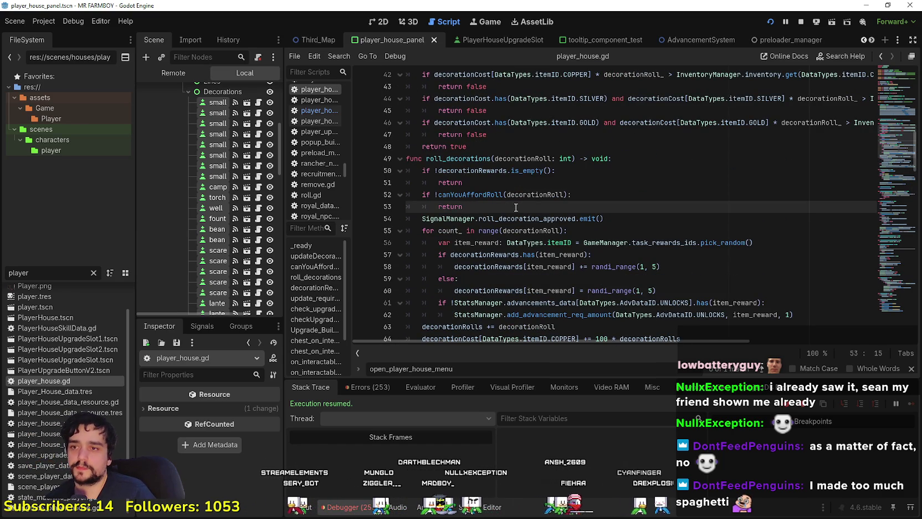
mouse_move(641, 216)
left_mouse_down()
mouse_move(401, 218)
mouse_move(421, 217)
left_mouse_up()
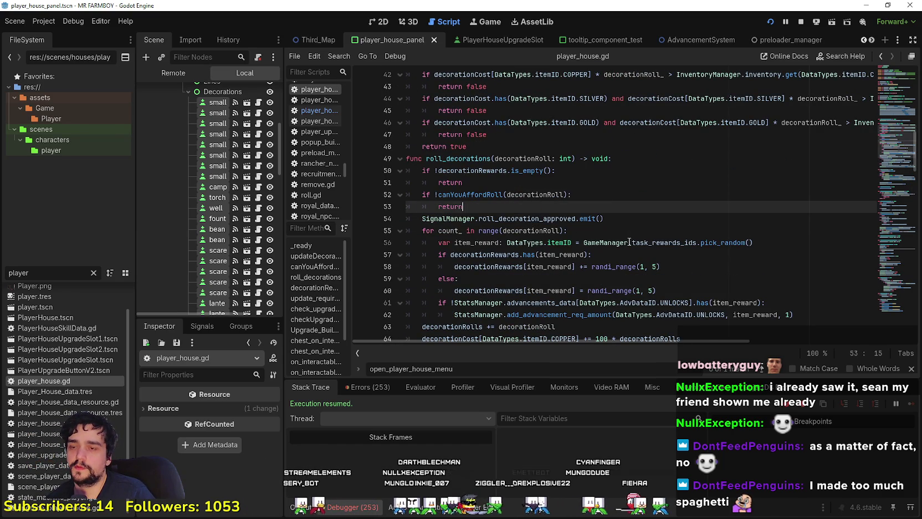
key("ctrl+shift+Return")
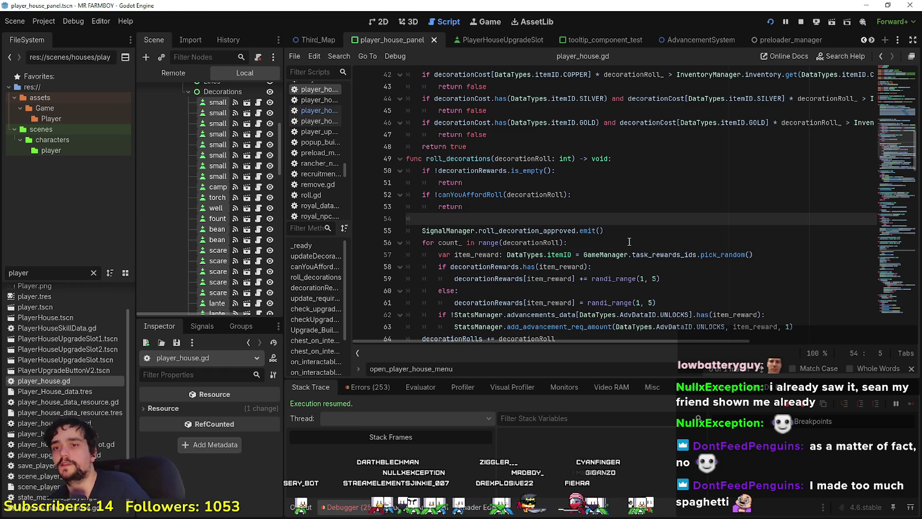
scroll(625, 240, "down", 1)
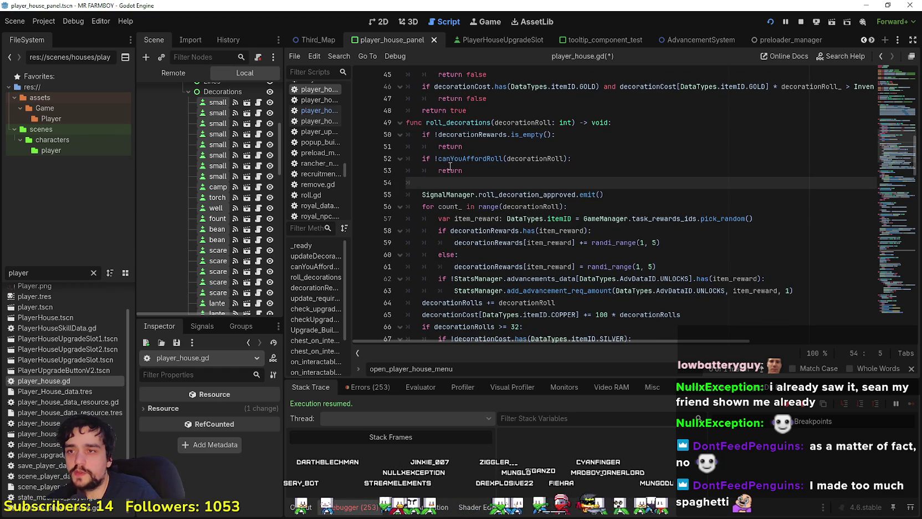
scroll(542, 152, "down", 2)
scroll(541, 152, "down", 2)
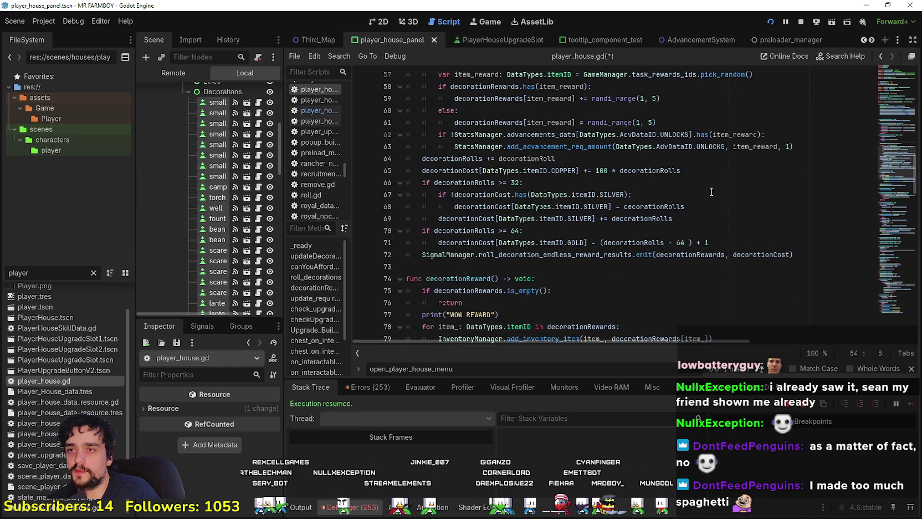
scroll(548, 270, "up", 6)
double_click(16, 273)
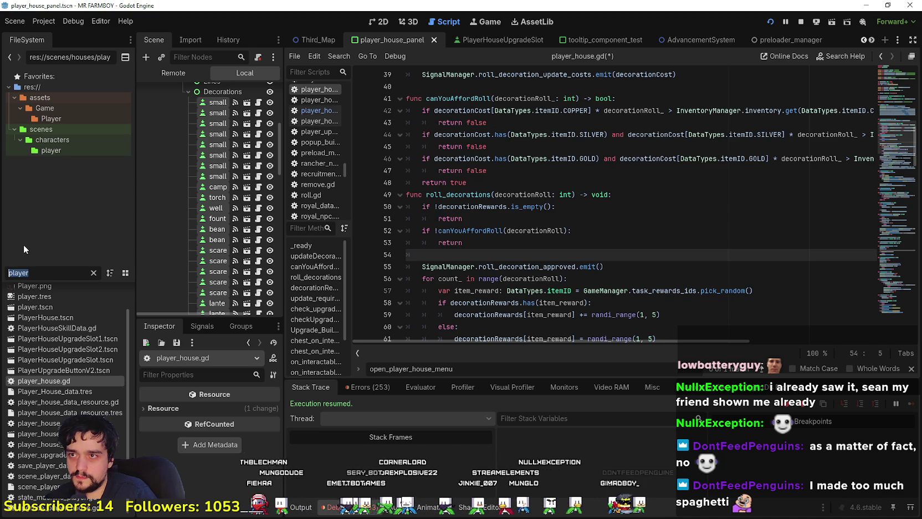
left_click(258, 198)
Step: Review the unlock_features and add_inventory_item lines in _unlock_item of player_house_upgrade_slot.gd
scroll(626, 304, "down", 4)
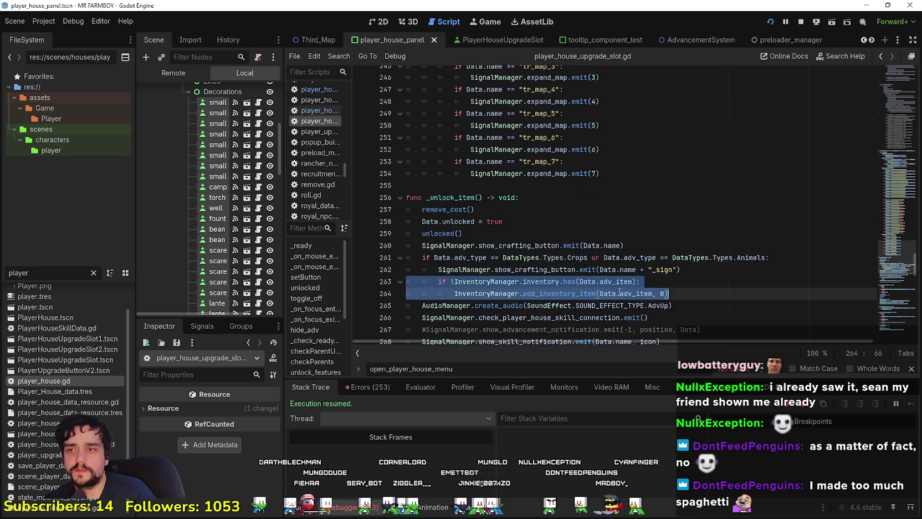
left_click(575, 245)
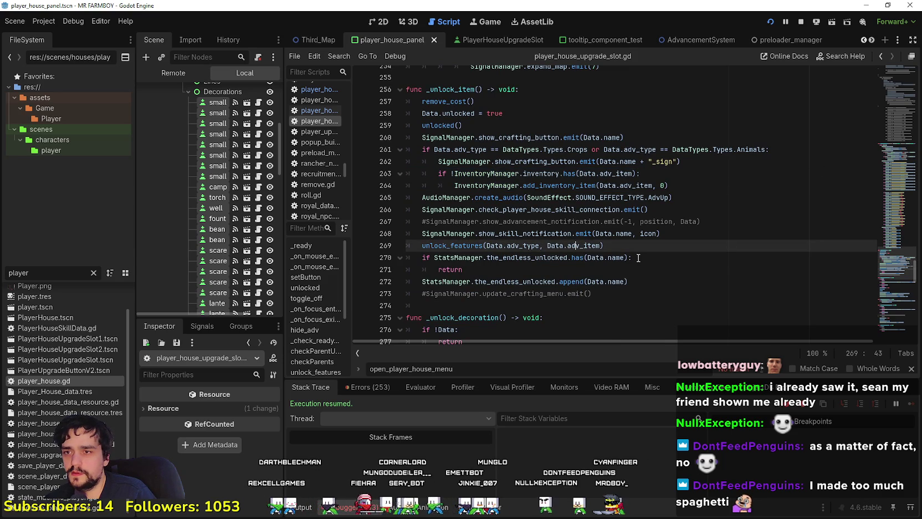
scroll(556, 165, "down", 2)
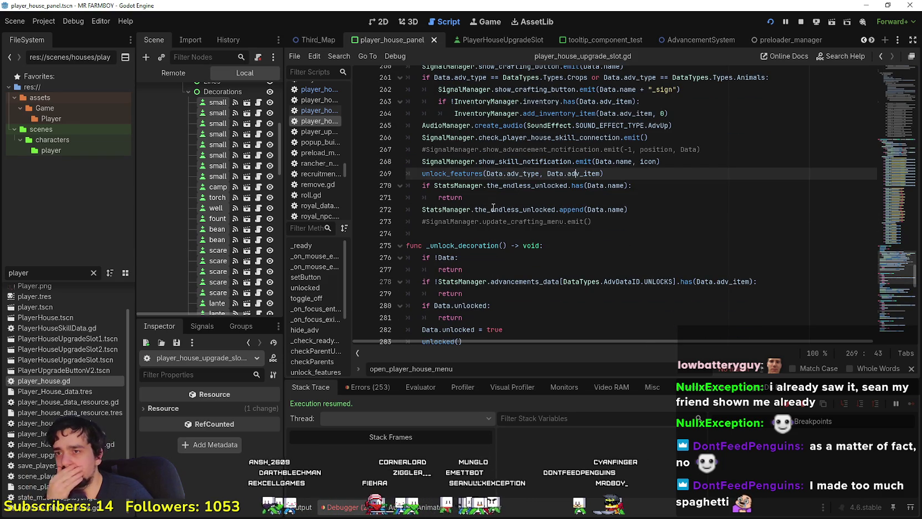
scroll(608, 167, "up", 2)
left_click(704, 192)
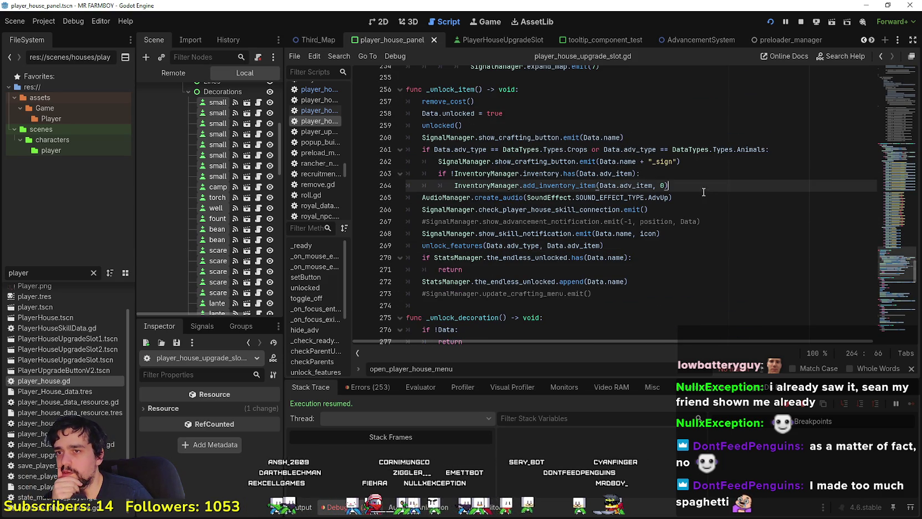
left_click_drag(487, 171, 461, 169)
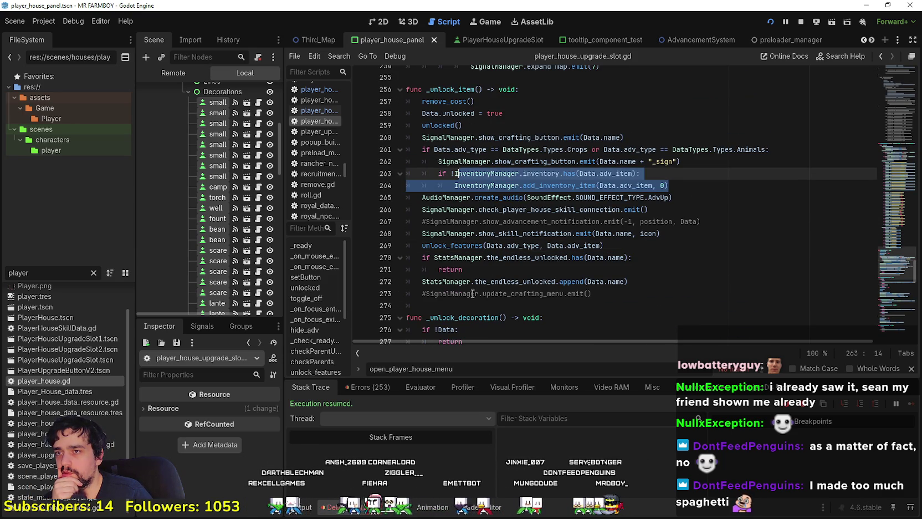
scroll(467, 282, "up", 8)
mouse_move(907, 194)
left_mouse_down()
mouse_move(890, 307)
mouse_move(863, 55)
mouse_move(853, 249)
left_mouse_up()
scroll(854, 254, "down", 5)
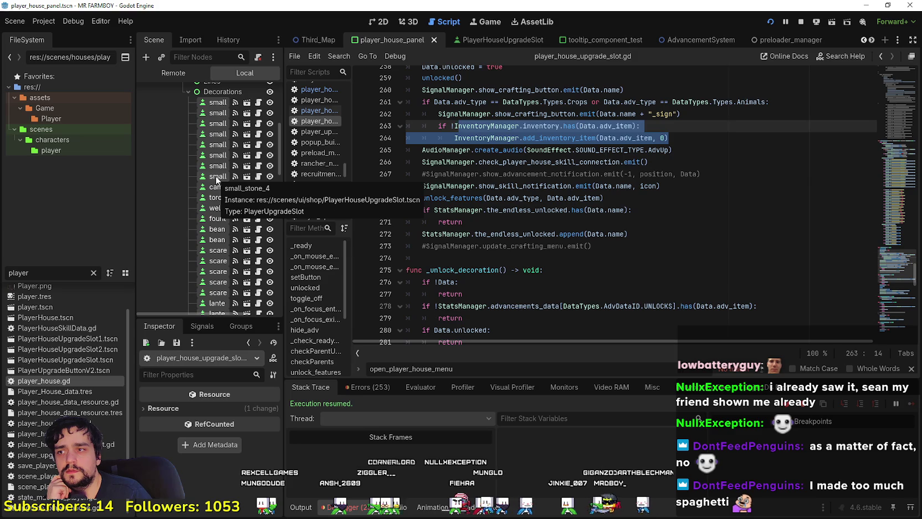
left_click(664, 210)
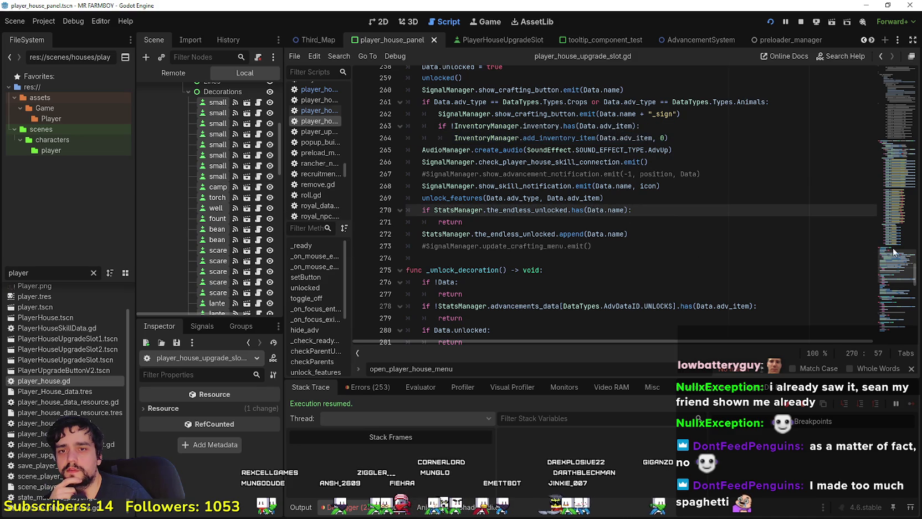
Step: Scroll past remove_cost to check_requirment, _on_pressed and _on_tree_exiting at the file's end
scroll(892, 271, "down", 4)
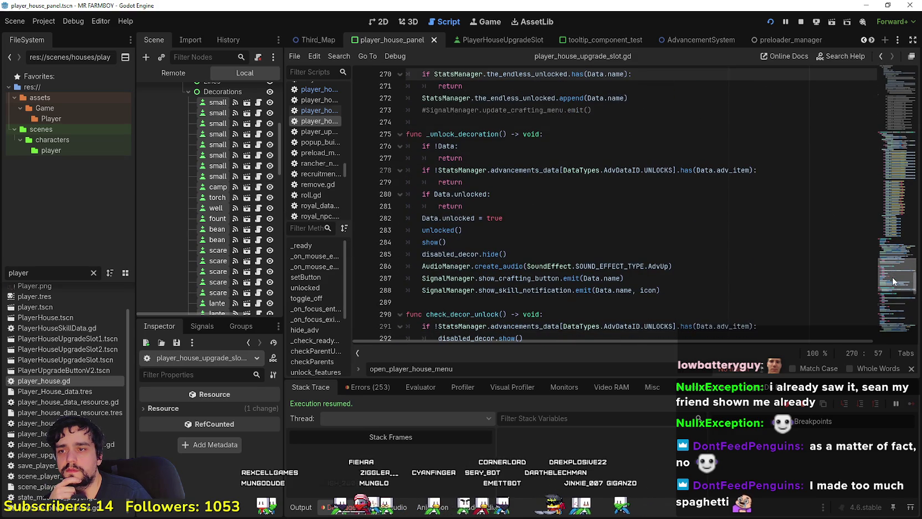
scroll(892, 282, "down", 5)
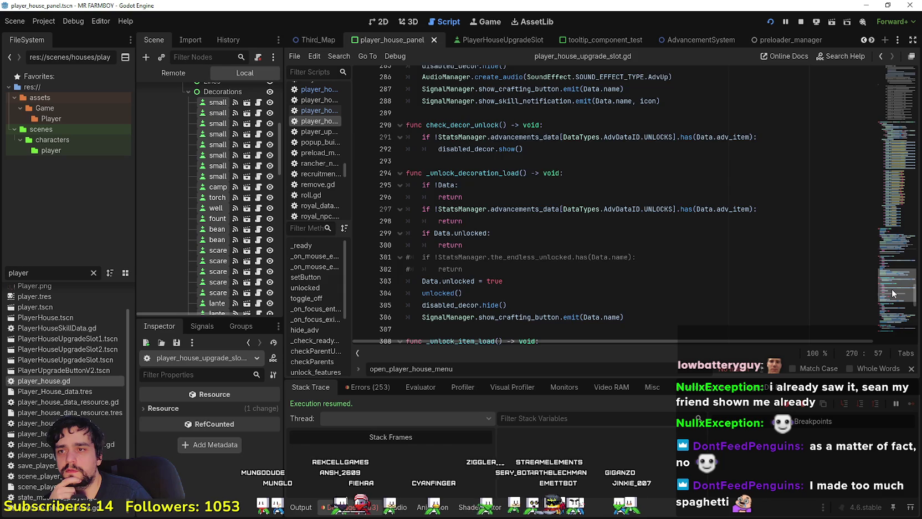
scroll(892, 289, "down", 5)
scroll(892, 305, "down", 6)
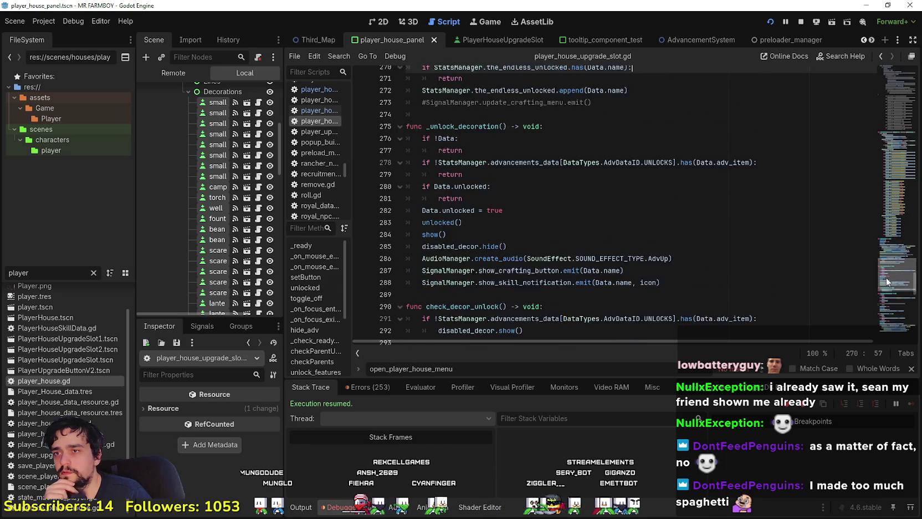
scroll(888, 319, "down", 1)
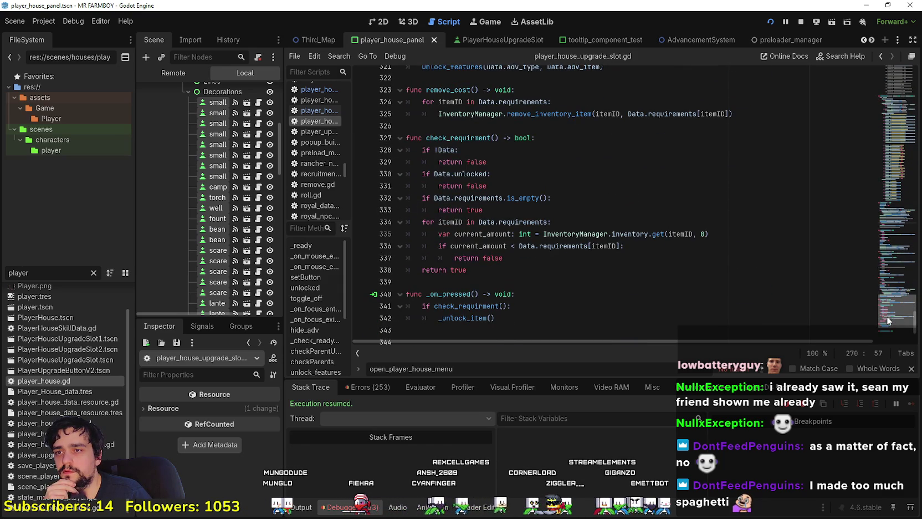
scroll(888, 321, "down", 3)
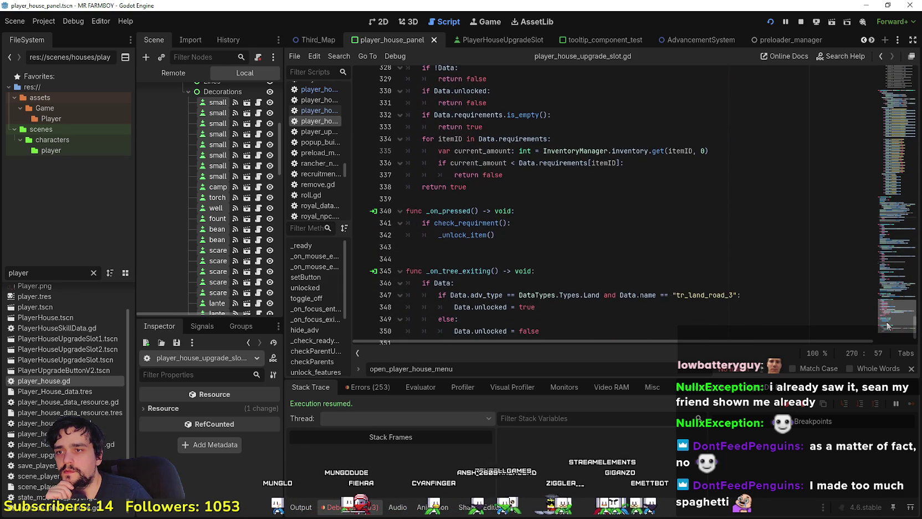
right_click(469, 226)
Step: Search for the InventoryManager occurrences around _unlock_item's add_inventory_item line
left_click(513, 375)
key("Page_Up")
key("Page_Up")
key("Page_Up")
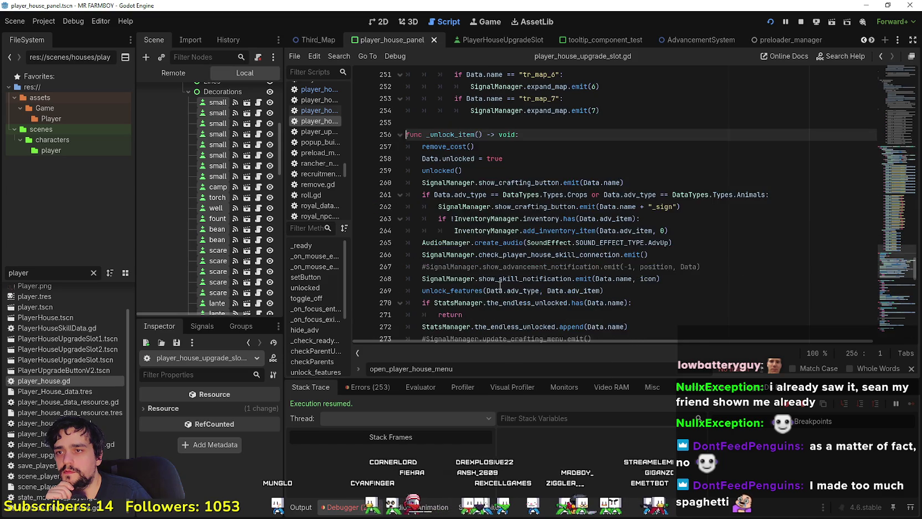
scroll(450, 110, "up", 1)
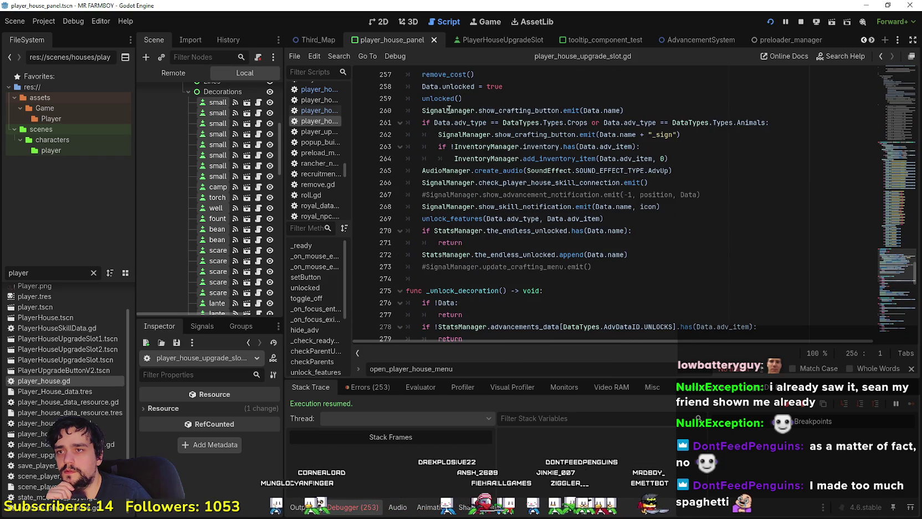
left_click(449, 218)
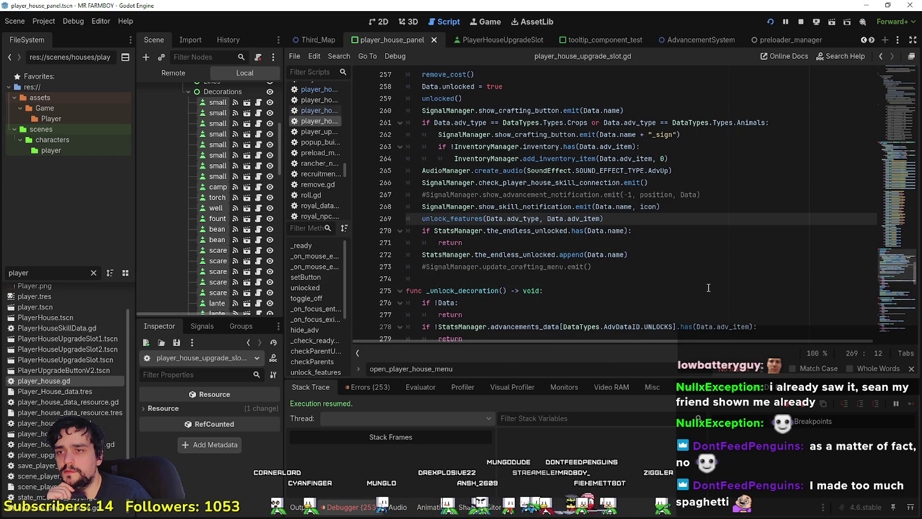
scroll(703, 282, "up", 1)
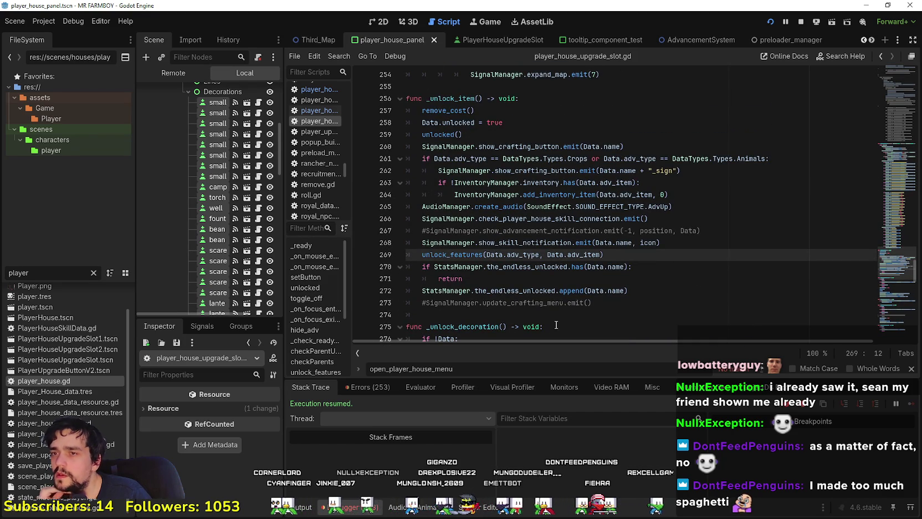
left_click(485, 194)
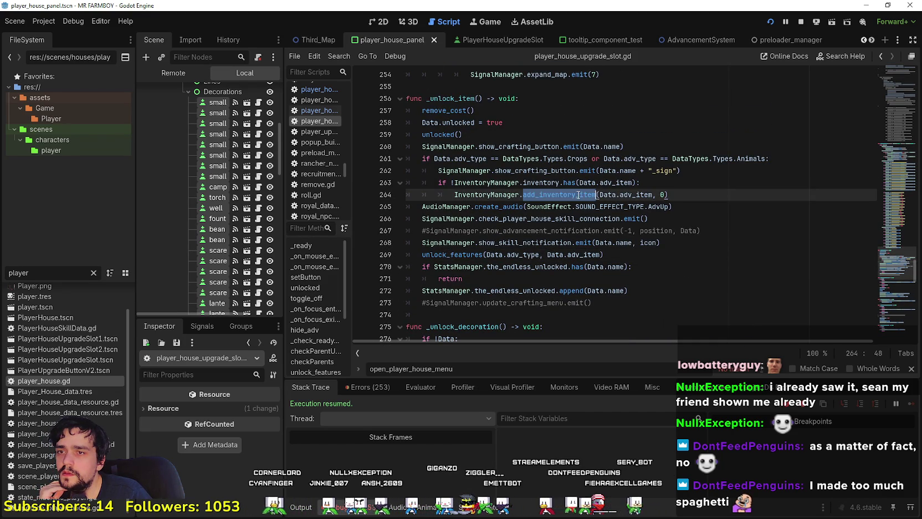
double_click(485, 194)
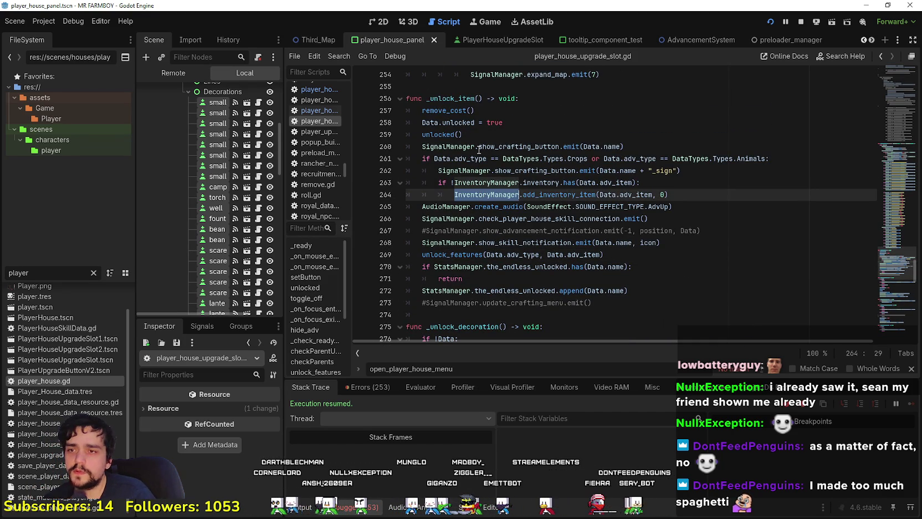
key("ctrl+f")
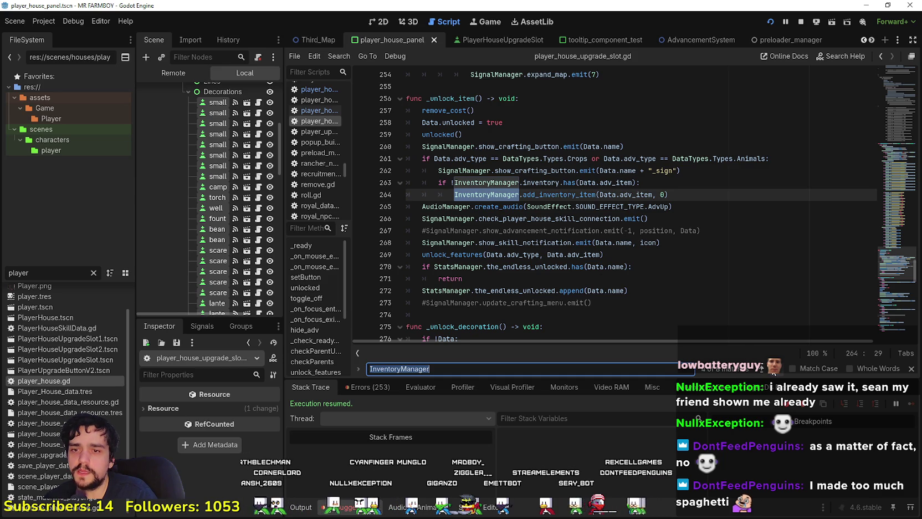
left_click(774, 370)
left_click(776, 370)
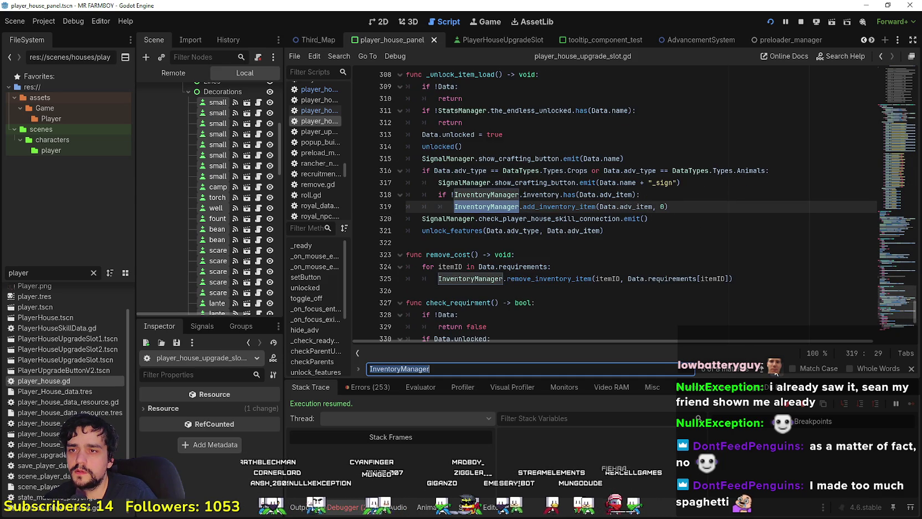
Step: Locate the remove_cost definition and copy its cost-removal loop lines
left_click(438, 291)
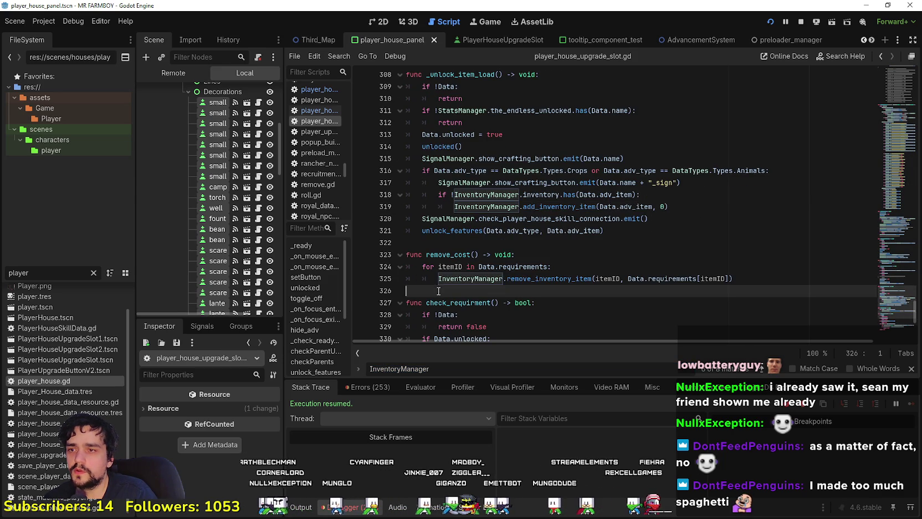
double_click(445, 253)
scroll(527, 294, "down", 3)
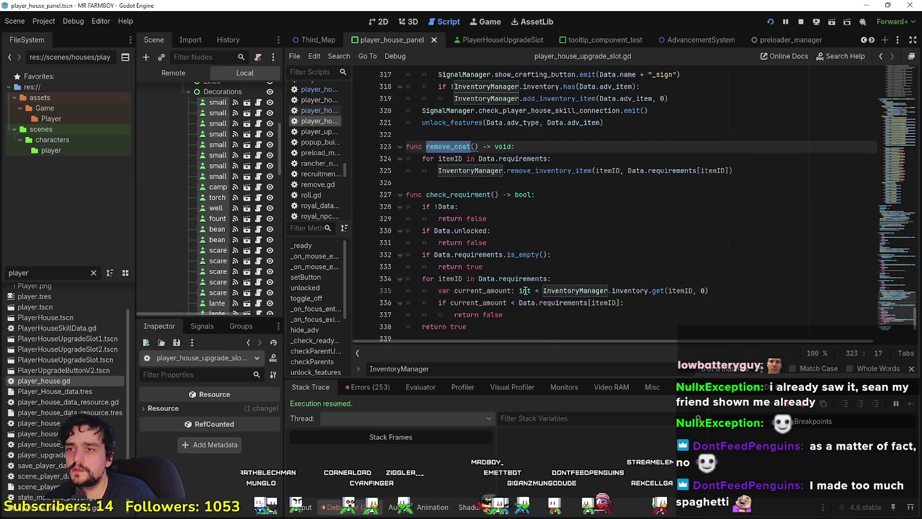
key("ctrl+f")
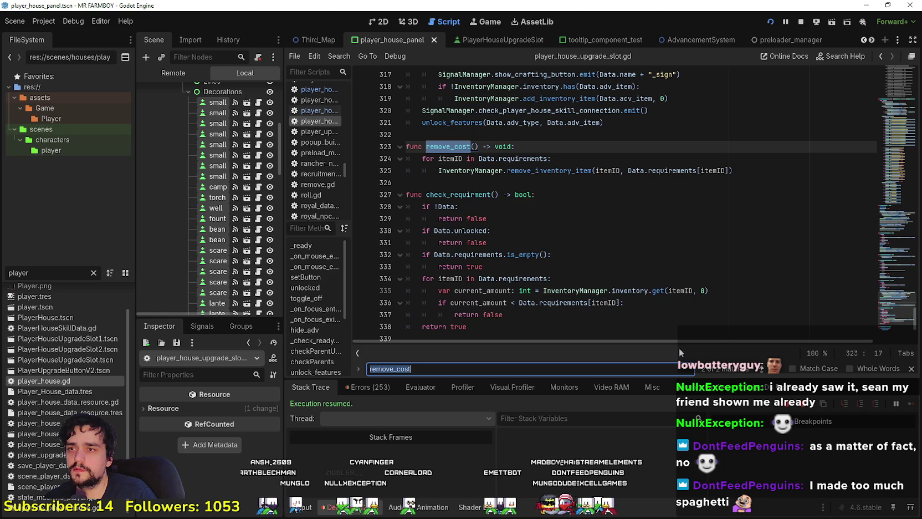
left_click(761, 369)
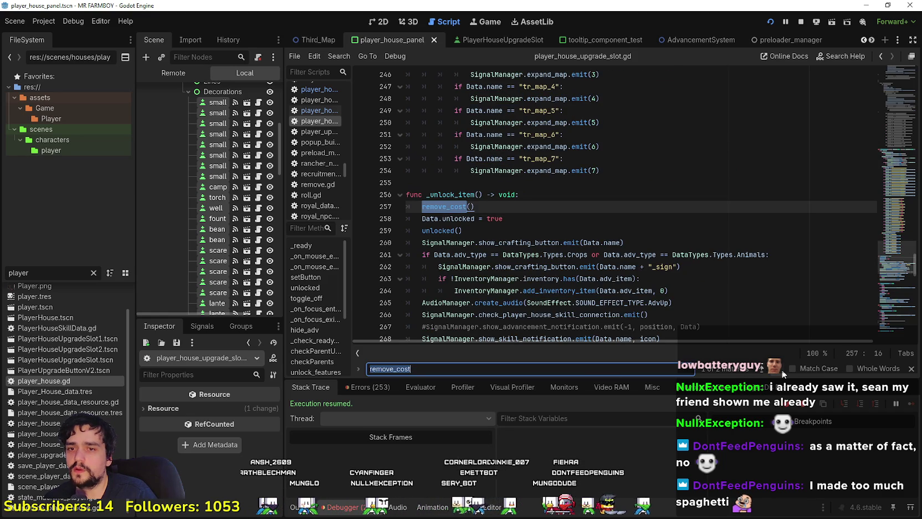
left_click(781, 369)
mouse_move(407, 242)
left_mouse_down()
mouse_move(392, 206)
mouse_move(409, 221)
left_mouse_up()
key("ctrl+c")
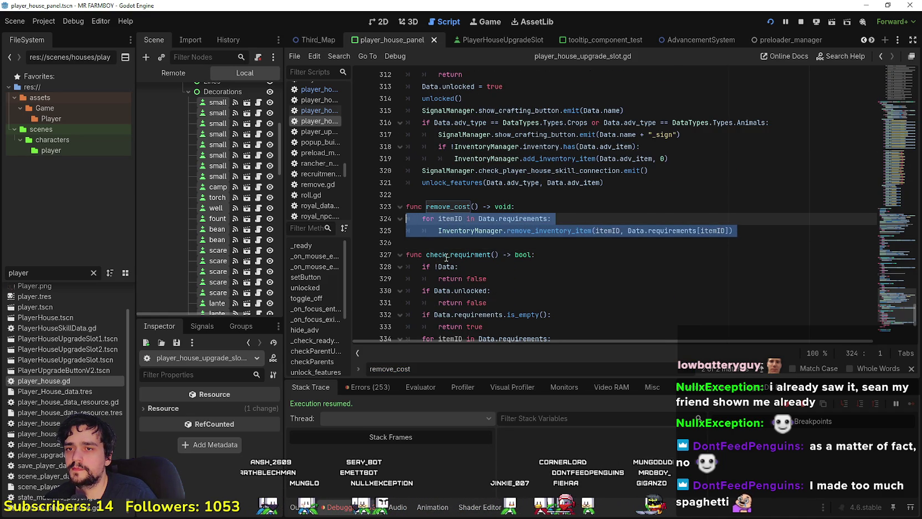
key("Right")
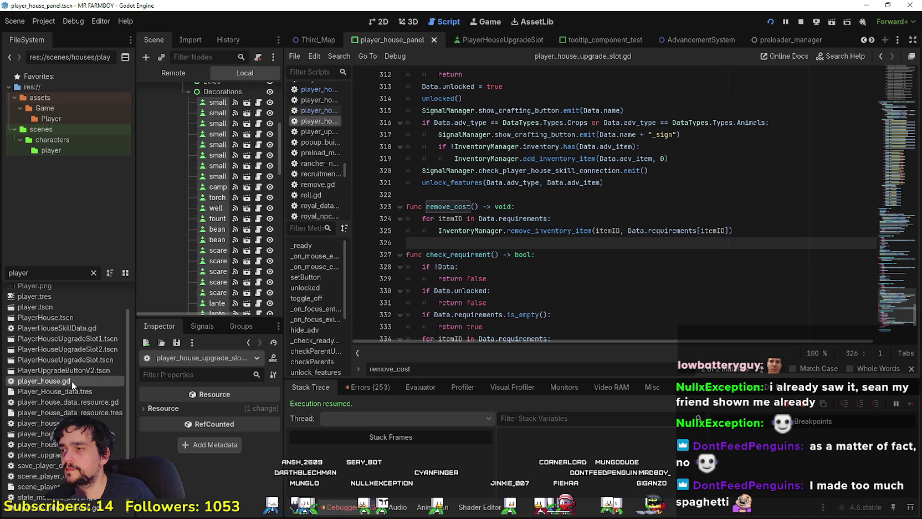
Step: Bring up player_house_panel.gd from the PlayerHousePanel root node's script icon
scroll(242, 174, "up", 3)
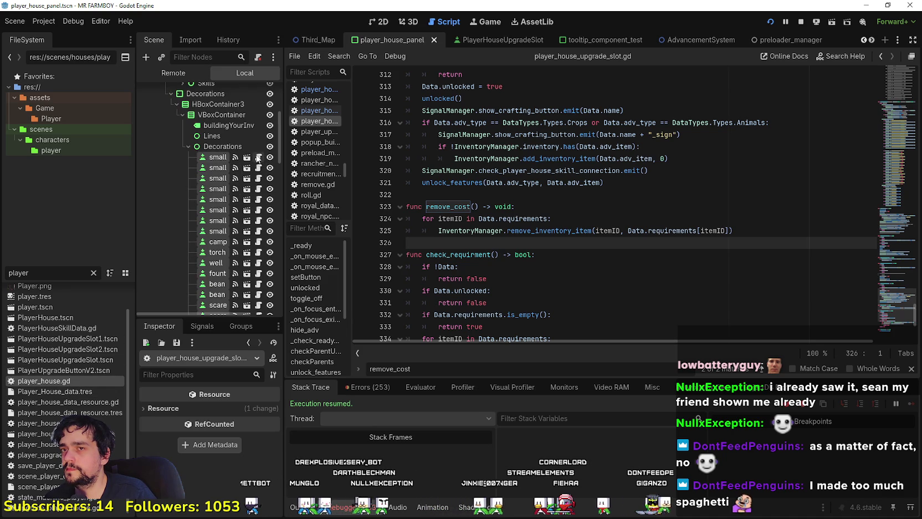
scroll(254, 155, "up", 7)
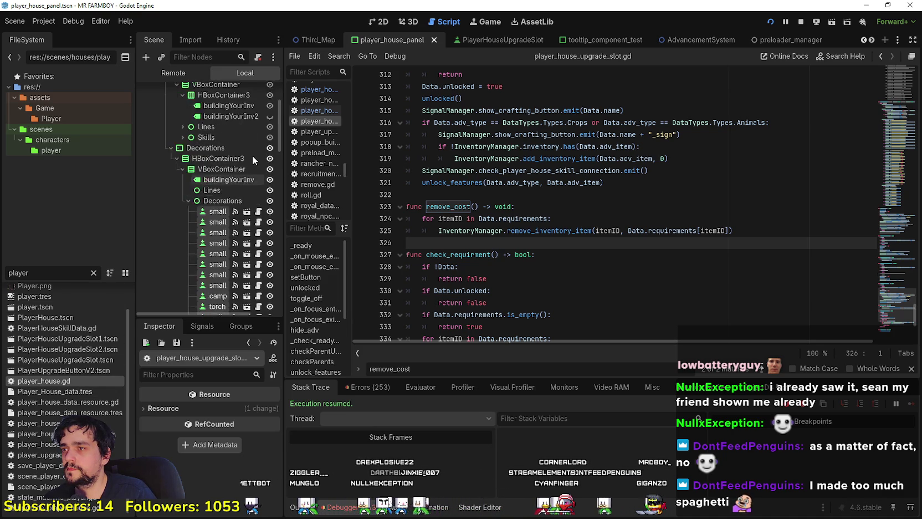
left_click(259, 91)
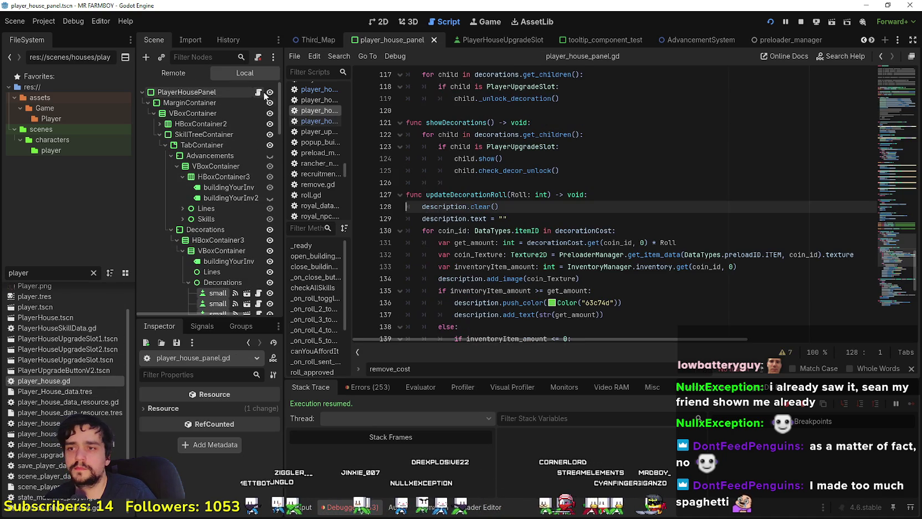
Step: Paste the copied cost-removal loop into roll_decorations in player_house.gd
left_click(533, 222)
scroll(524, 243, "up", 2)
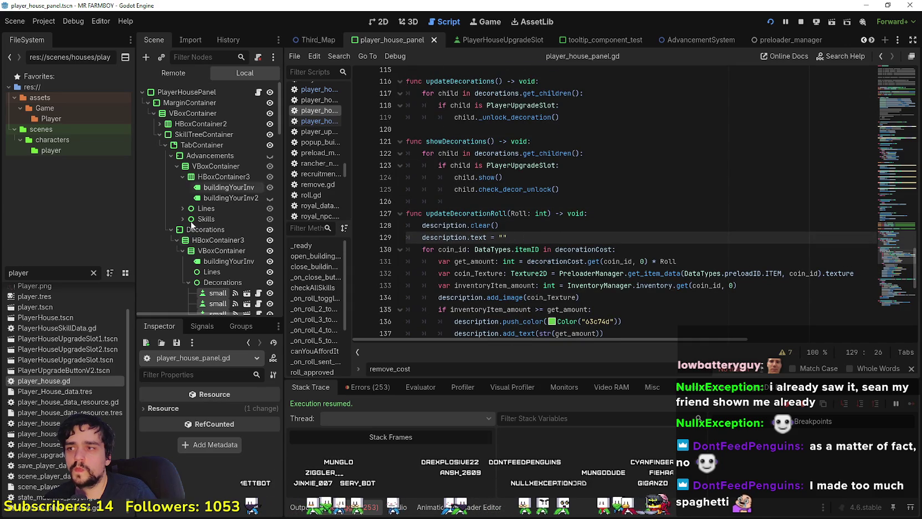
key("alt+Left")
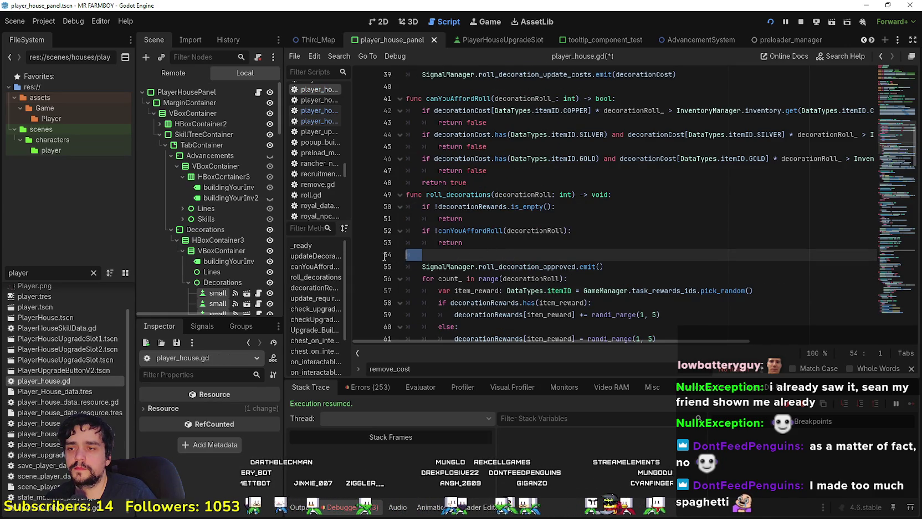
key("ctrl+v")
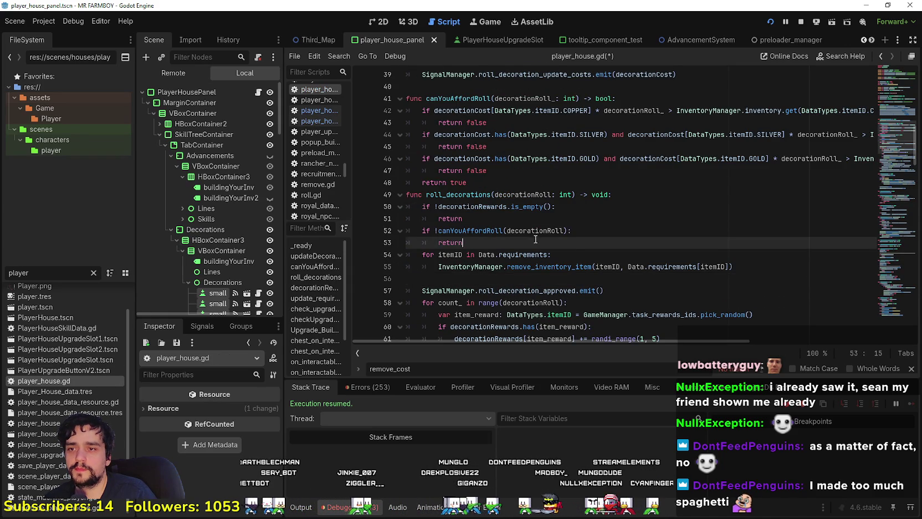
key("BackSpace")
Step: Review the loop header, decorationRoll, the canYouAffordRoll call and the cost lines
double_click(458, 256)
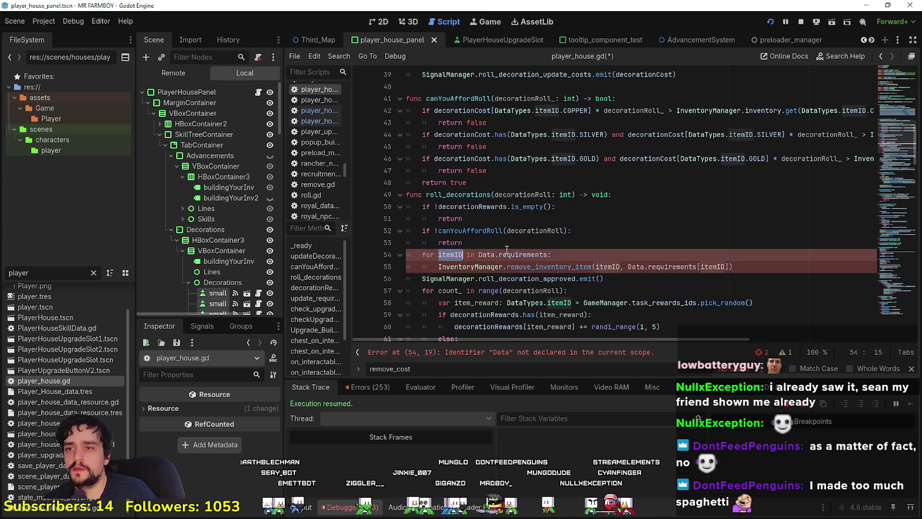
left_click_drag(507, 253, 480, 253)
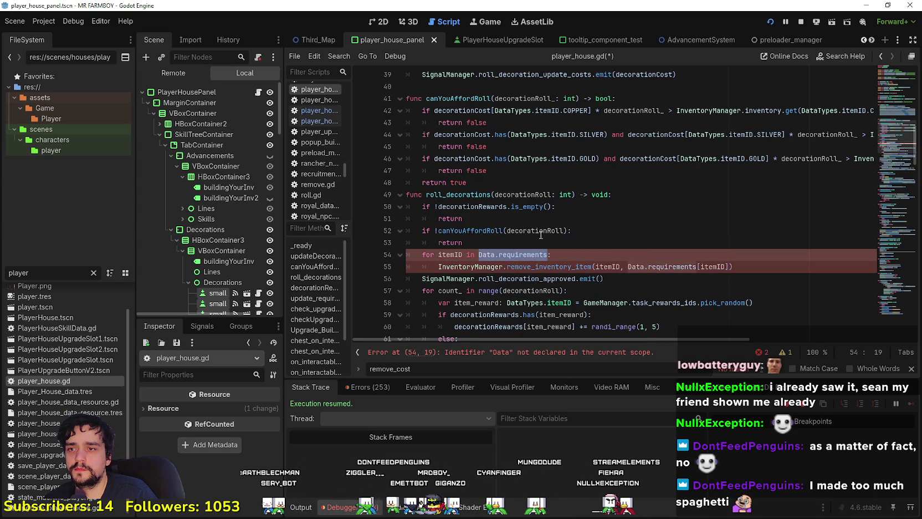
double_click(538, 232)
double_click(521, 254)
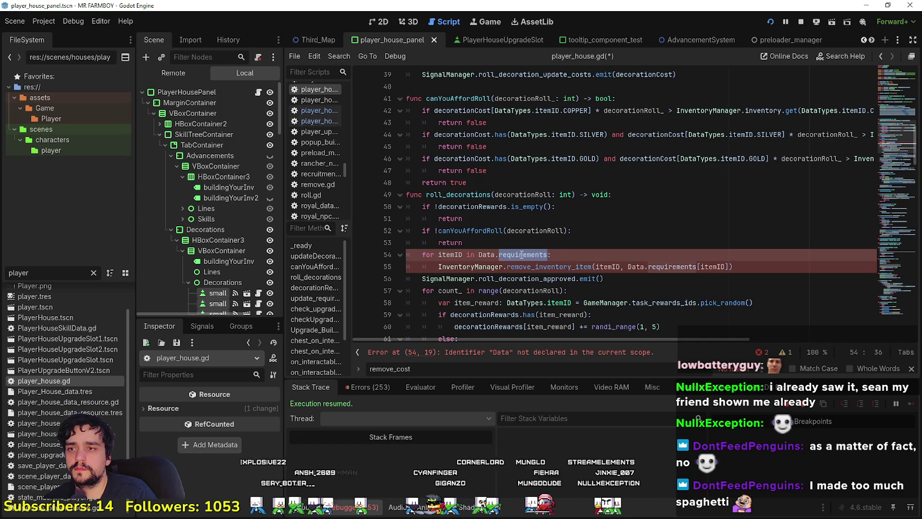
double_click(493, 232)
scroll(501, 239, "up", 2)
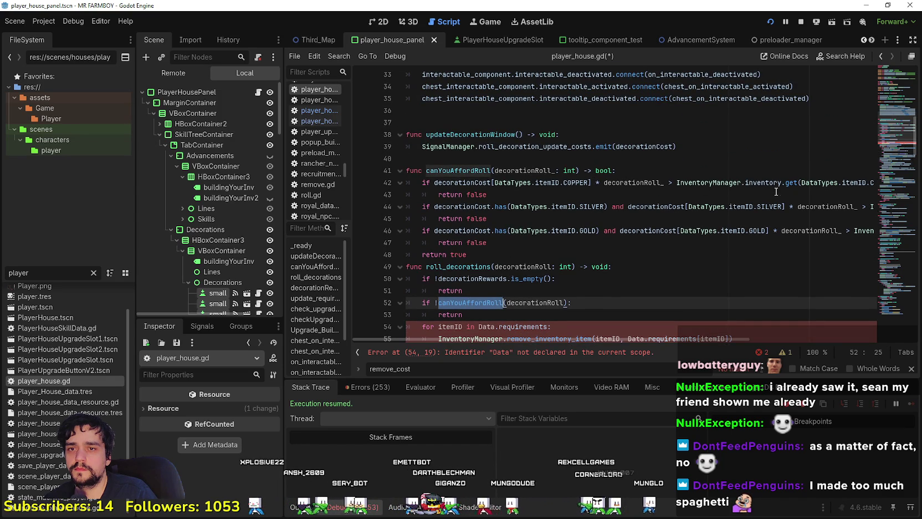
left_click_drag(829, 183, 876, 183)
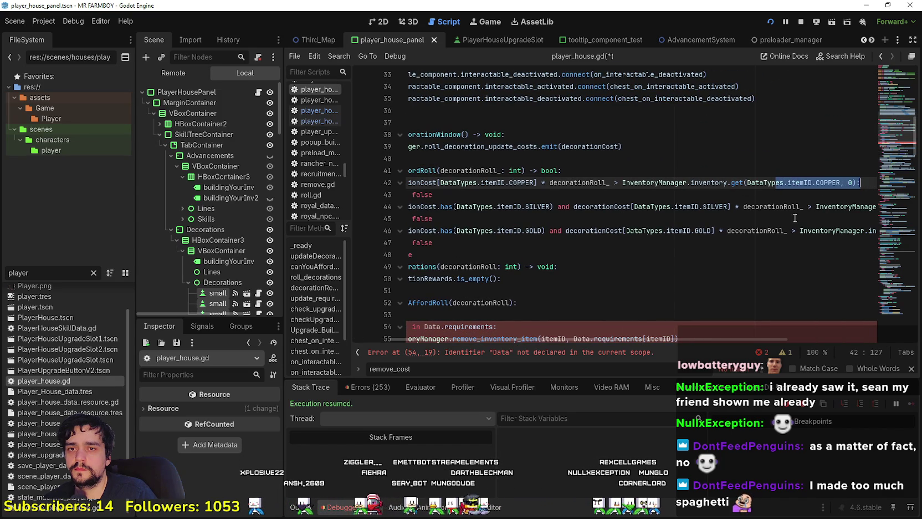
left_click_drag(780, 207, 890, 205)
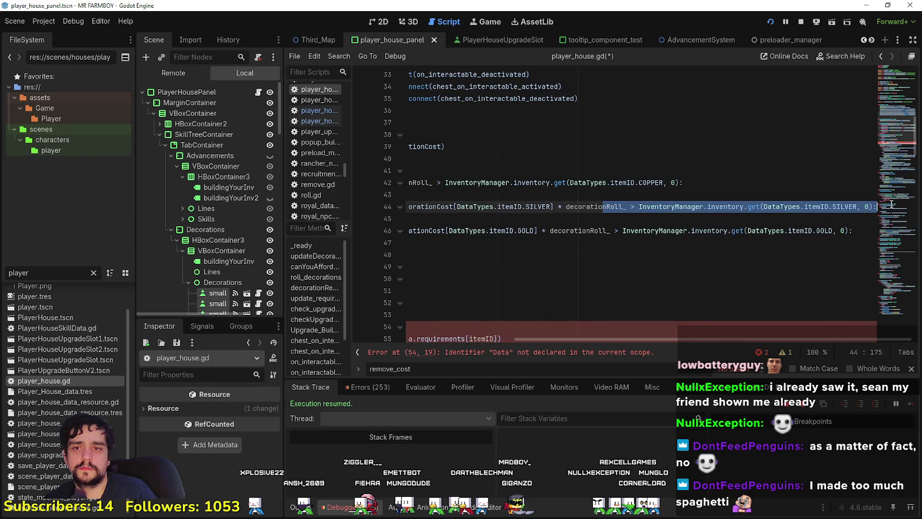
left_click(792, 220)
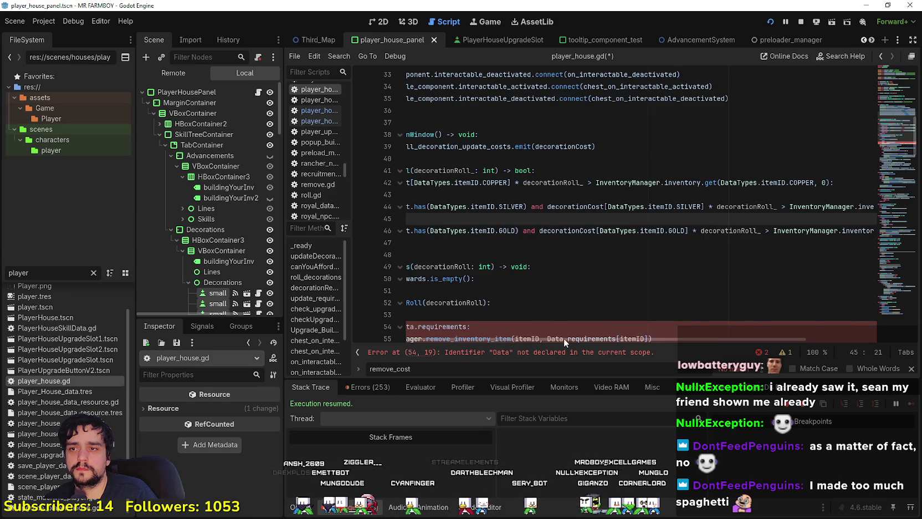
left_click_drag(563, 336, 508, 338)
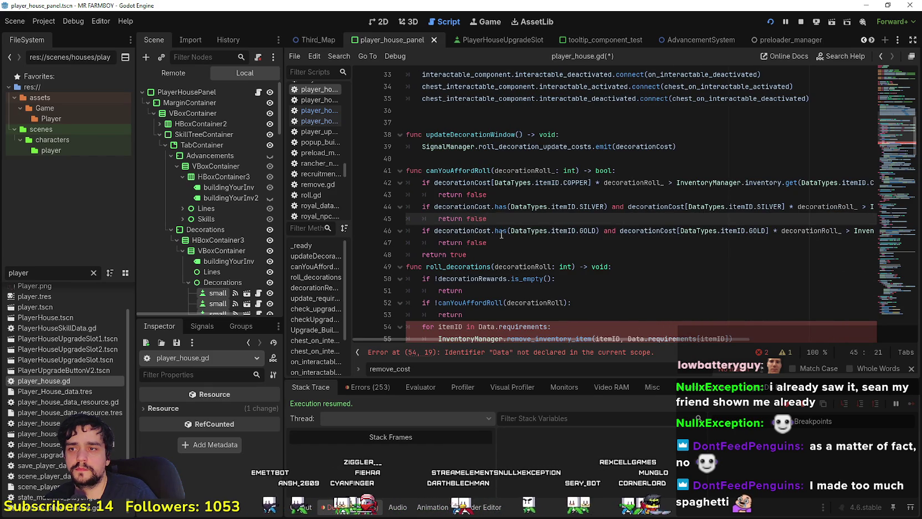
Step: Make the loop iterate over decorationCost, with itemID typed as Types.itemID
double_click(463, 206)
key("ctrl+c")
scroll(518, 284, "down", 2)
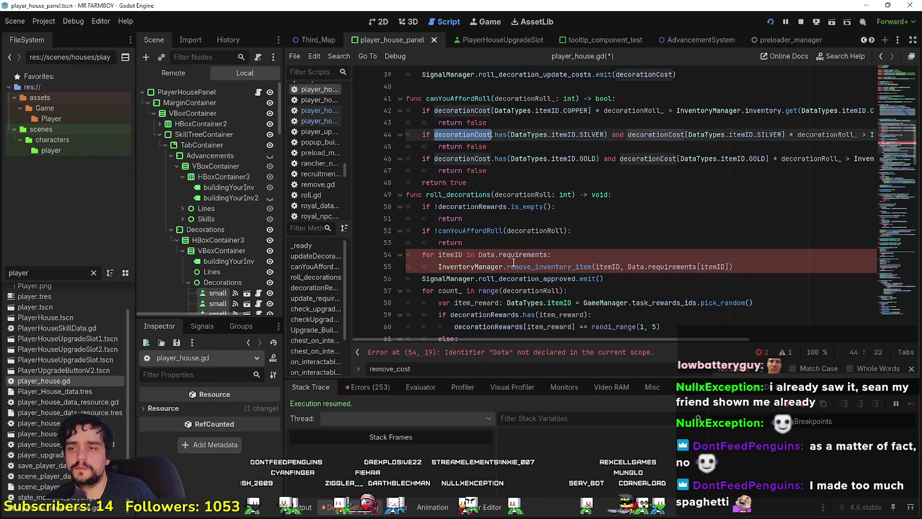
double_click(524, 254)
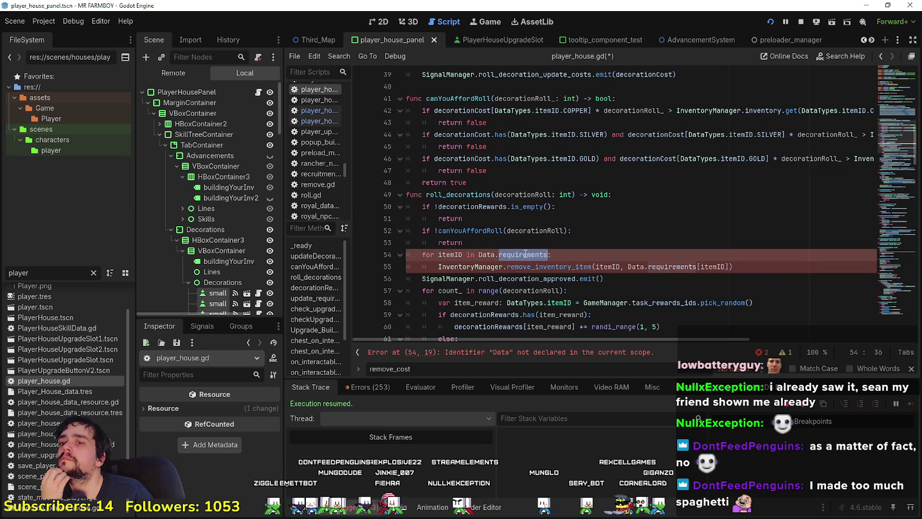
key("ctrl+v")
left_click(467, 255)
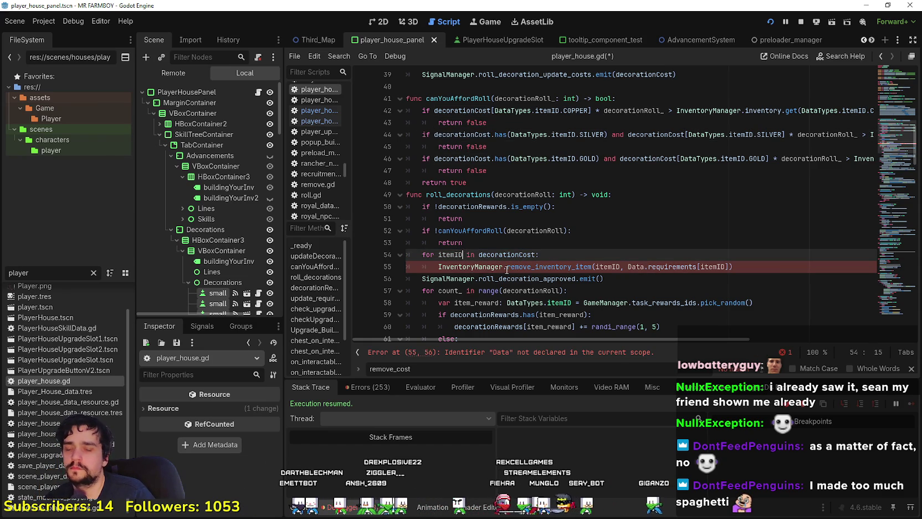
type(":DataTypes.itemID")
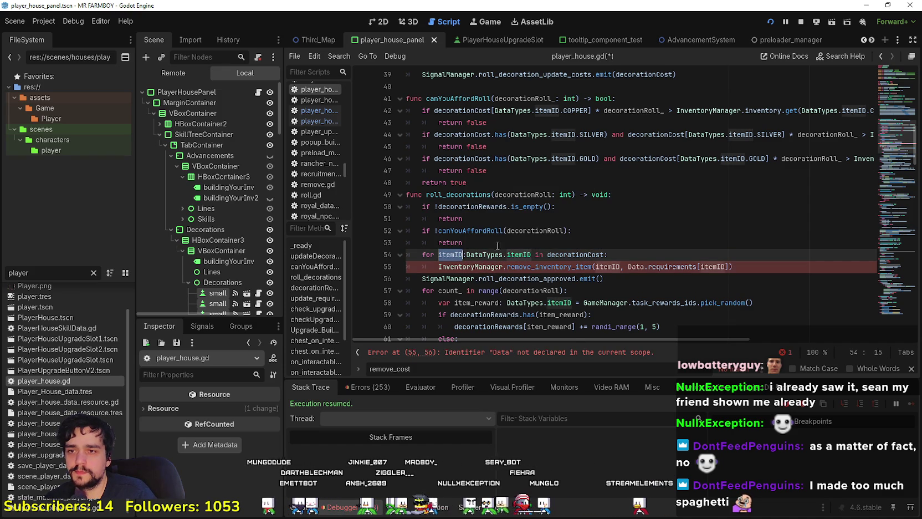
Step: Remove decorationCost[itemID] * decorationRoll for each item, save, and run the game
double_click(575, 254)
left_click(673, 266)
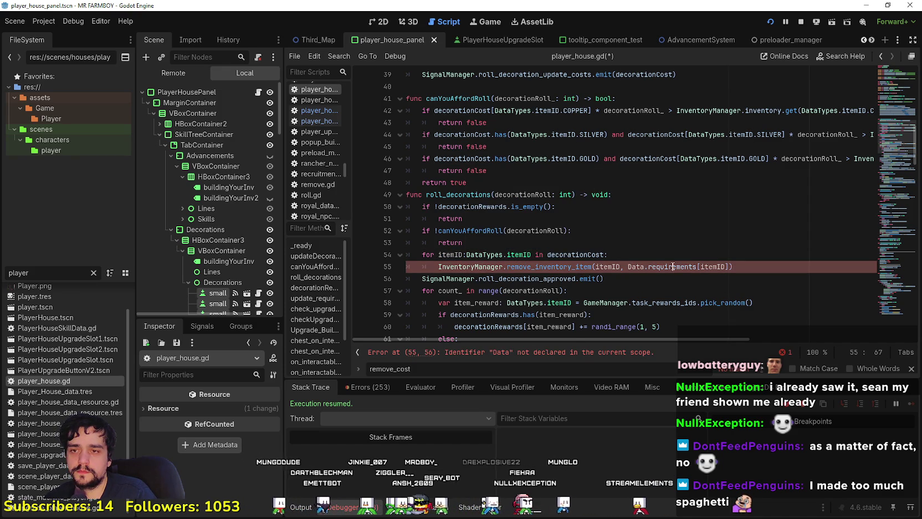
key("ctrl+v")
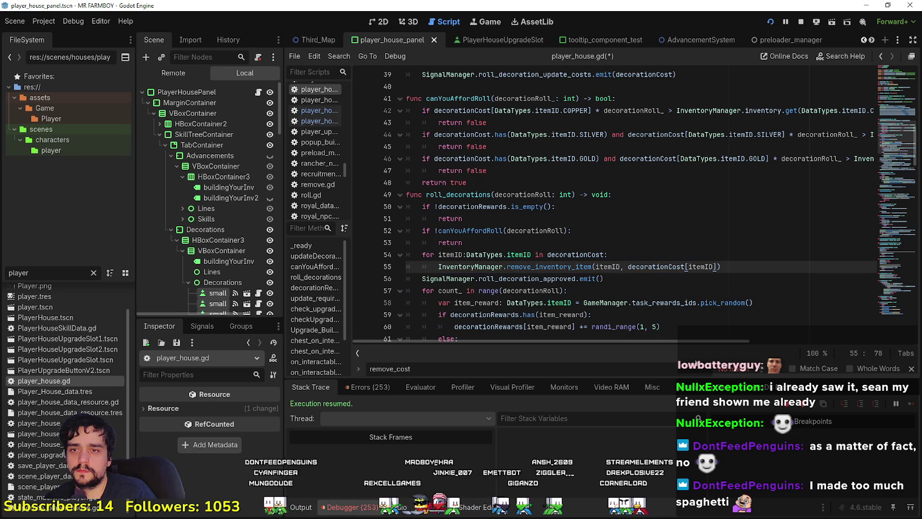
type("* ")
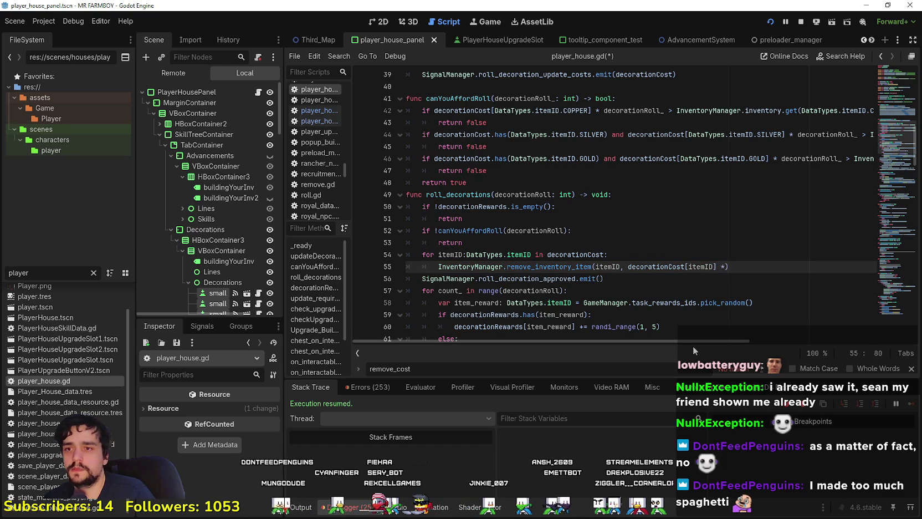
type("decorationRoll")
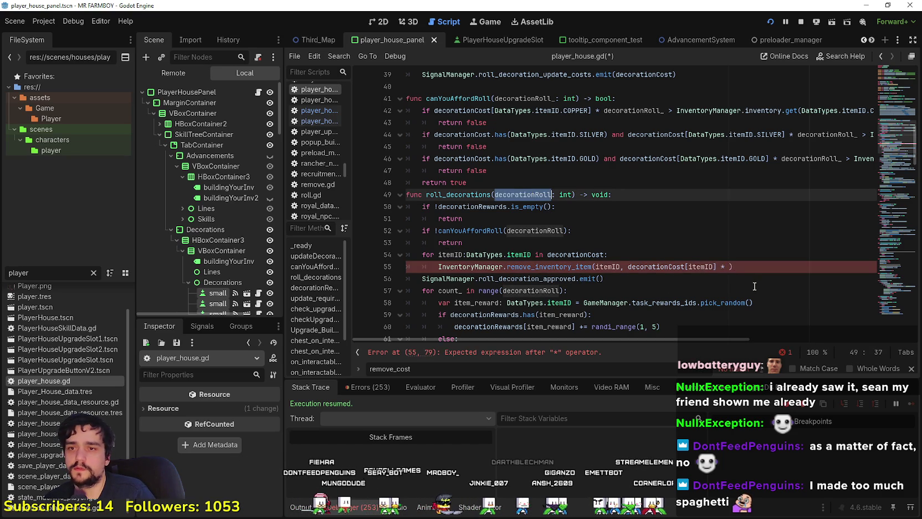
type(")")
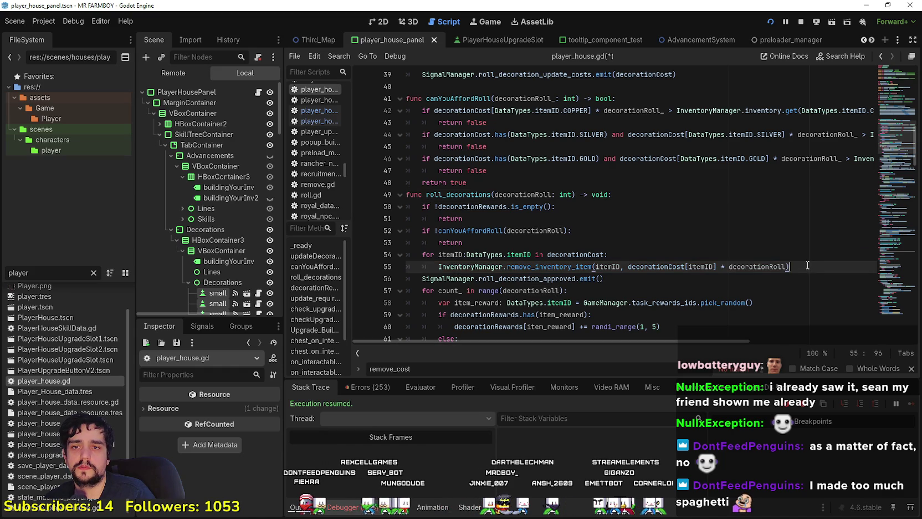
key("ctrl+s")
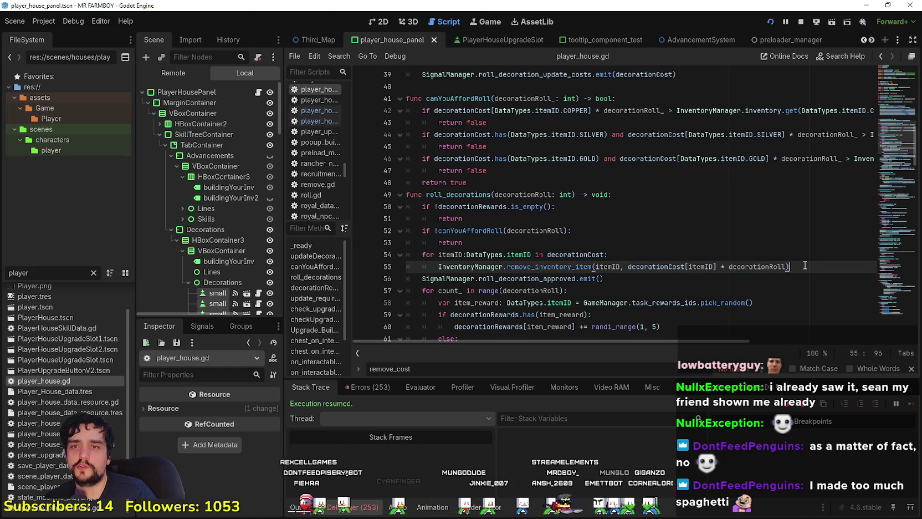
key("F5")
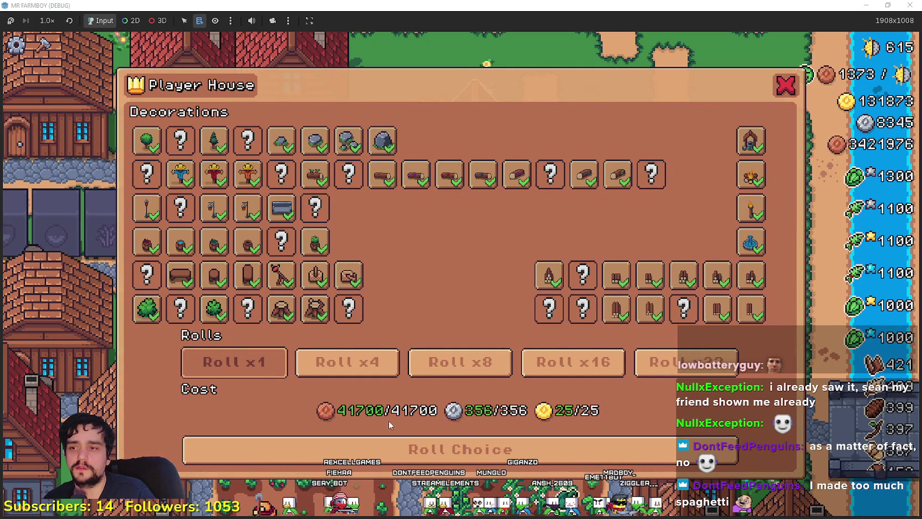
Step: Roll and claim three single decorations to test the cost deduction
left_click(474, 449)
left_click(473, 449)
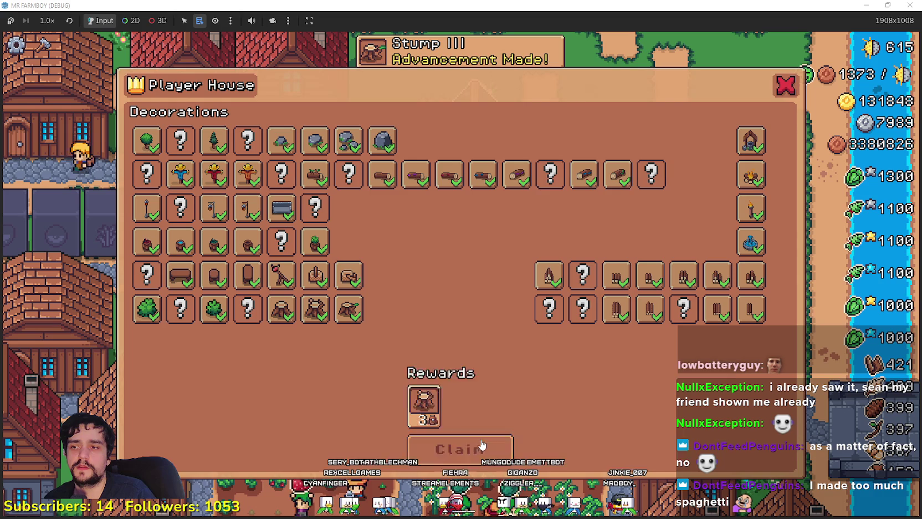
left_click(427, 451)
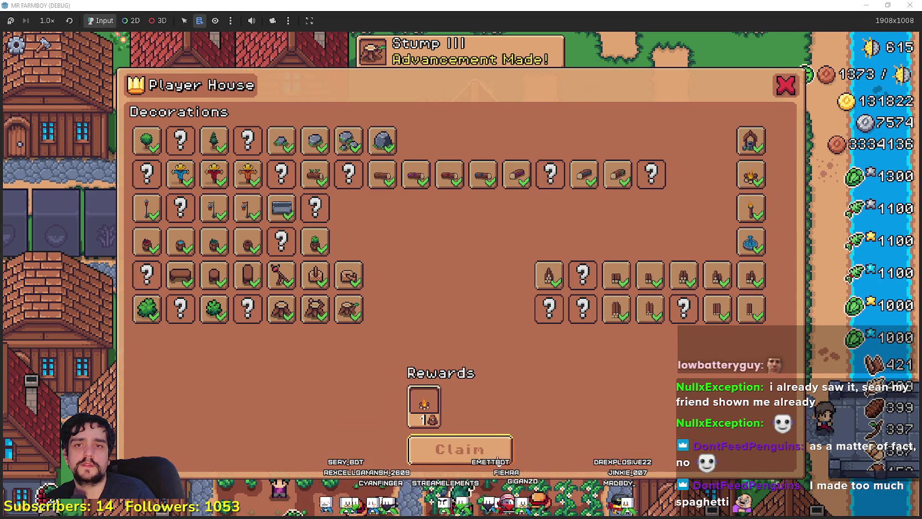
left_click(428, 453)
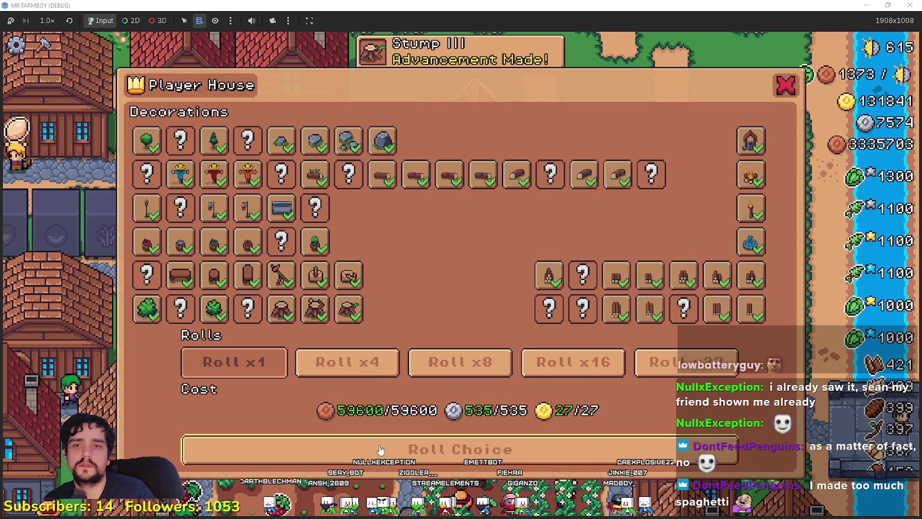
left_click(429, 452)
left_click(438, 458)
Step: Roll and claim four decorations at once, then compare costs for 8, 16 and 32 rolls
left_click(348, 361)
left_click(435, 450)
left_click(437, 451)
left_click(481, 365)
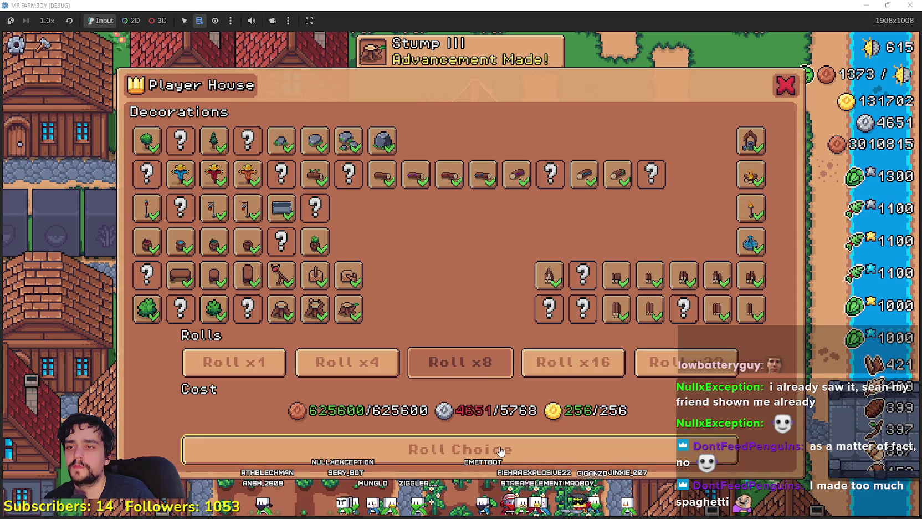
left_click(568, 377)
left_click(654, 363)
Step: Roll and claim one, then four decorations, check the 8-roll cost, and close Player House
left_click(233, 363)
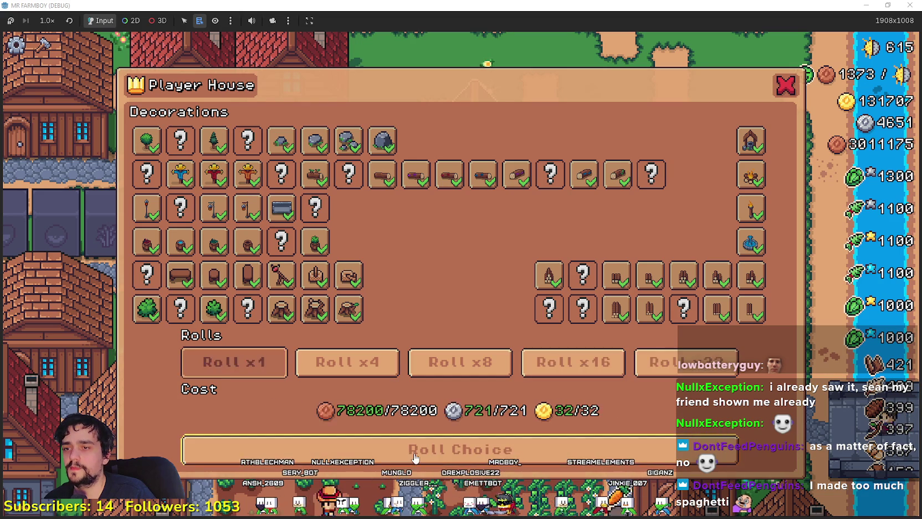
left_click(443, 449)
left_click(461, 449)
left_click(365, 366)
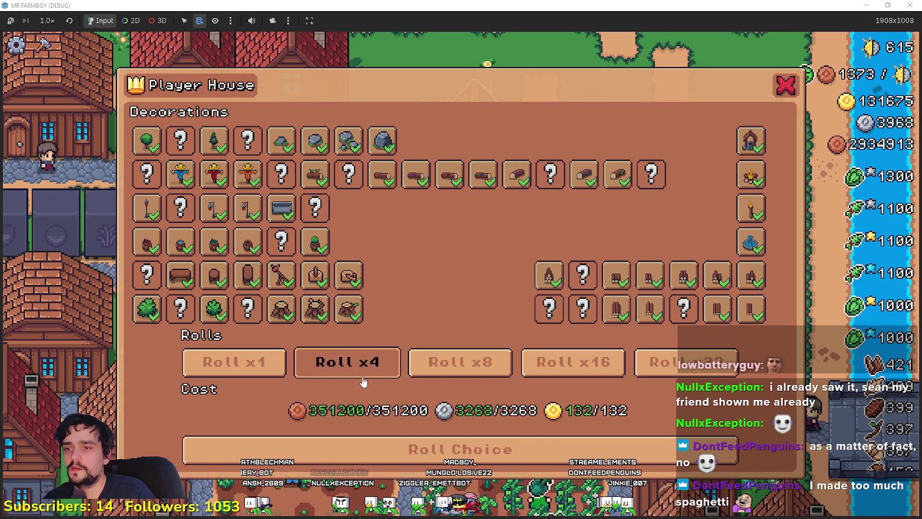
left_click(437, 450)
left_click(440, 449)
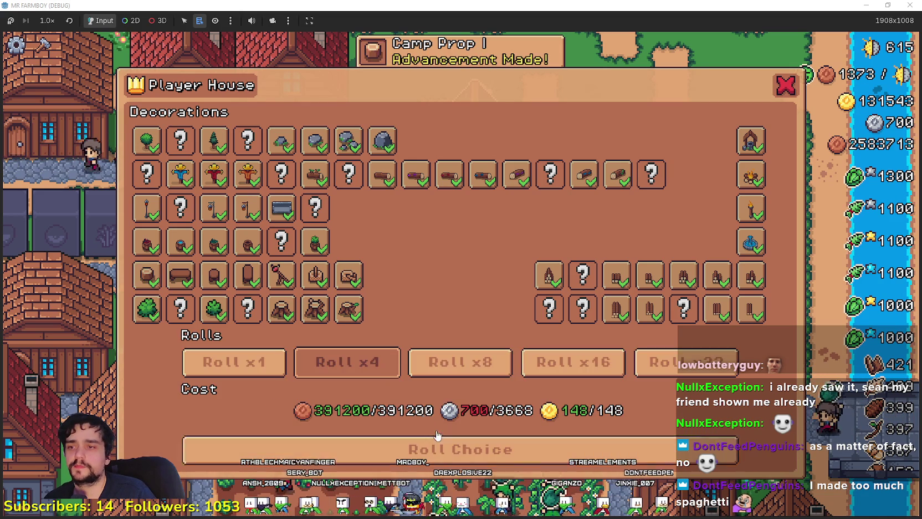
left_click(459, 363)
left_click(267, 371)
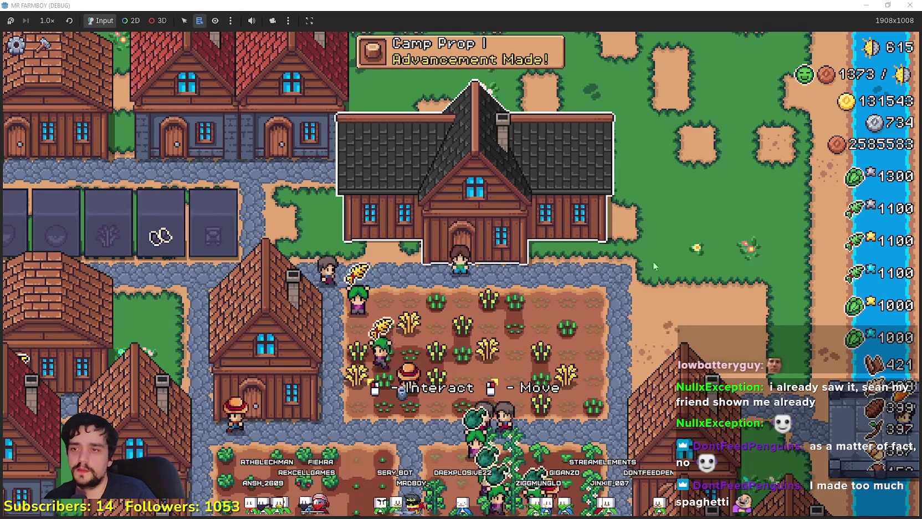
left_click(786, 85)
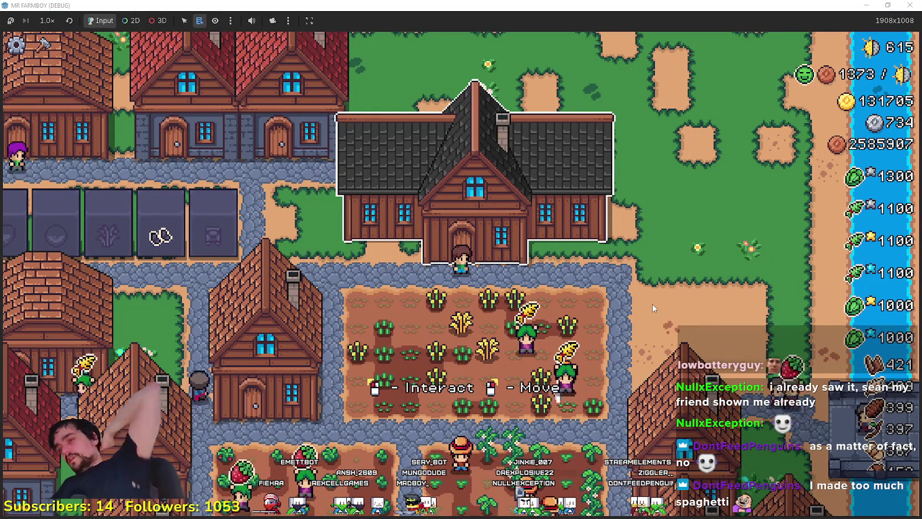
Step: Return to the editor's 2D view with the root PlayerHousePanel node selected
key("alt+Tab")
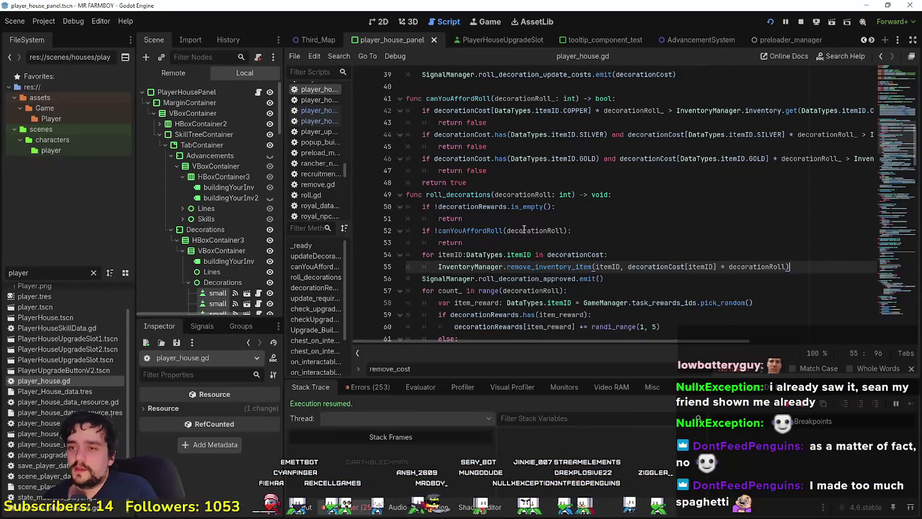
left_click(590, 243)
left_click(380, 22)
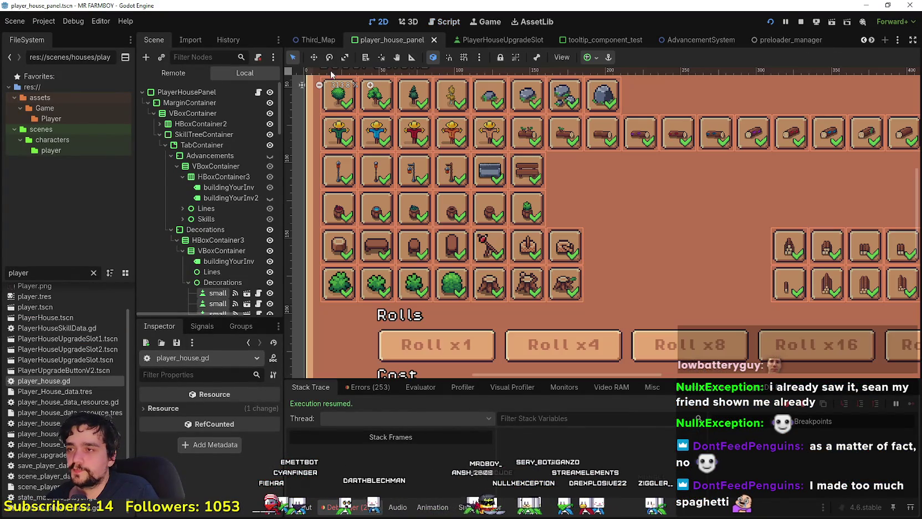
left_click(186, 91)
scroll(529, 204, "down", 10)
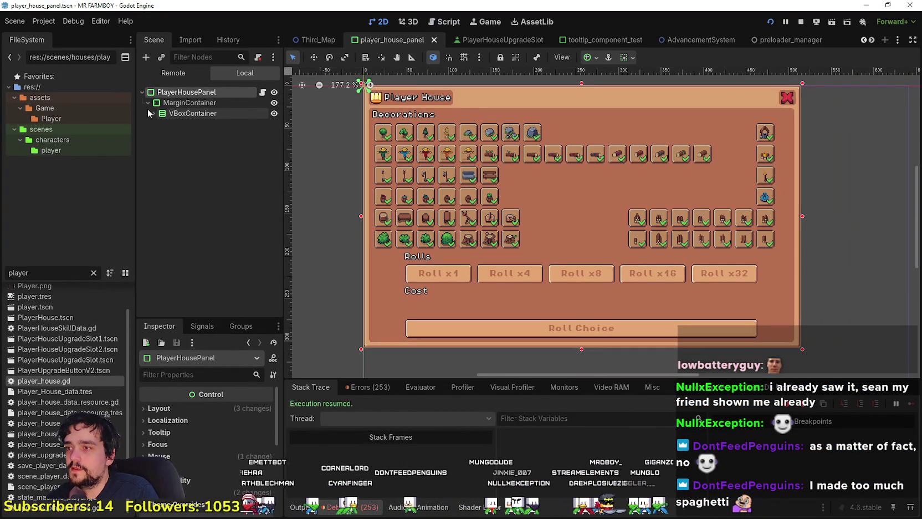
Step: Expand and collapse Decorations, SkillTreeContainer, TabContainer, MerchantContainer and Advancements in the Scene dock
left_click(170, 230)
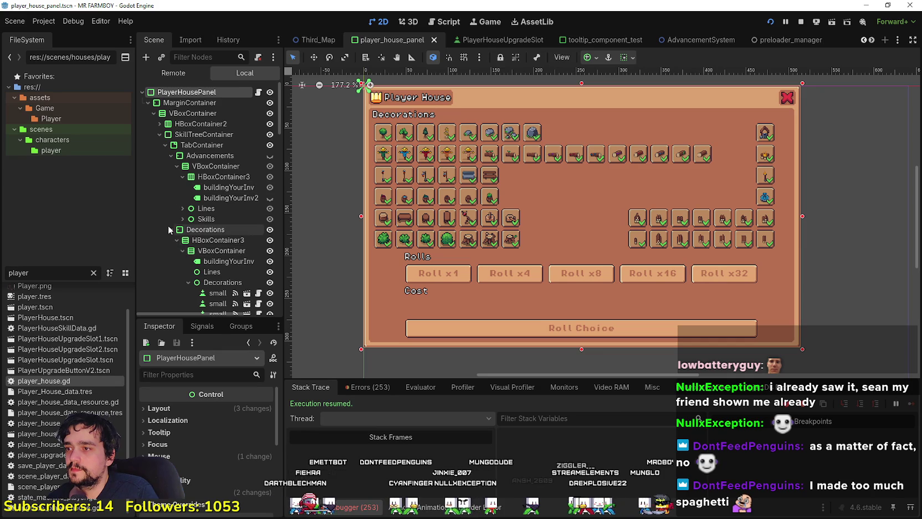
left_click(159, 134)
left_click(159, 135)
left_click(165, 145)
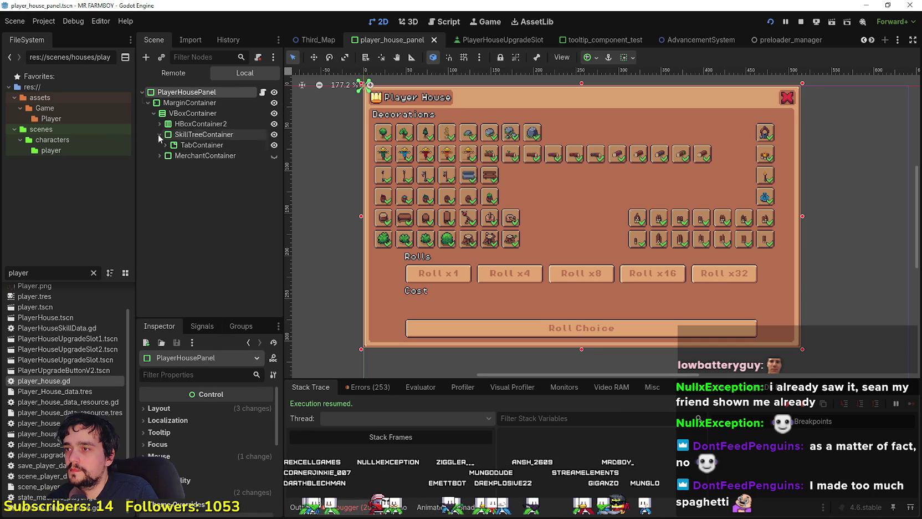
left_click(159, 155)
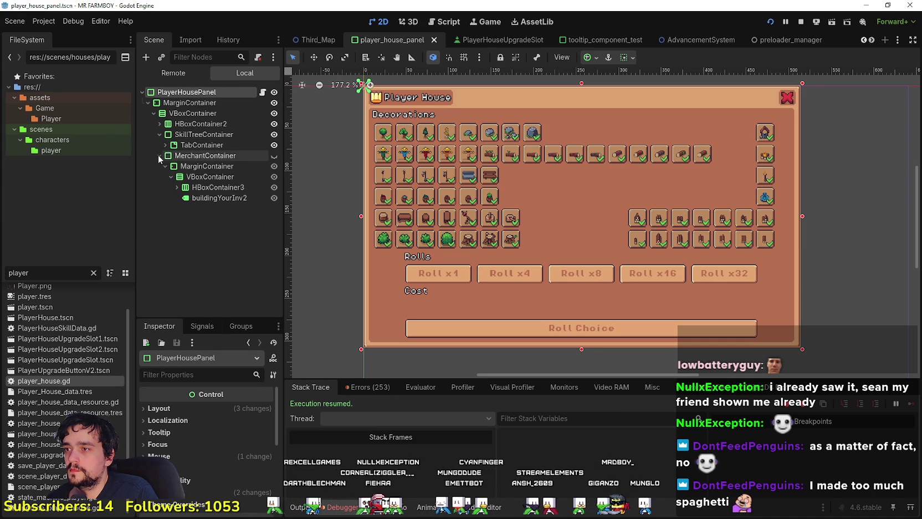
left_click(165, 145)
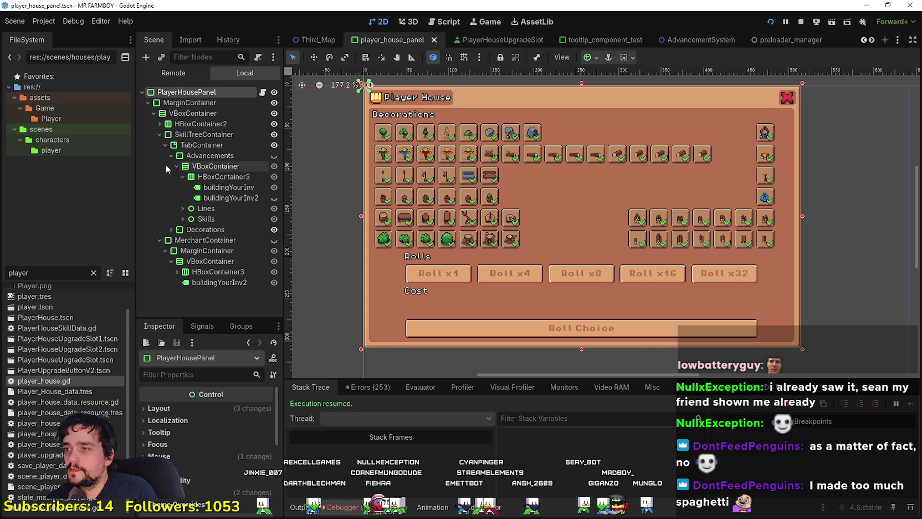
left_click(171, 155)
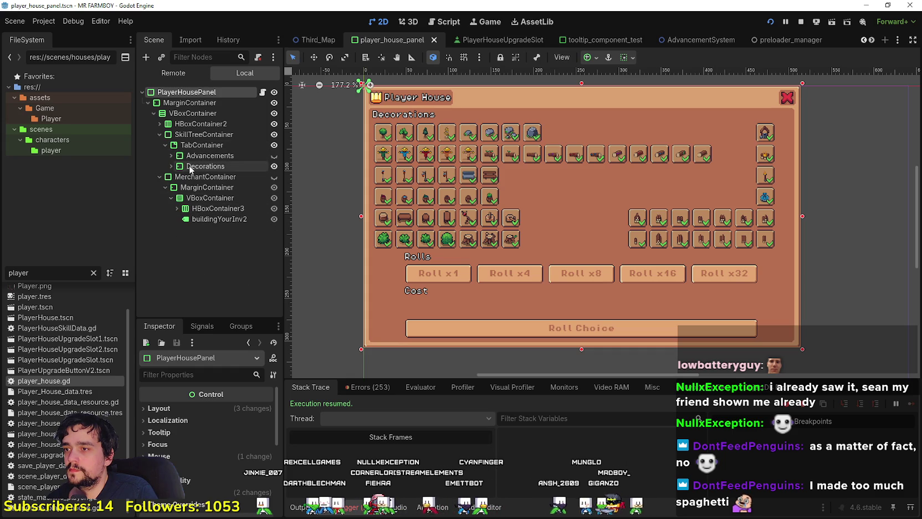
left_click(159, 134)
left_click(160, 134)
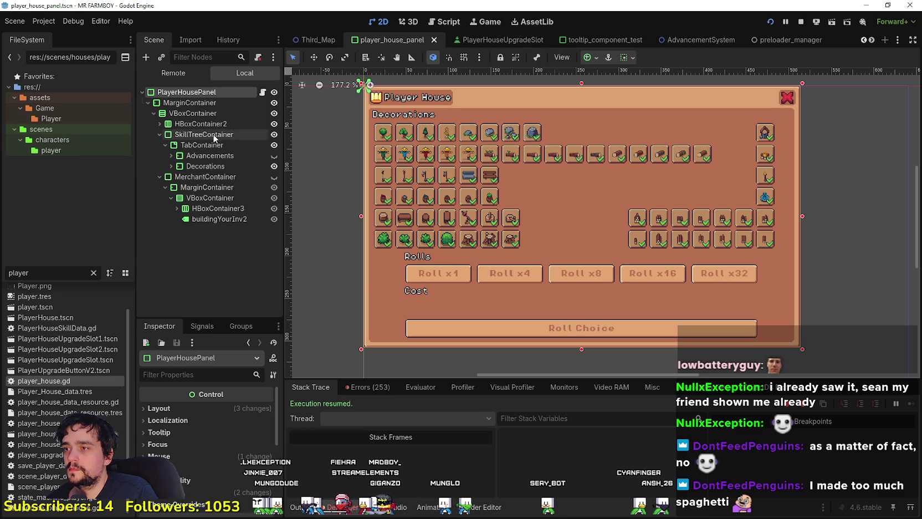
Step: Toggle SkillTreeContainer's visibility on and off repeatedly, leaving it visible
left_click(273, 134)
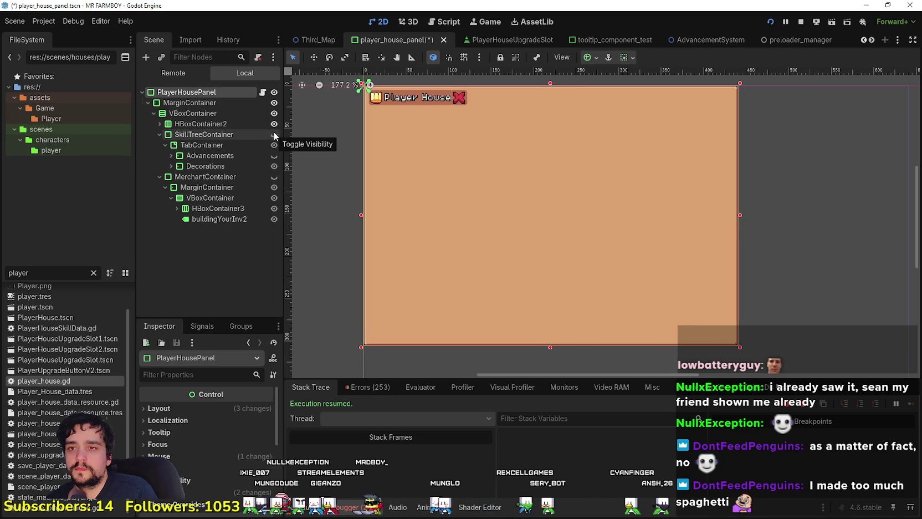
left_click(274, 134)
left_click(274, 134)
left_click(274, 134)
left_click(274, 134)
left_click(273, 134)
left_click(273, 134)
left_click(274, 134)
Step: Toggle the Advancements and Decorations visibility to compare them, leaving Decorations hidden
left_click(274, 156)
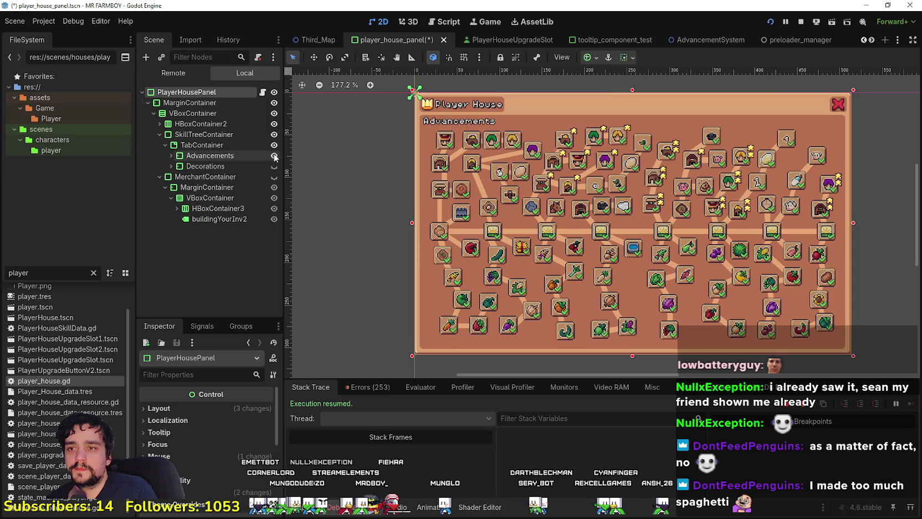
left_click(274, 155)
left_click(274, 156)
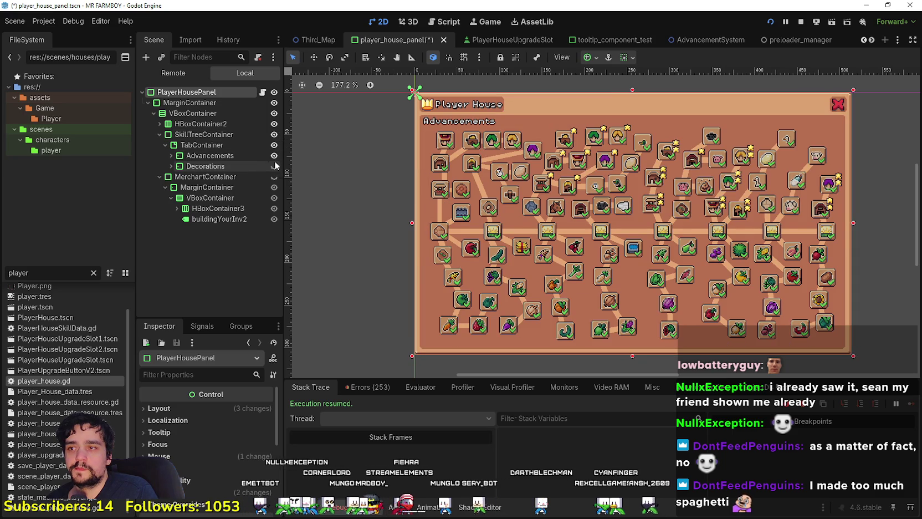
left_click(274, 165)
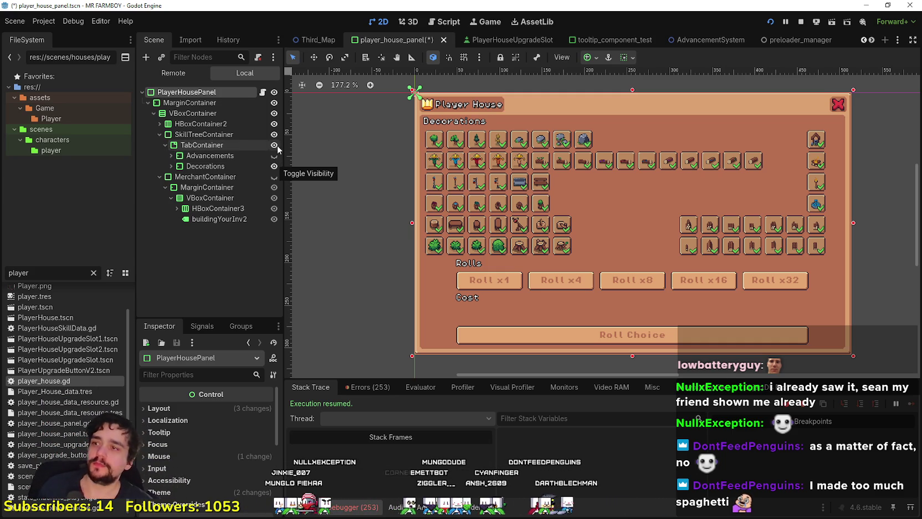
left_click(273, 156)
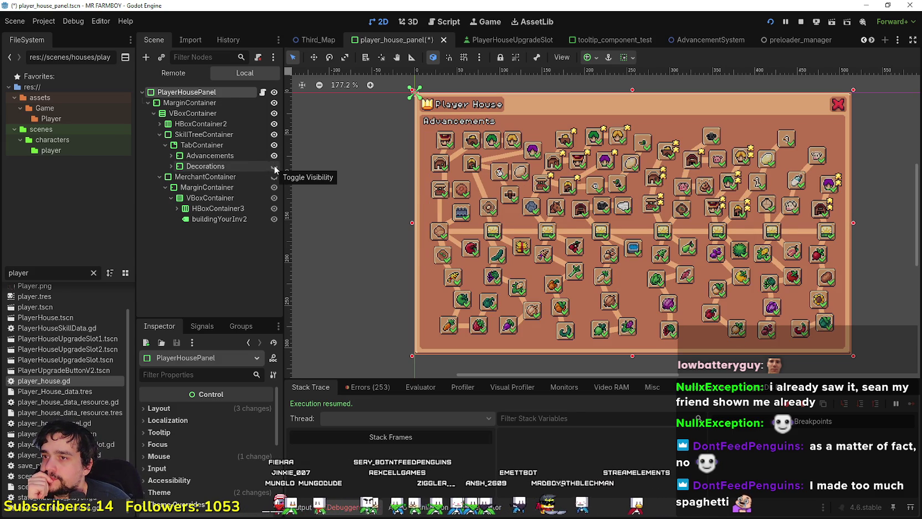
left_click(273, 167)
left_click(274, 167)
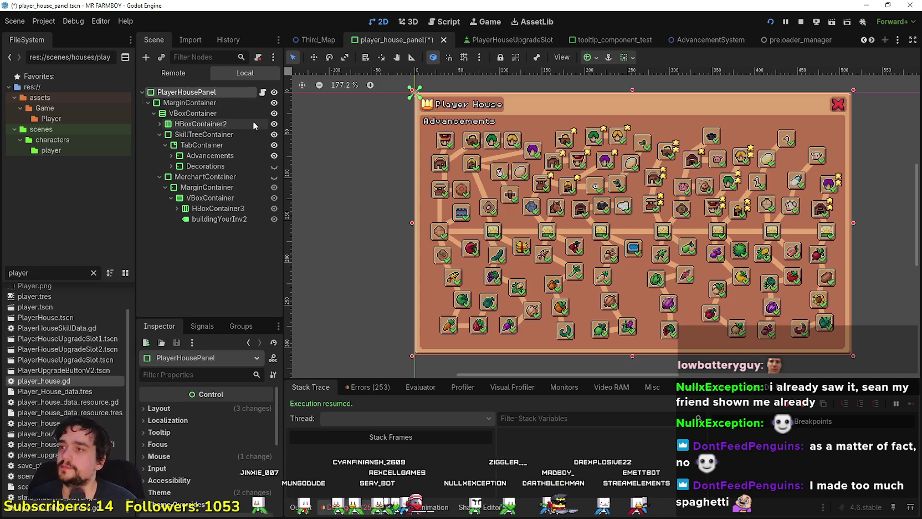
Step: Hide SkillTreeContainer and MerchantContainer, then inspect the container nodes in the Scene dock
left_click(160, 134)
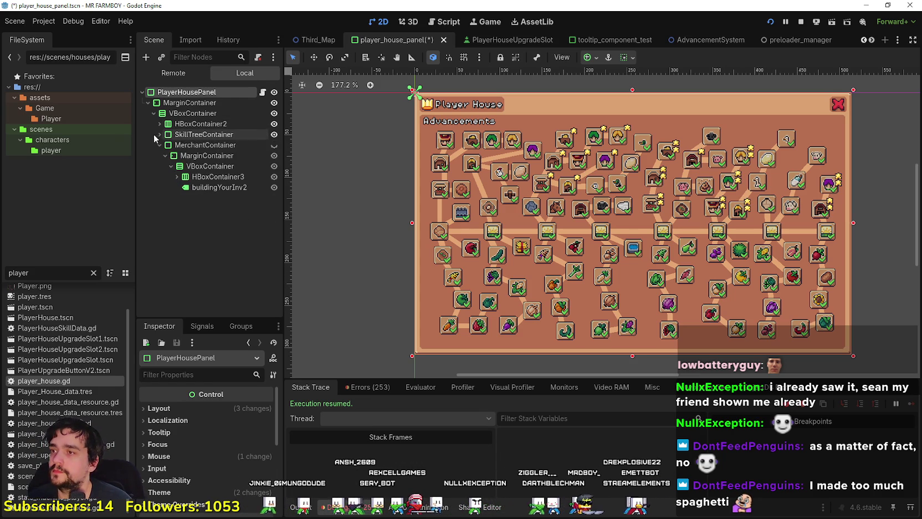
left_click(274, 135)
left_click(273, 145)
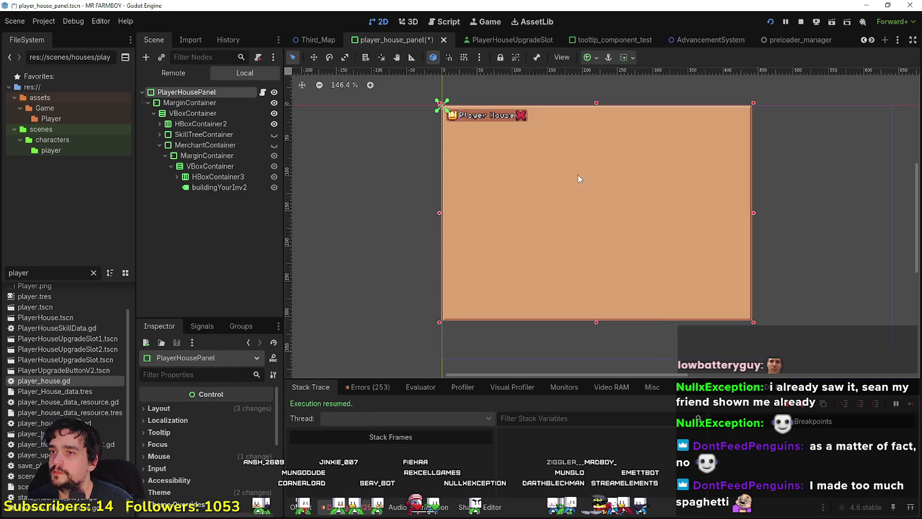
left_click(213, 134)
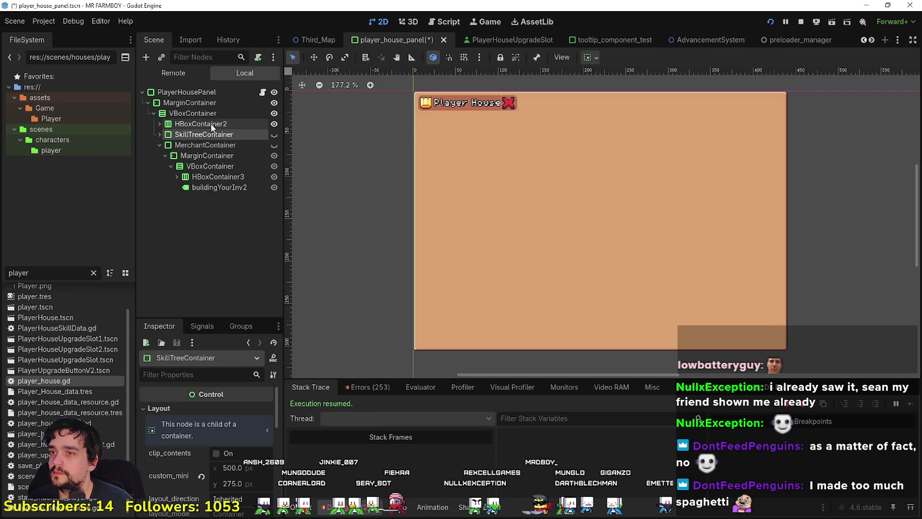
left_click(211, 123)
left_click(187, 136)
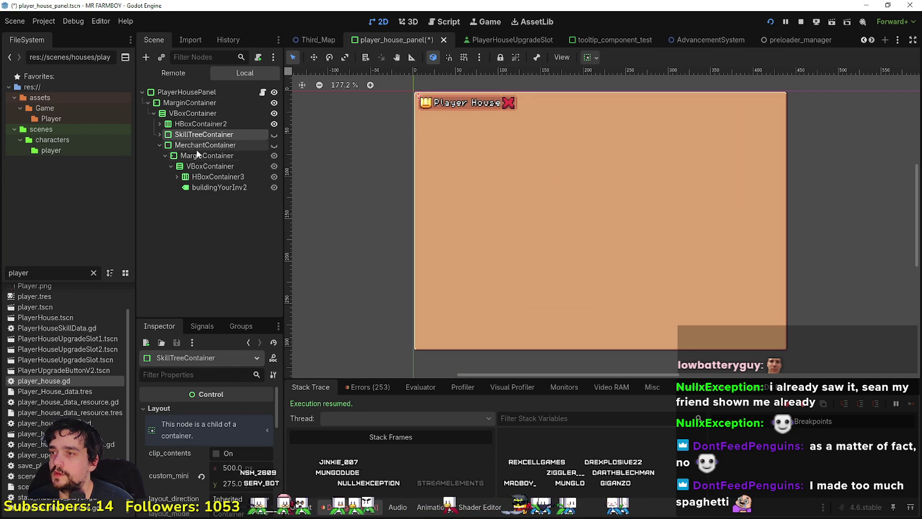
left_click(159, 144)
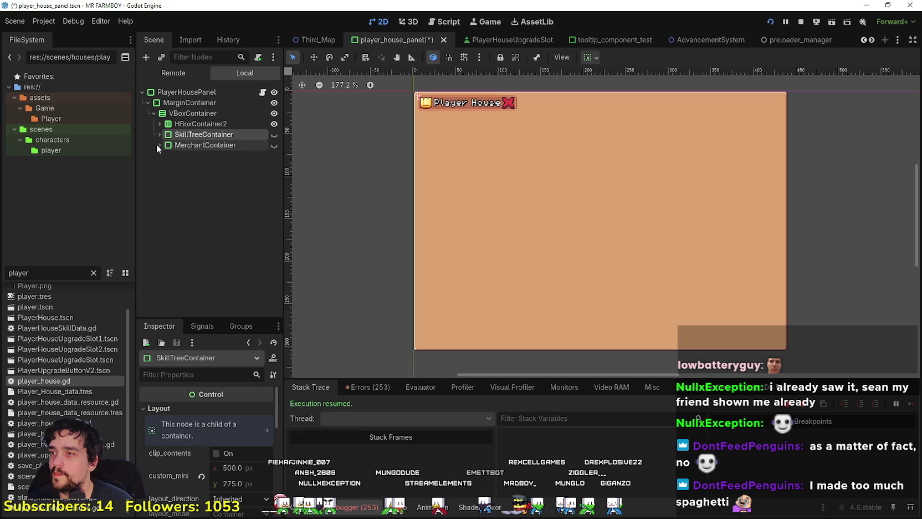
left_click(256, 145)
left_click(159, 145)
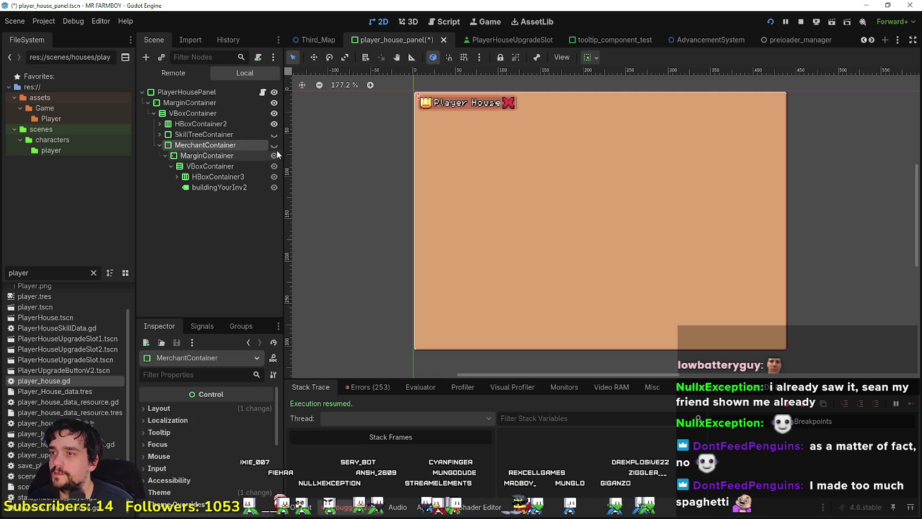